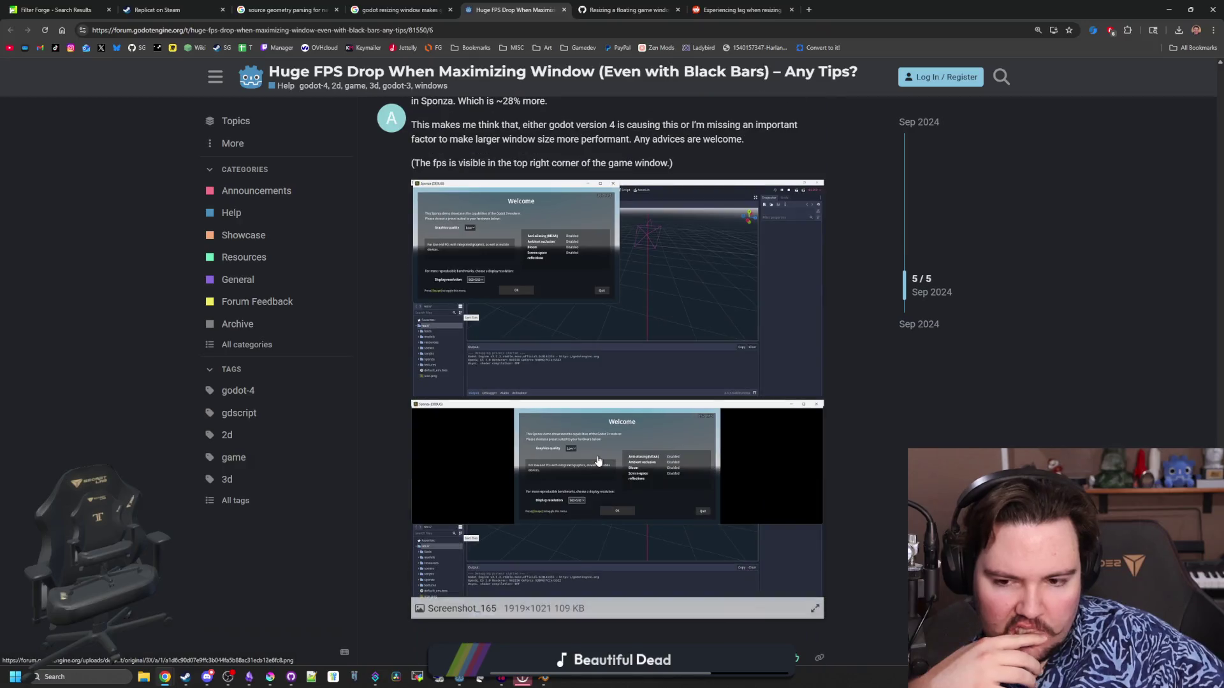
Bring up the slow-resize GitHub issue and watch its reproduction video, pausing at 0:12.
{"action": "scroll", "coordinate": [681, 309], "scroll_direction": "up", "scroll_amount": 7}
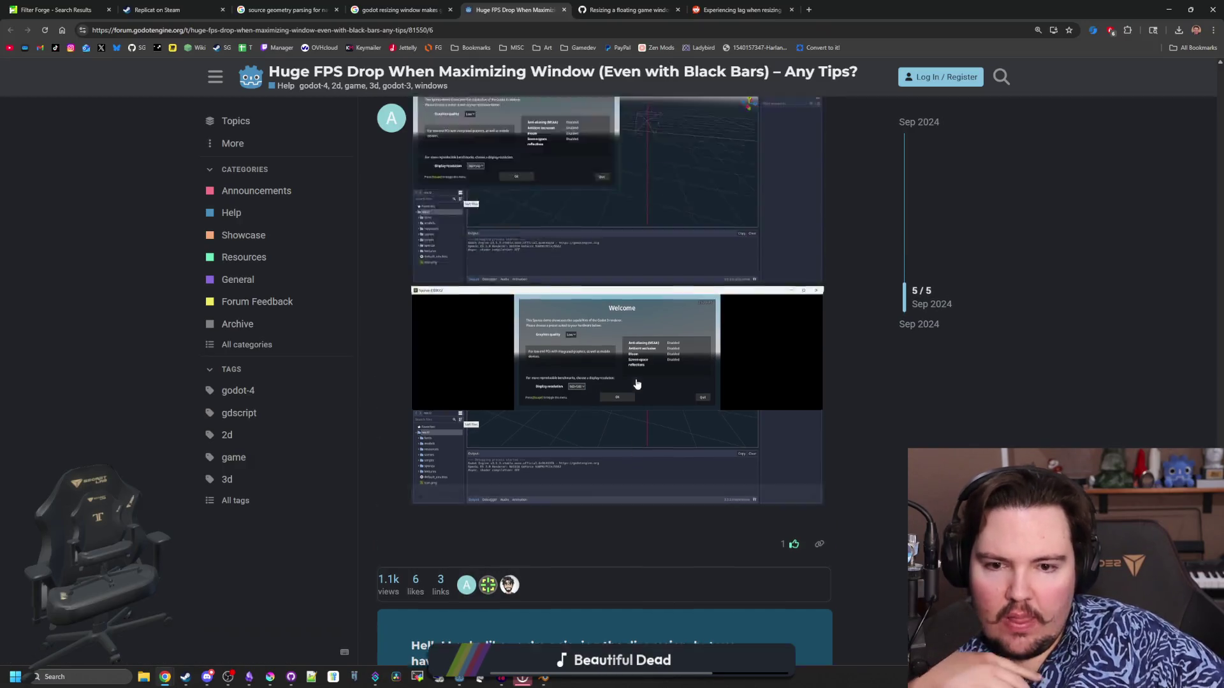
{"action": "scroll", "coordinate": [534, 320], "scroll_direction": "up", "scroll_amount": 7}
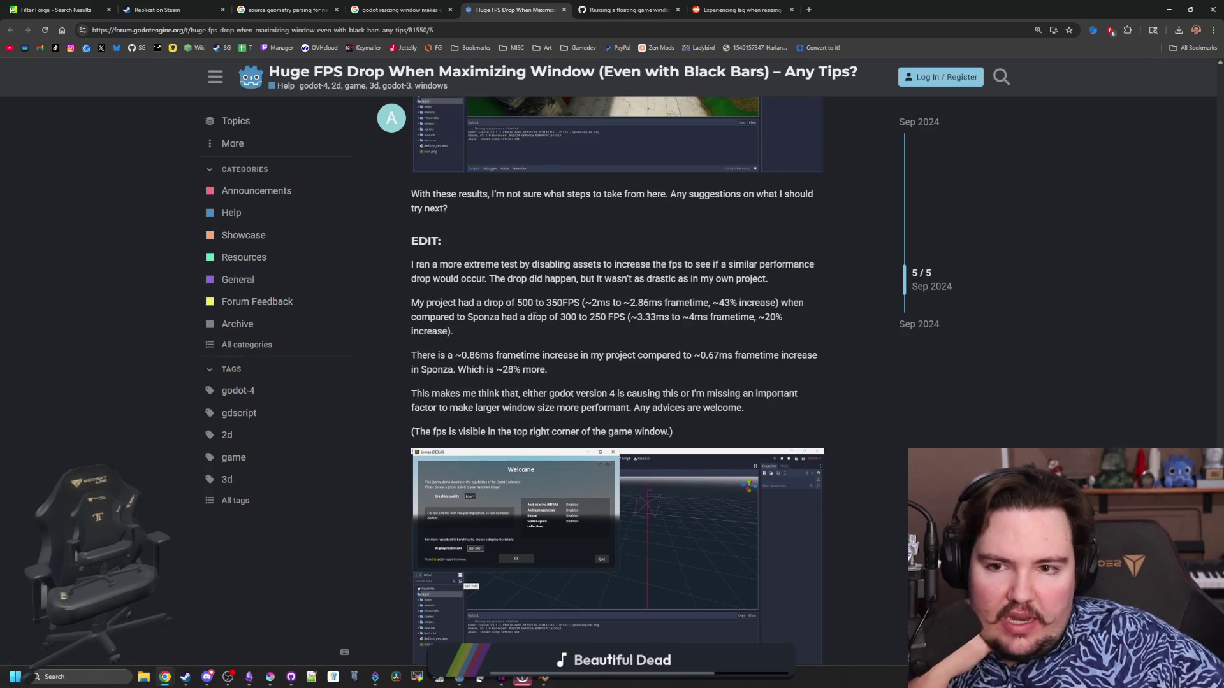
{"action": "scroll", "coordinate": [534, 320], "scroll_direction": "down", "scroll_amount": 4}
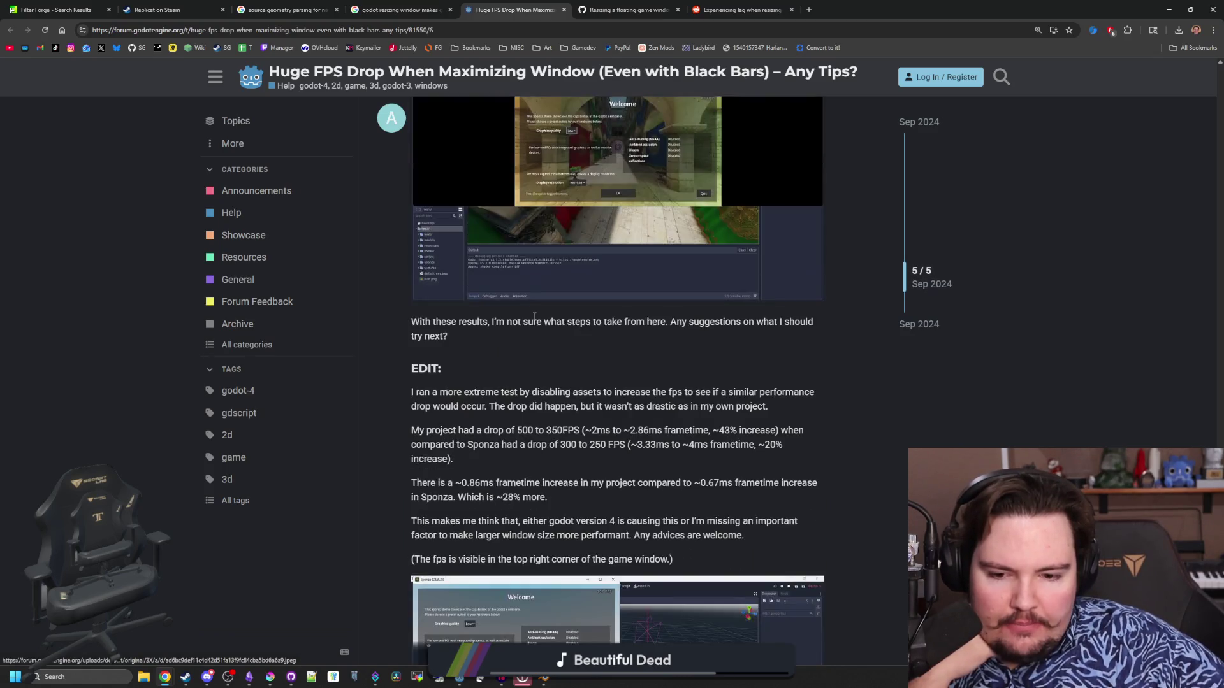
{"action": "scroll", "coordinate": [547, 348], "scroll_direction": "up", "scroll_amount": 15}
{"action": "scroll", "coordinate": [602, 382], "scroll_direction": "up", "scroll_amount": 5}
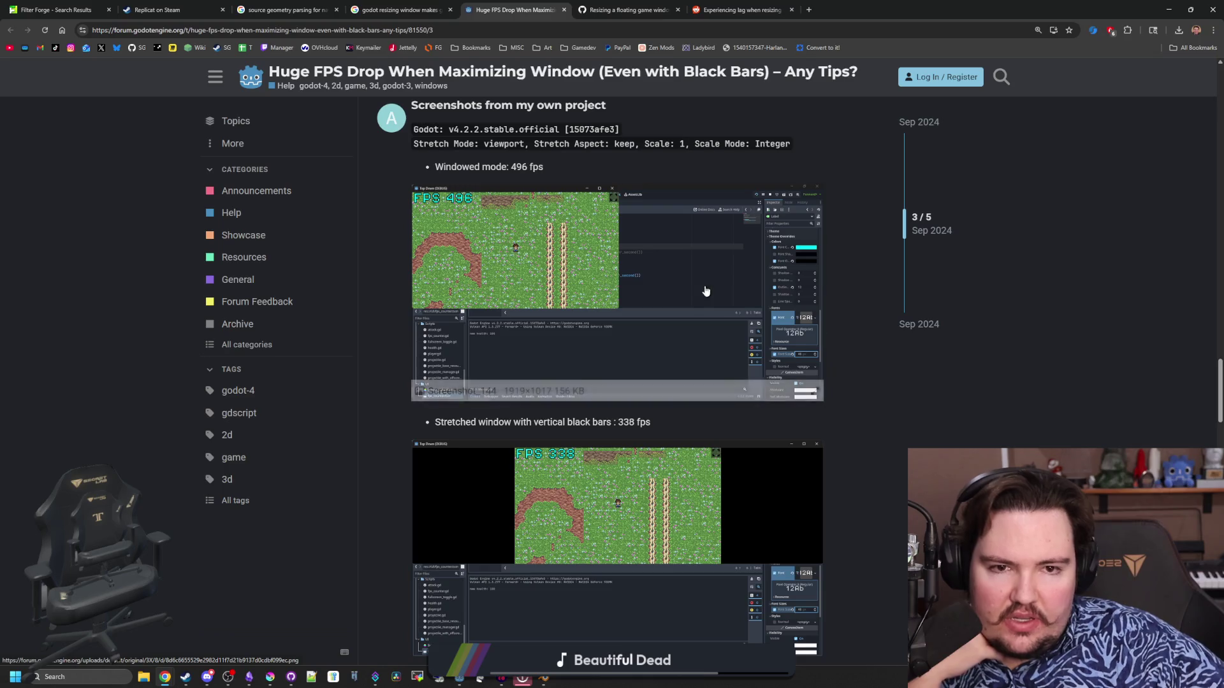
{"action": "scroll", "coordinate": [627, 251], "scroll_direction": "down", "scroll_amount": 4}
{"action": "left_click", "coordinate": [609, 9]}
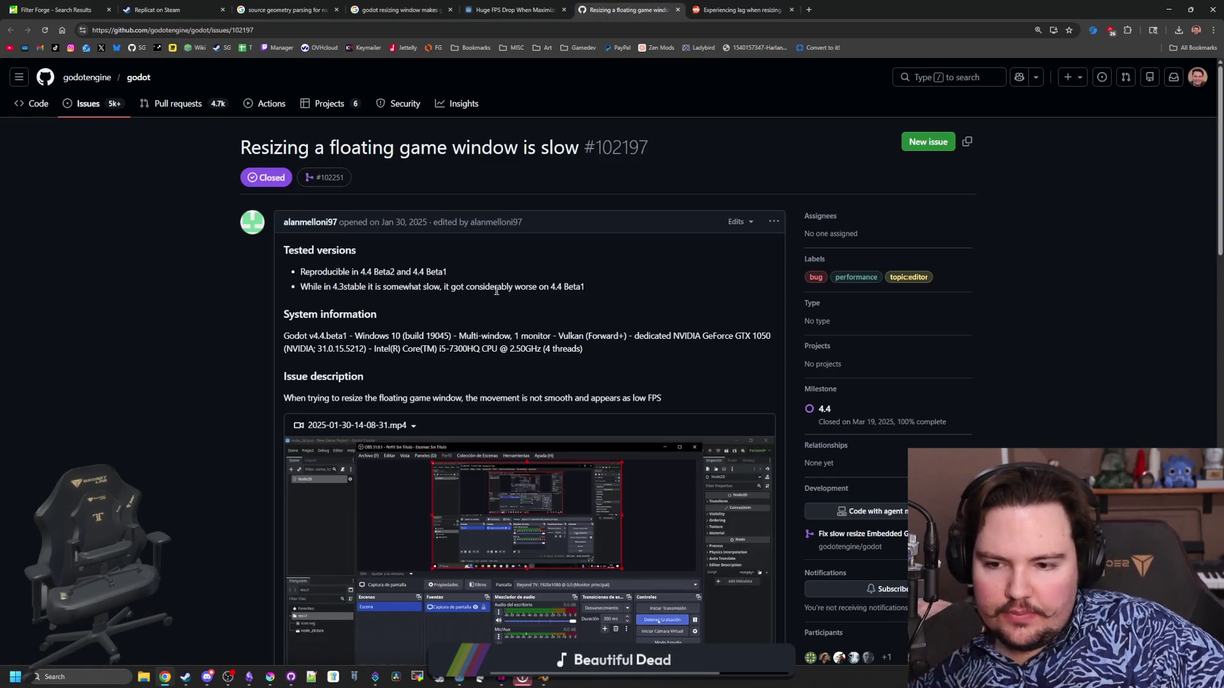
{"action": "scroll", "coordinate": [511, 315], "scroll_direction": "down", "scroll_amount": 3}
{"action": "left_click", "coordinate": [299, 493]}
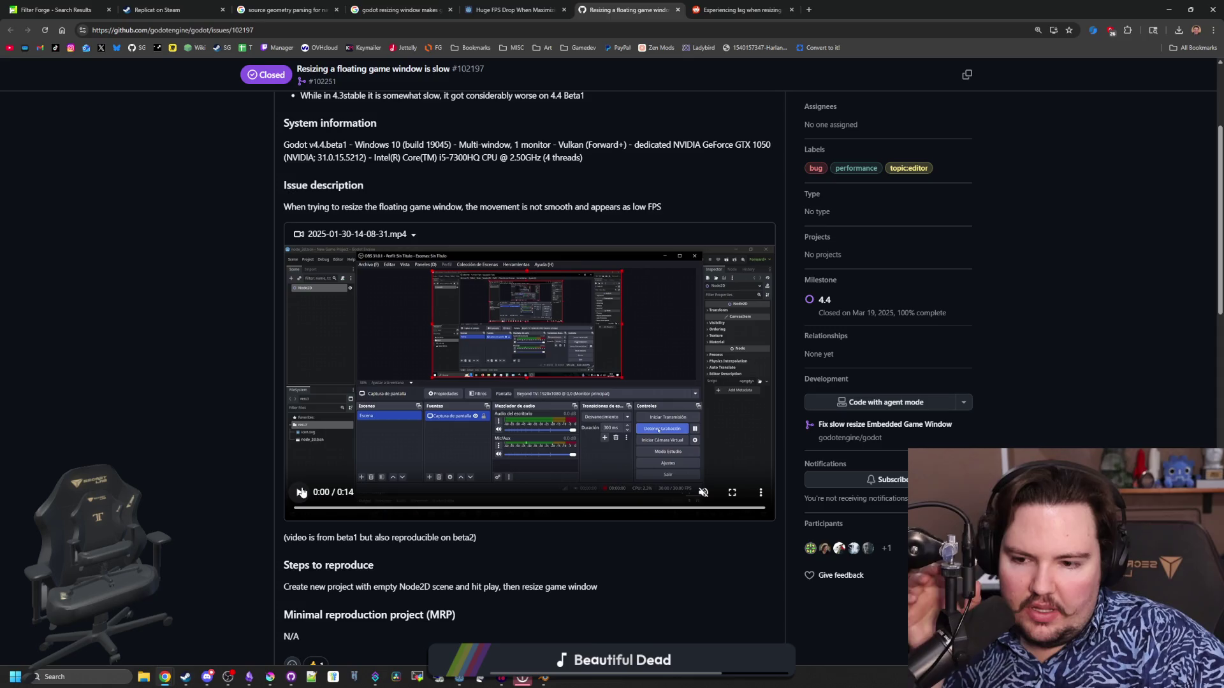
{"action": "left_click_drag", "start_coordinate": [412, 513], "coordinate": [412, 510]}
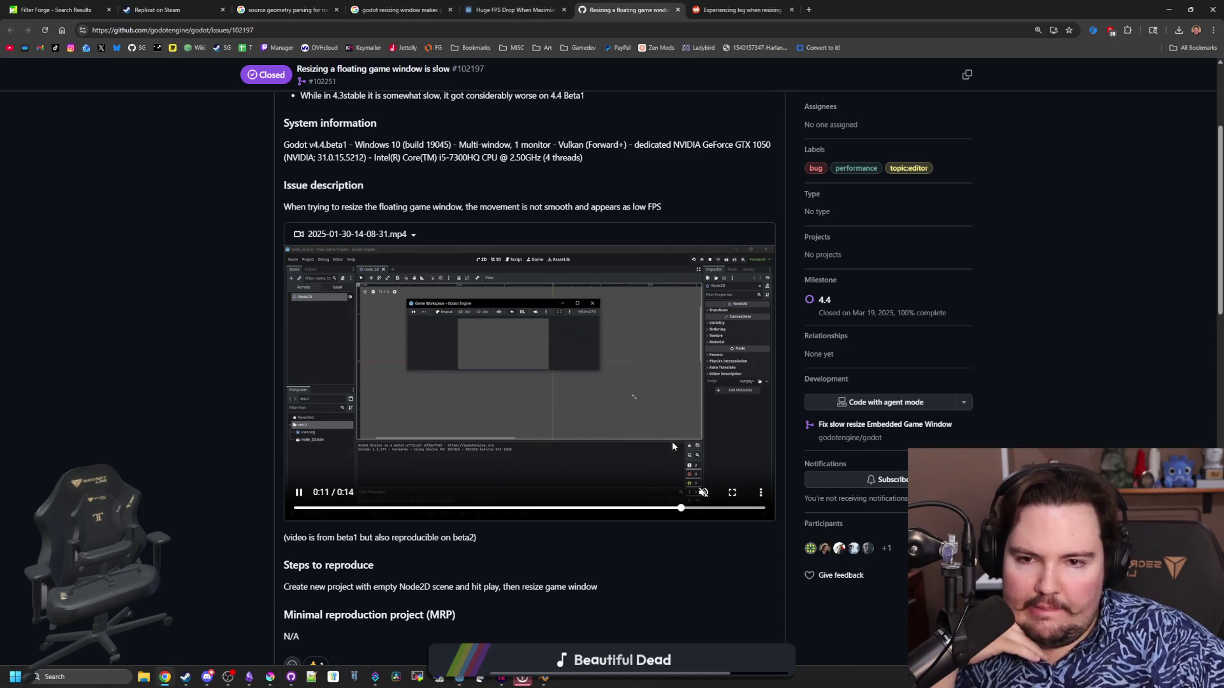
{"action": "left_click", "coordinate": [571, 387]}
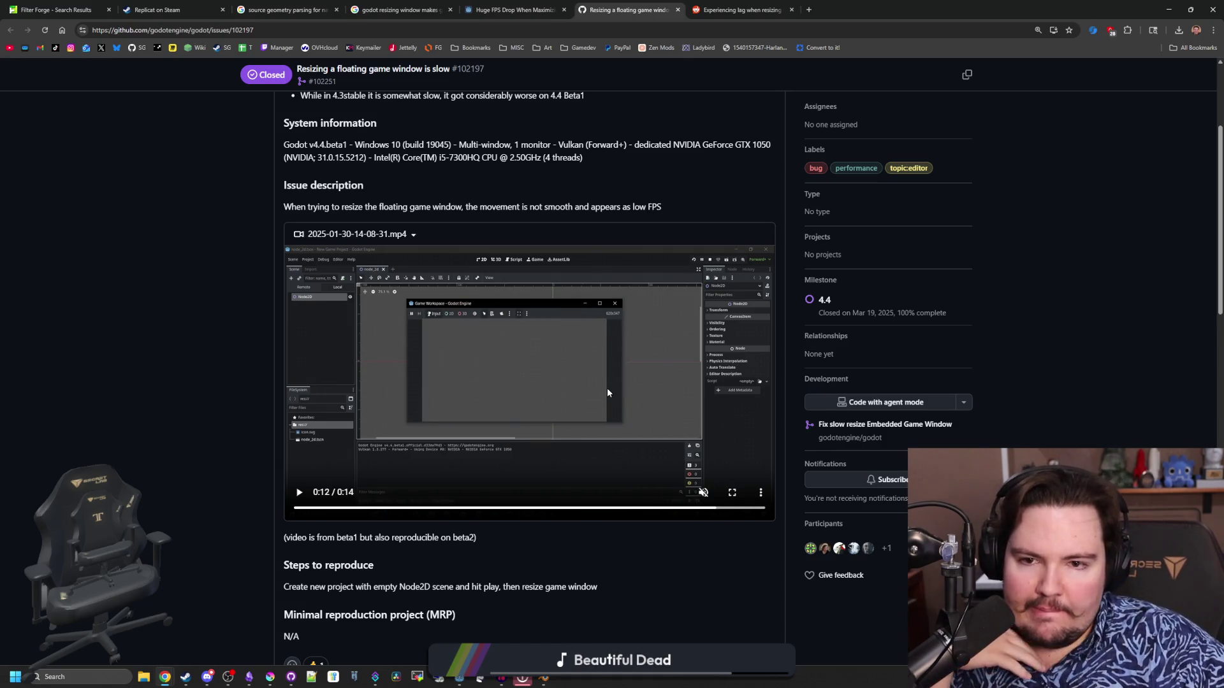
Read the developer explanations about resizing two swapchains and the graphics driver remark.
{"action": "scroll", "coordinate": [565, 388], "scroll_direction": "down", "scroll_amount": 6}
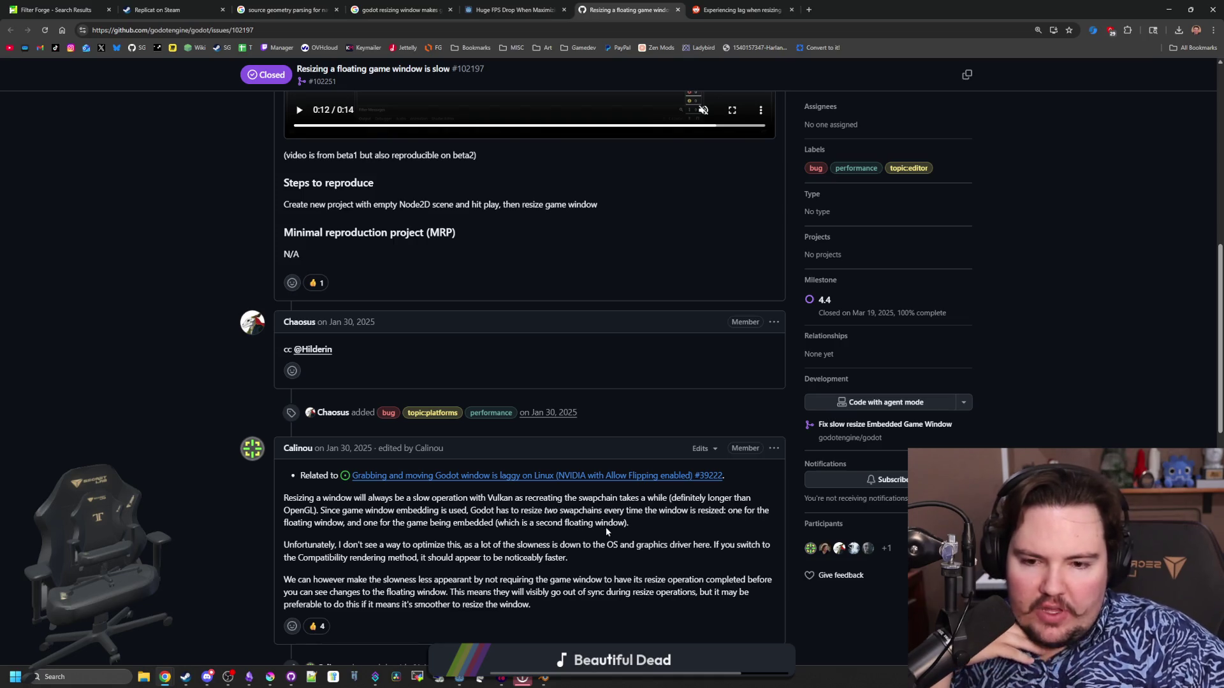
{"action": "left_click_drag", "start_coordinate": [631, 527], "coordinate": [376, 510]}
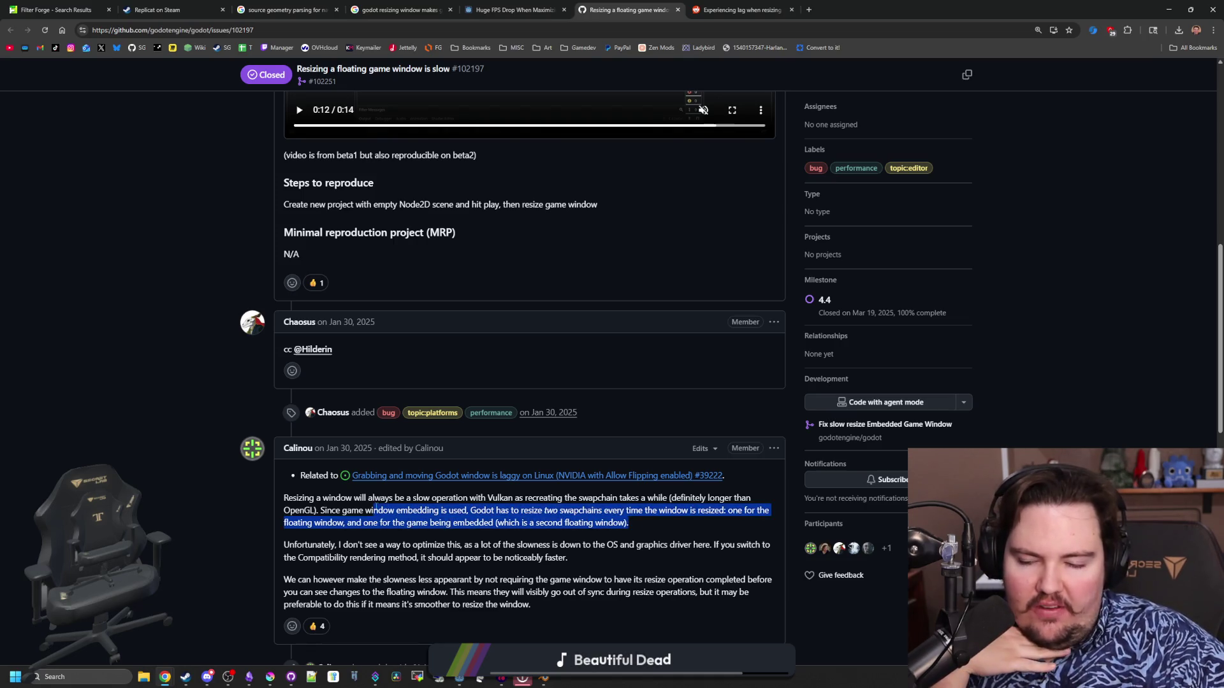
{"action": "left_click", "coordinate": [322, 513]}
{"action": "scroll", "coordinate": [328, 514], "scroll_direction": "down", "scroll_amount": 1}
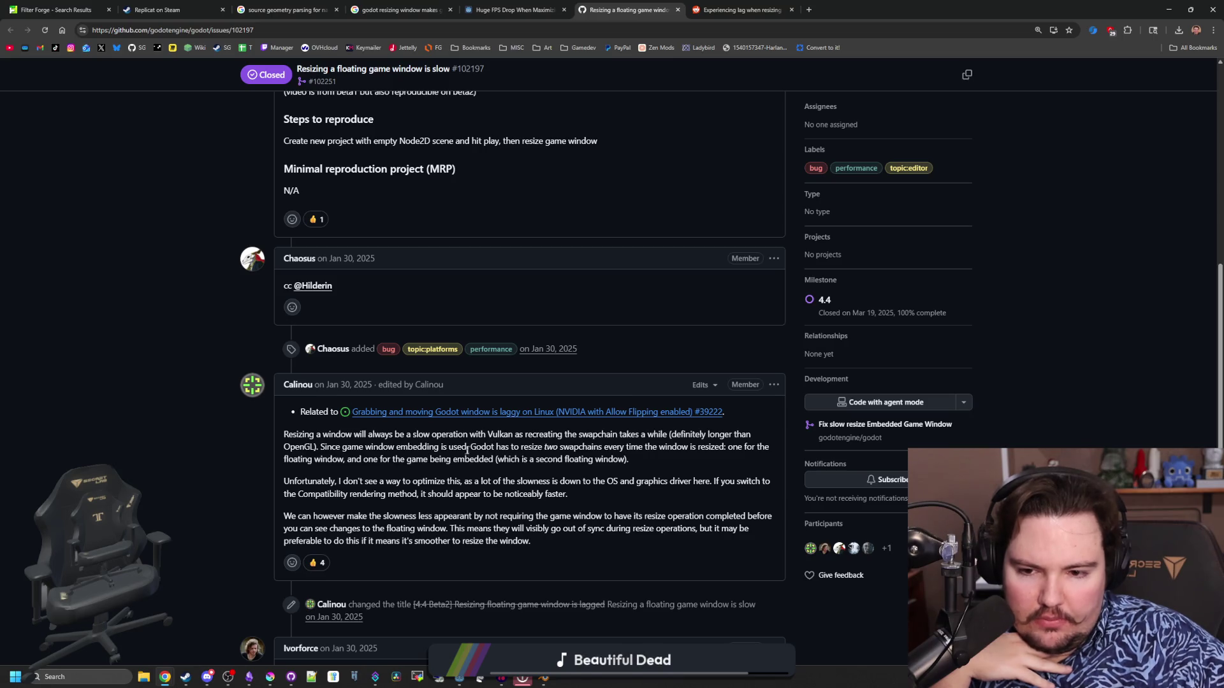
{"action": "mouse_move", "coordinate": [470, 447]}
{"action": "left_mouse_down"}
{"action": "mouse_move", "coordinate": [604, 459]}
{"action": "mouse_move", "coordinate": [656, 448]}
{"action": "mouse_move", "coordinate": [697, 471]}
{"action": "mouse_move", "coordinate": [705, 461]}
{"action": "left_mouse_up"}
{"action": "left_click", "coordinate": [705, 461]}
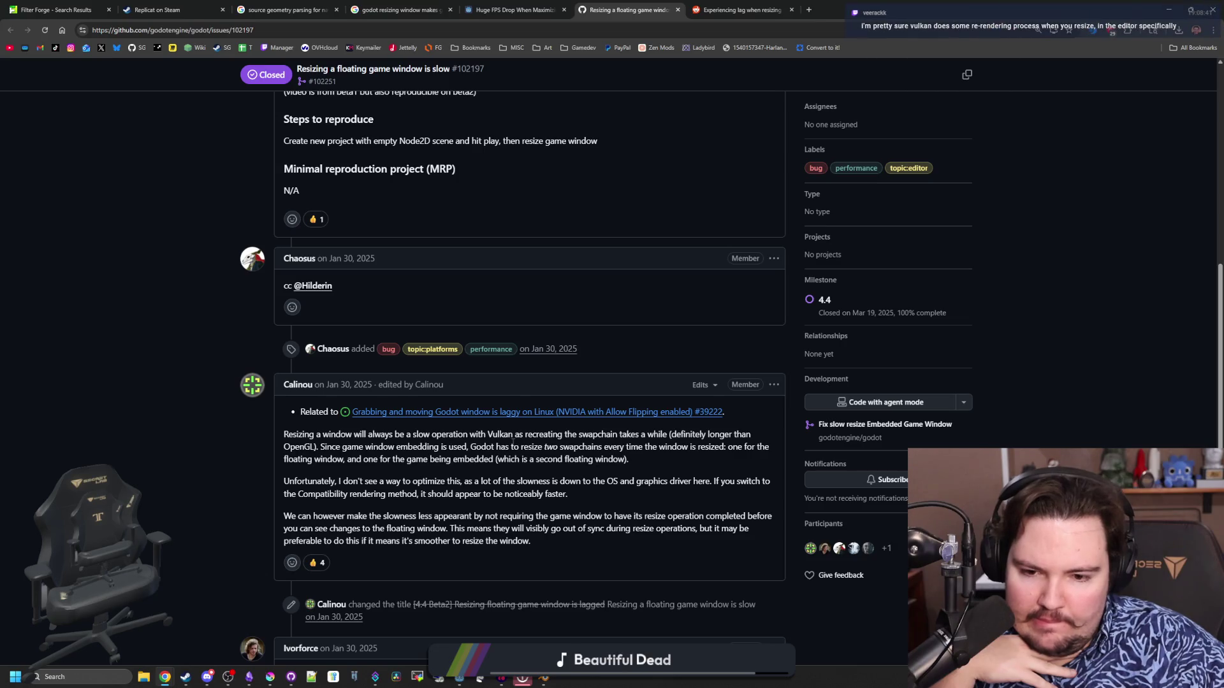
{"action": "scroll", "coordinate": [513, 442], "scroll_direction": "down", "scroll_amount": 3}
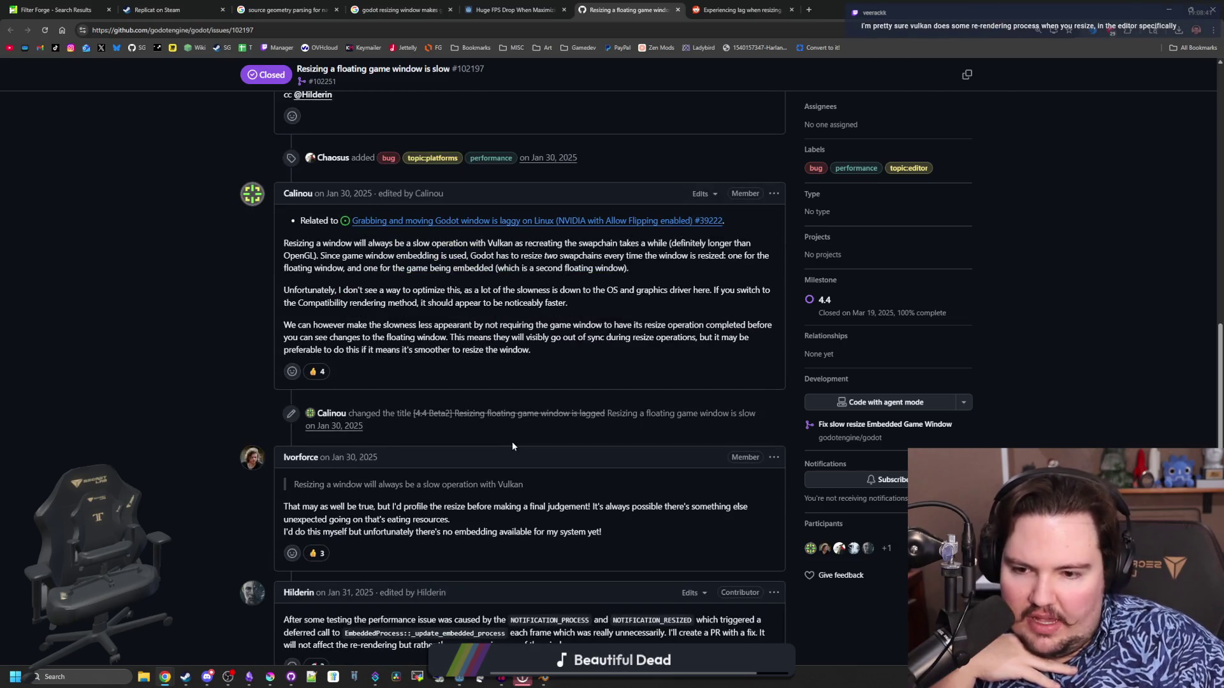
{"action": "scroll", "coordinate": [512, 446], "scroll_direction": "down", "scroll_amount": 3}
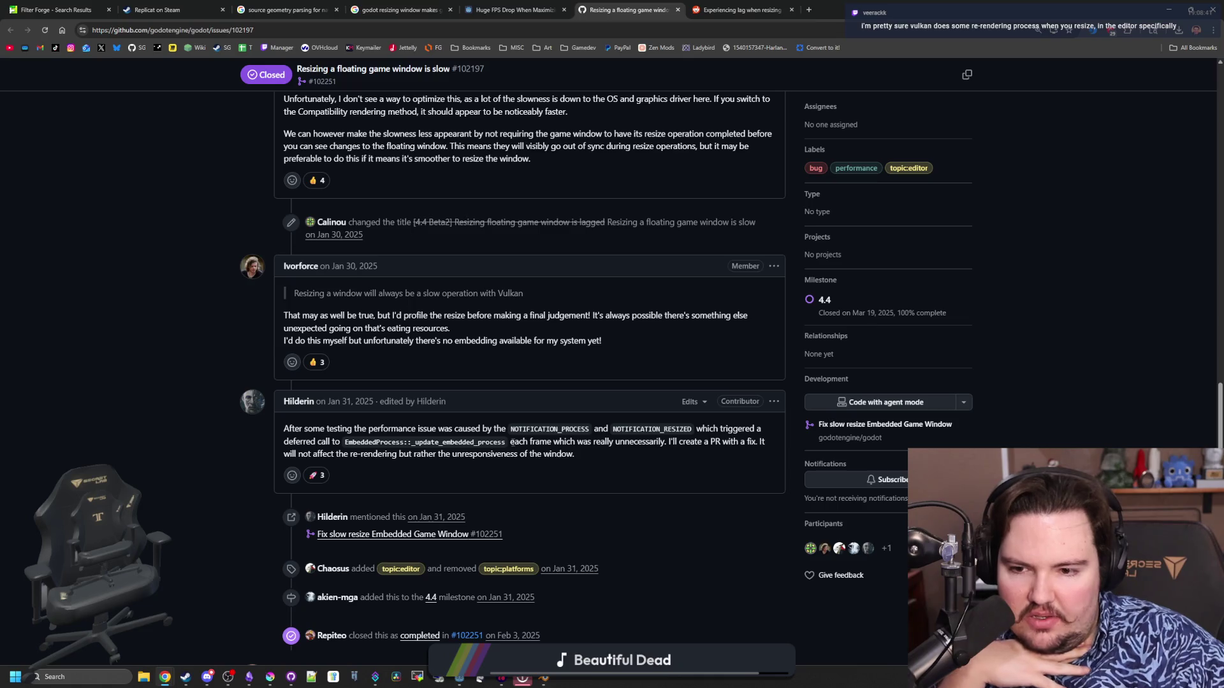
{"action": "scroll", "coordinate": [512, 442], "scroll_direction": "down", "scroll_amount": 3}
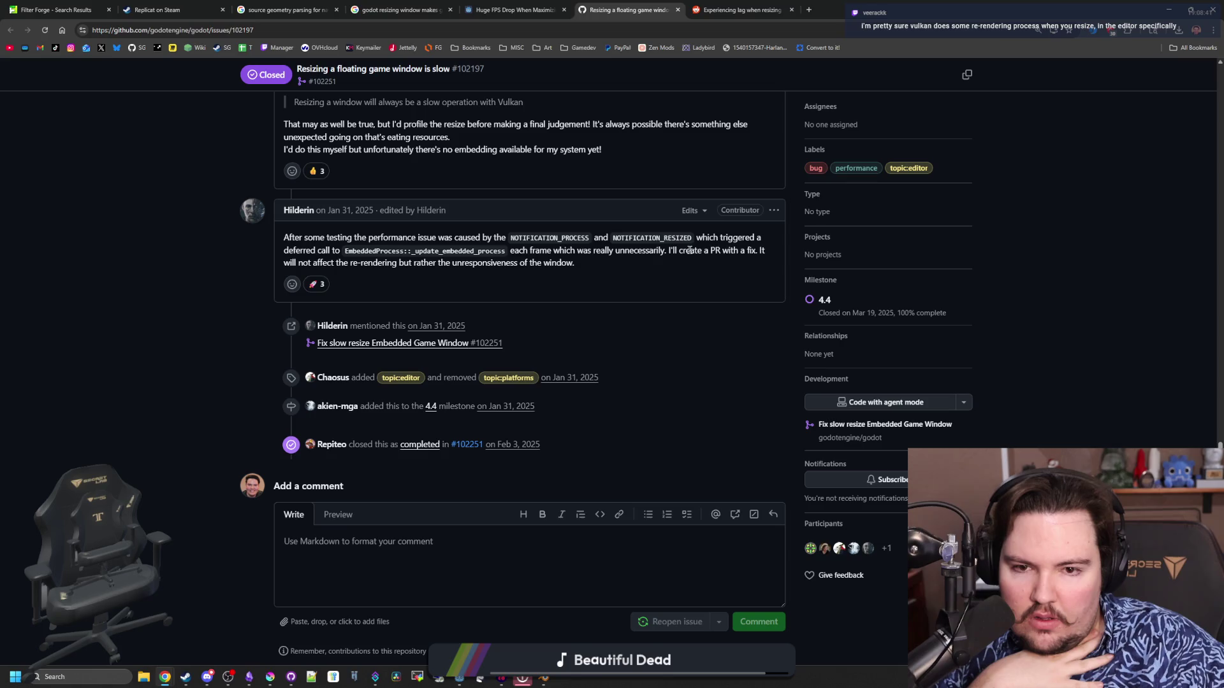
{"action": "scroll", "coordinate": [457, 274], "scroll_direction": "up", "scroll_amount": 10}
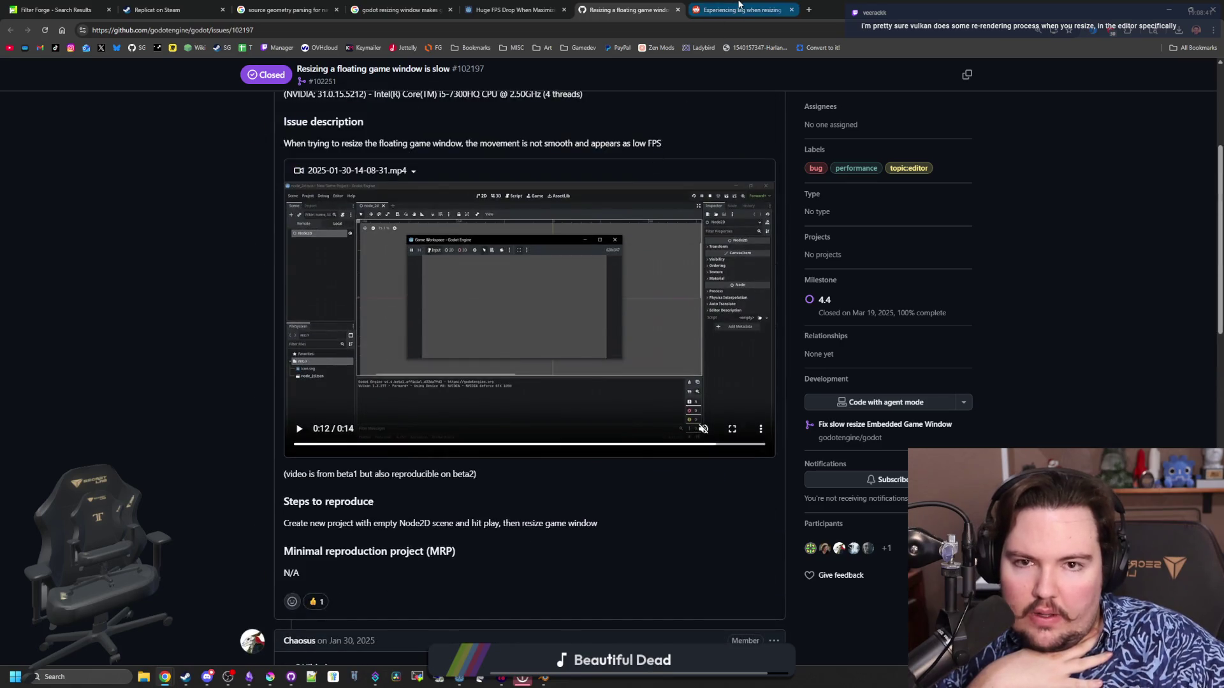
Read the r/godot resize-lag thread down to the older-NVIDIA-driver fix, then return to Godot.
{"action": "left_click", "coordinate": [739, 5]}
{"action": "scroll", "coordinate": [512, 297], "scroll_direction": "down", "scroll_amount": 4}
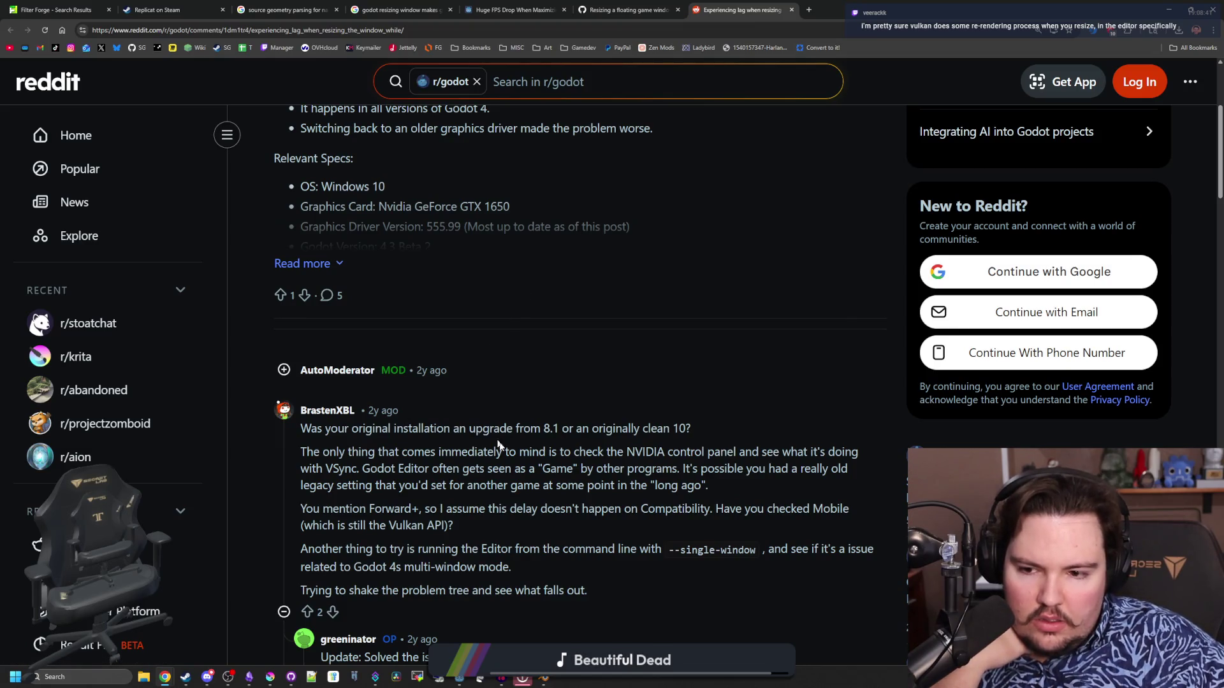
{"action": "scroll", "coordinate": [475, 393], "scroll_direction": "down", "scroll_amount": 2}
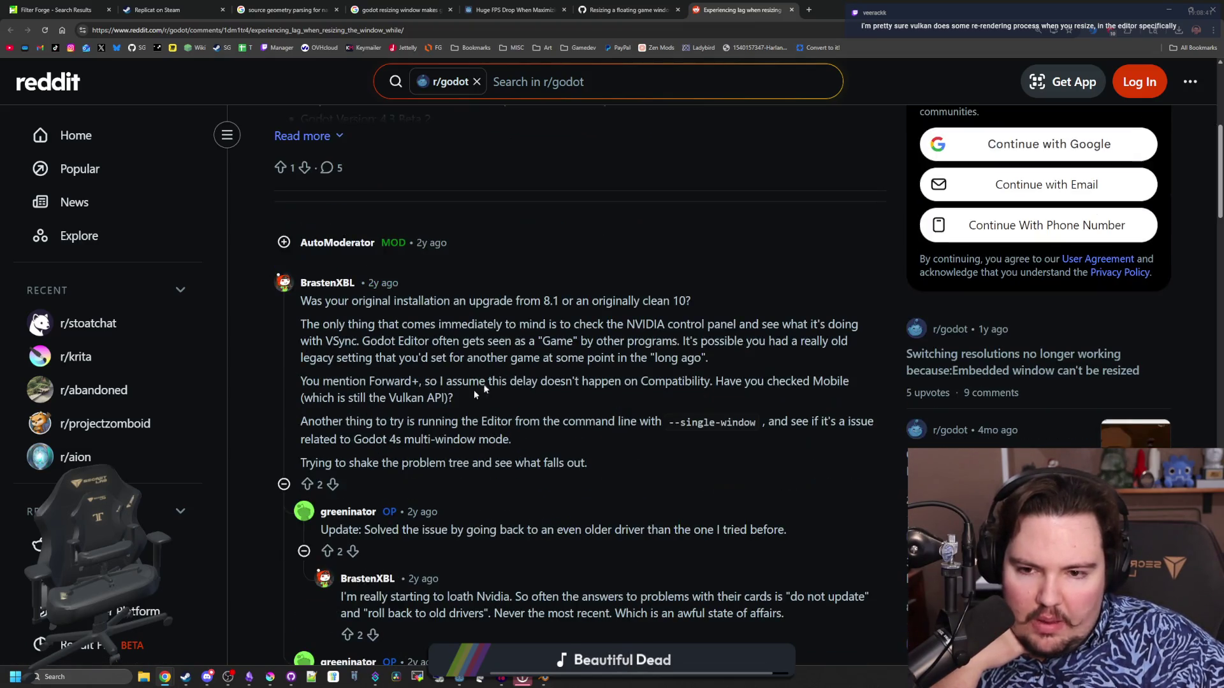
{"action": "scroll", "coordinate": [436, 411], "scroll_direction": "down", "scroll_amount": 2}
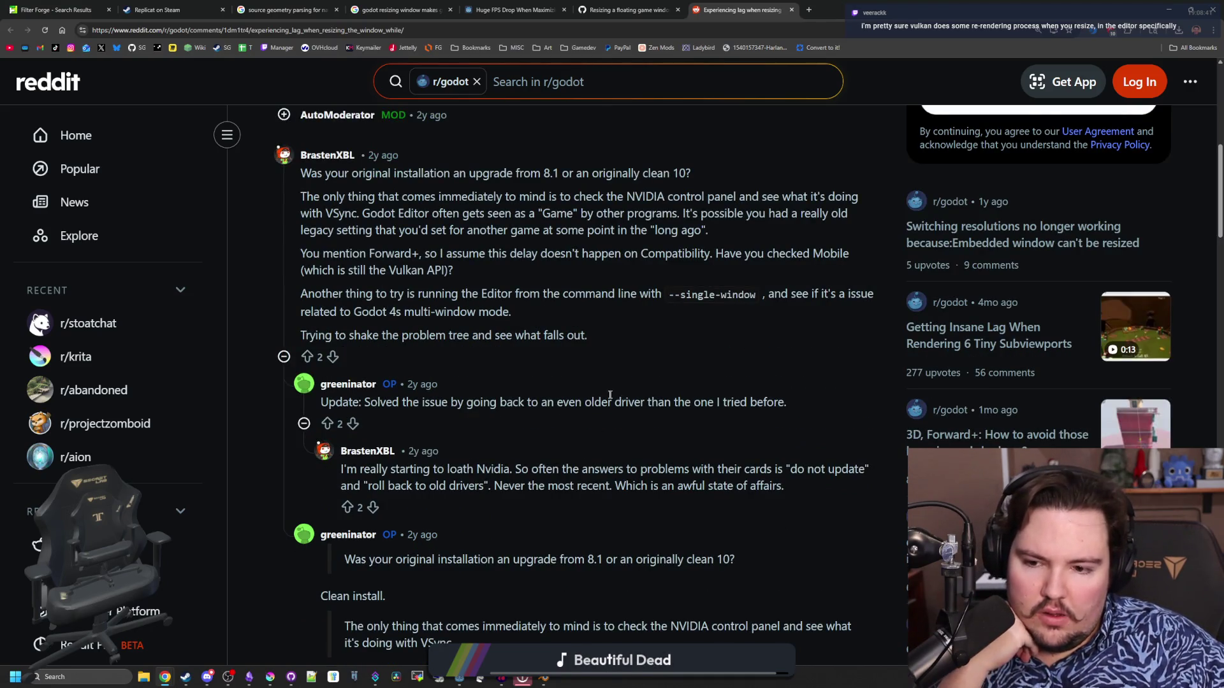
{"action": "scroll", "coordinate": [484, 467], "scroll_direction": "down", "scroll_amount": 1}
{"action": "scroll", "coordinate": [580, 476], "scroll_direction": "down", "scroll_amount": 9}
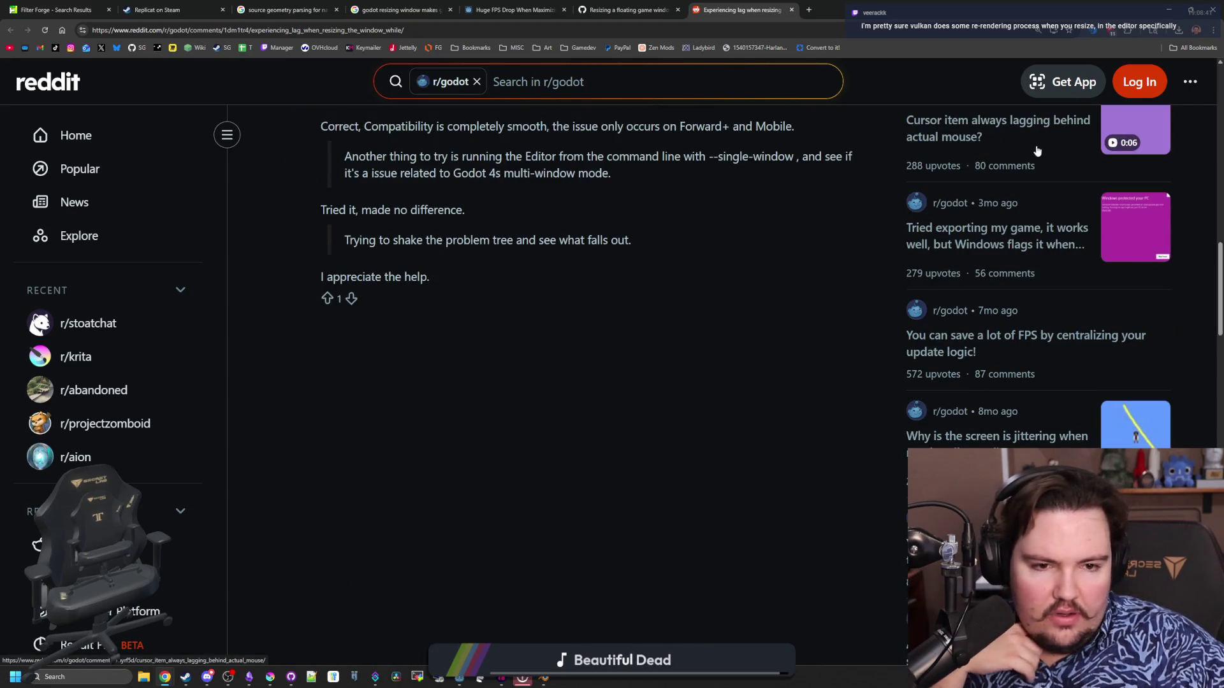
{"action": "key", "text": "alt+Tab"}
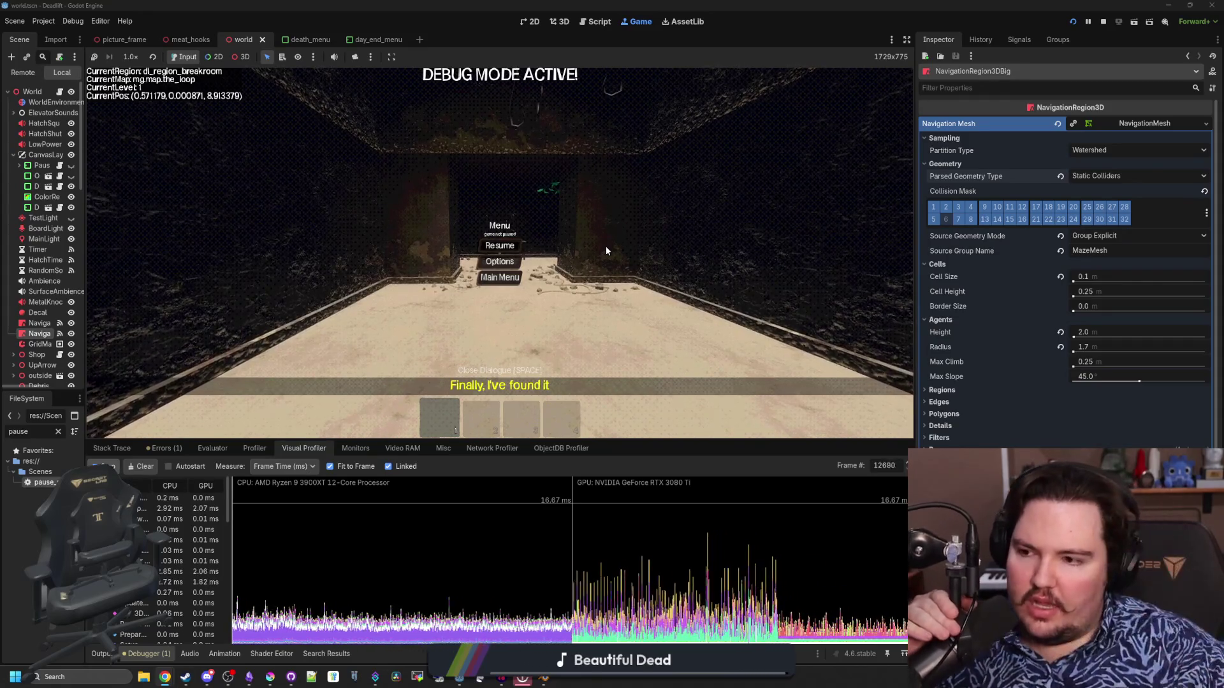
Open Project Settings on the General tab and scroll the categories to Rendering.
{"action": "left_click", "coordinate": [46, 25]}
{"action": "left_click", "coordinate": [53, 35]}
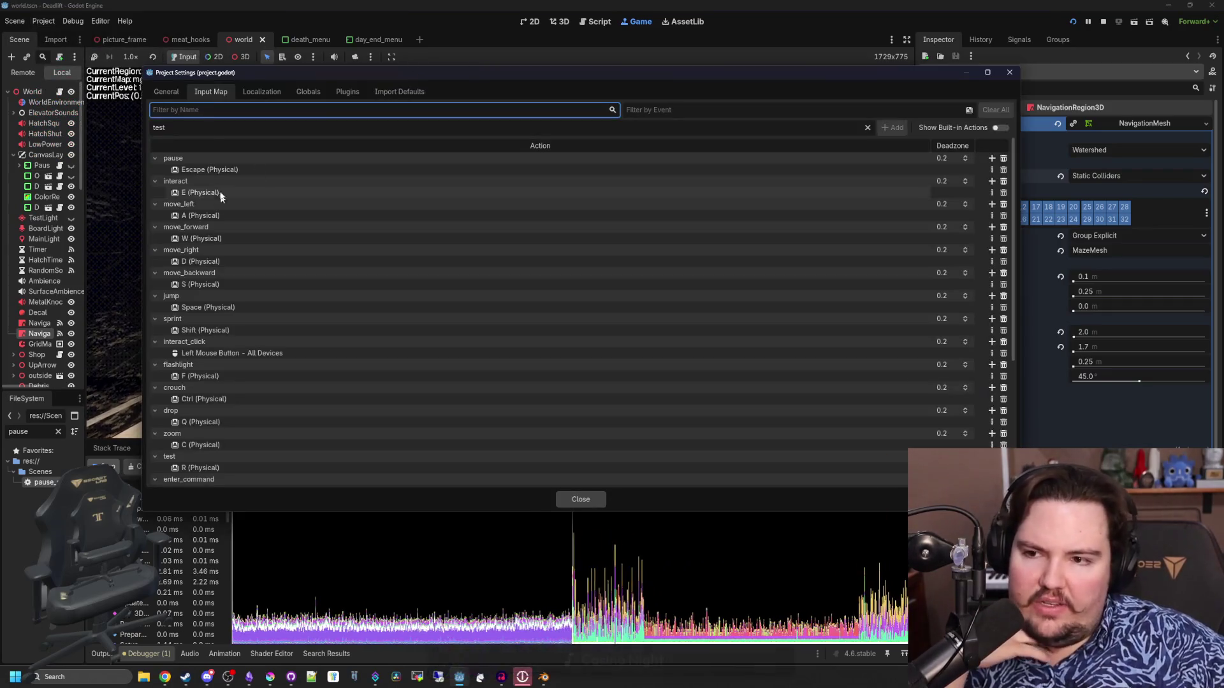
{"action": "left_click", "coordinate": [171, 96]}
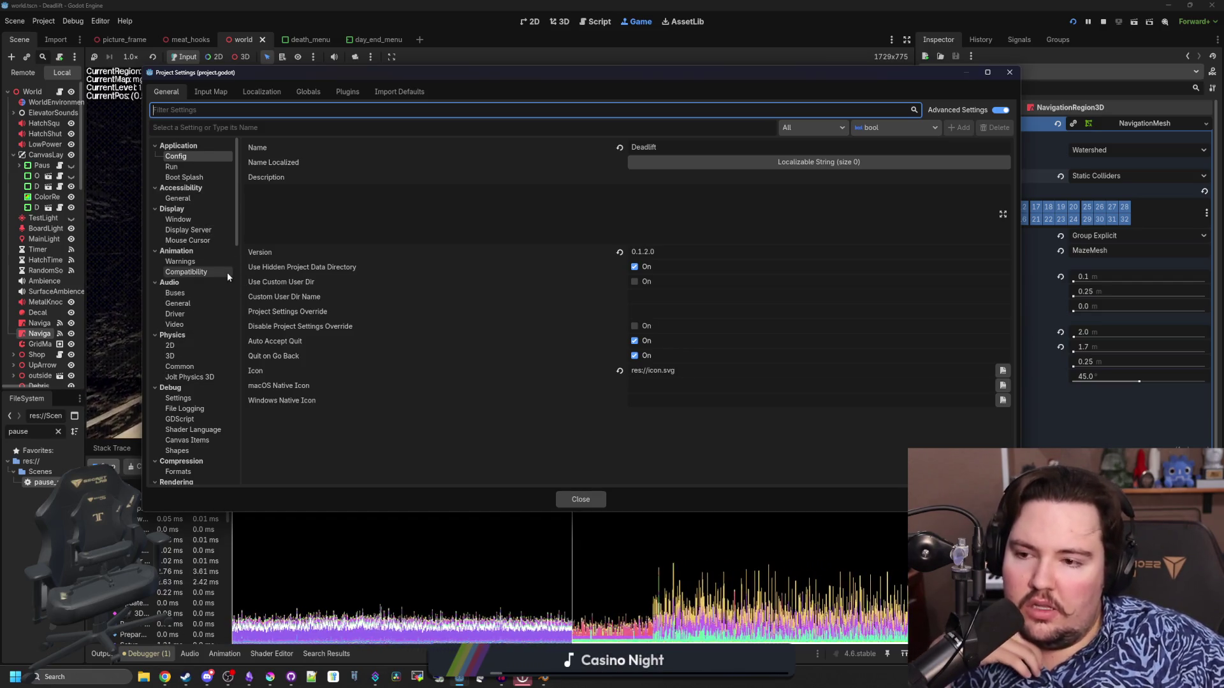
{"action": "scroll", "coordinate": [227, 273], "scroll_direction": "down", "scroll_amount": 5}
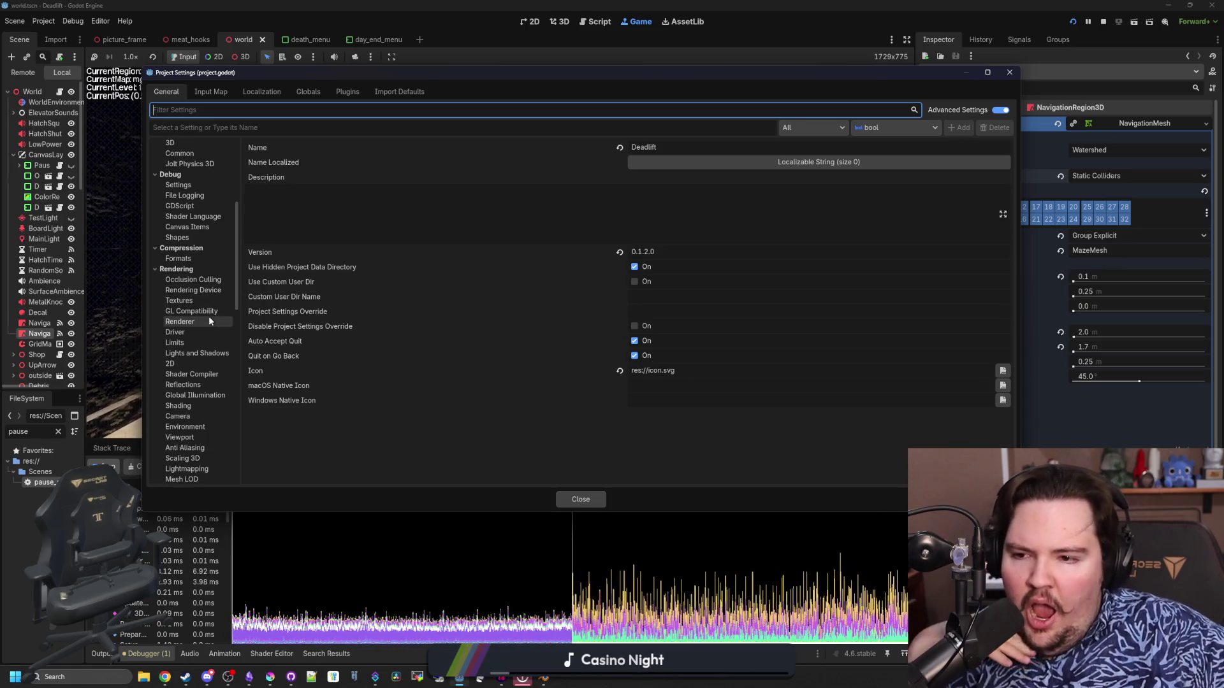
Check Renderer and Occlusion Culling, then Rendering Device: Frame Queue Size 2, Swapchain Image Count 3.
{"action": "left_click", "coordinate": [209, 316]}
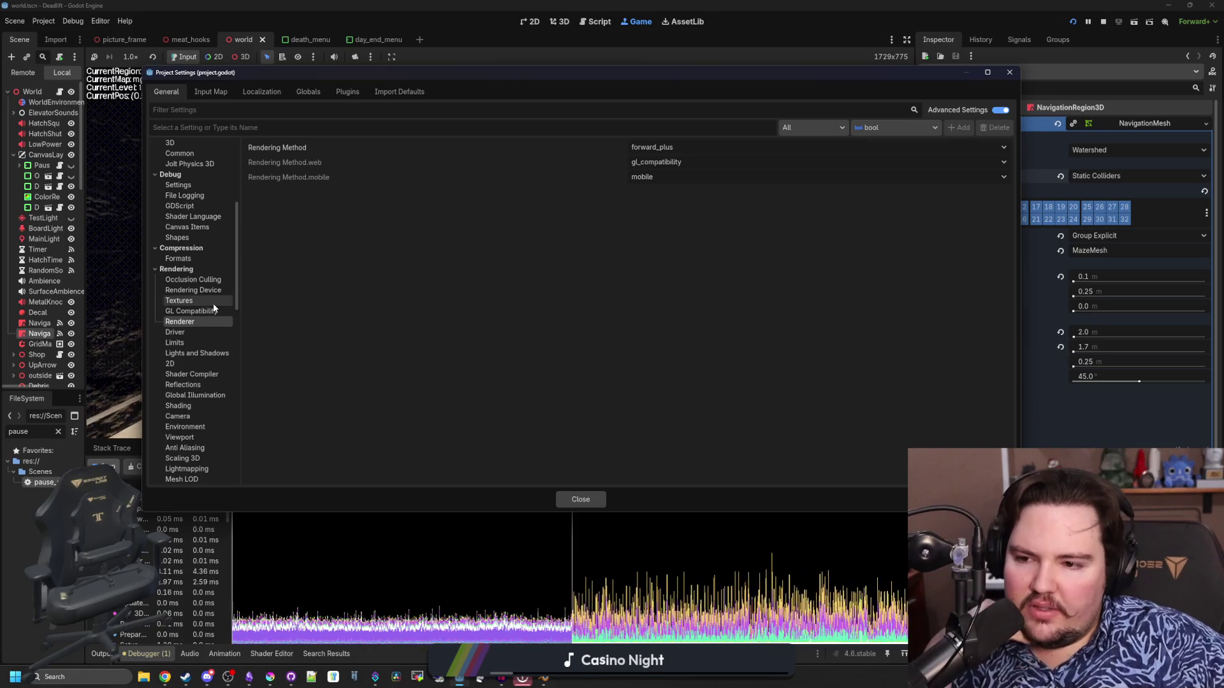
{"action": "left_click", "coordinate": [217, 280]}
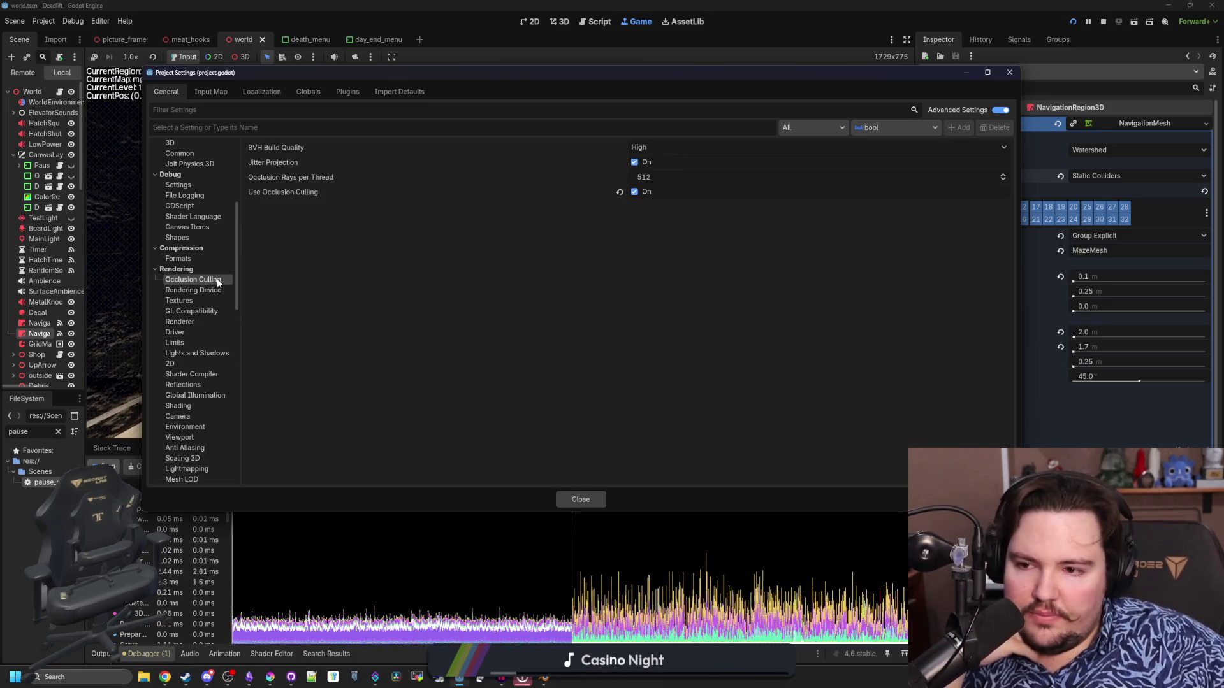
{"action": "mouse_move", "coordinate": [383, 173]}
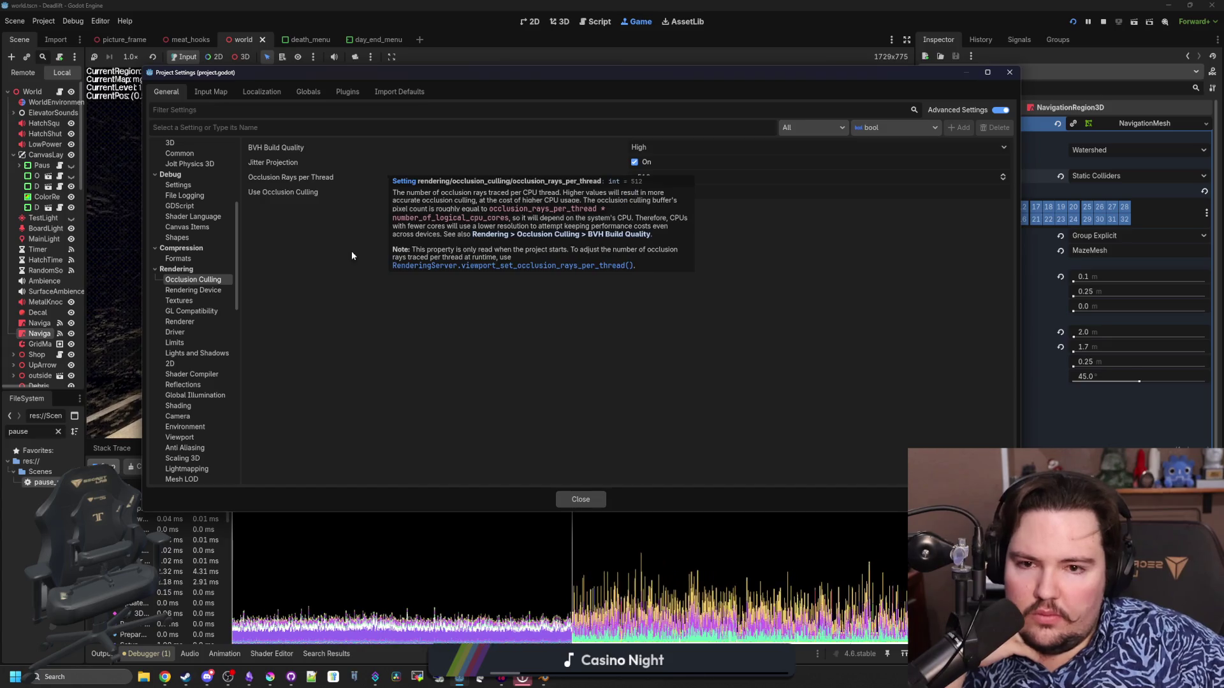
{"action": "mouse_move", "coordinate": [308, 194]}
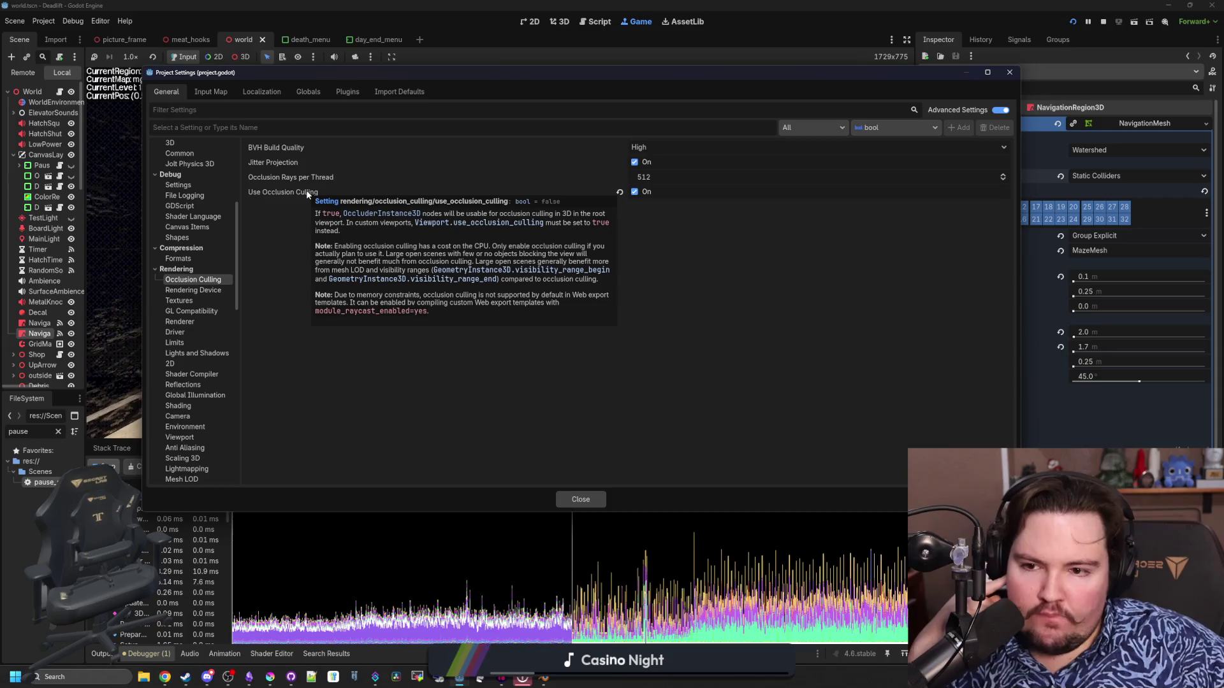
{"action": "left_click", "coordinate": [220, 293]}
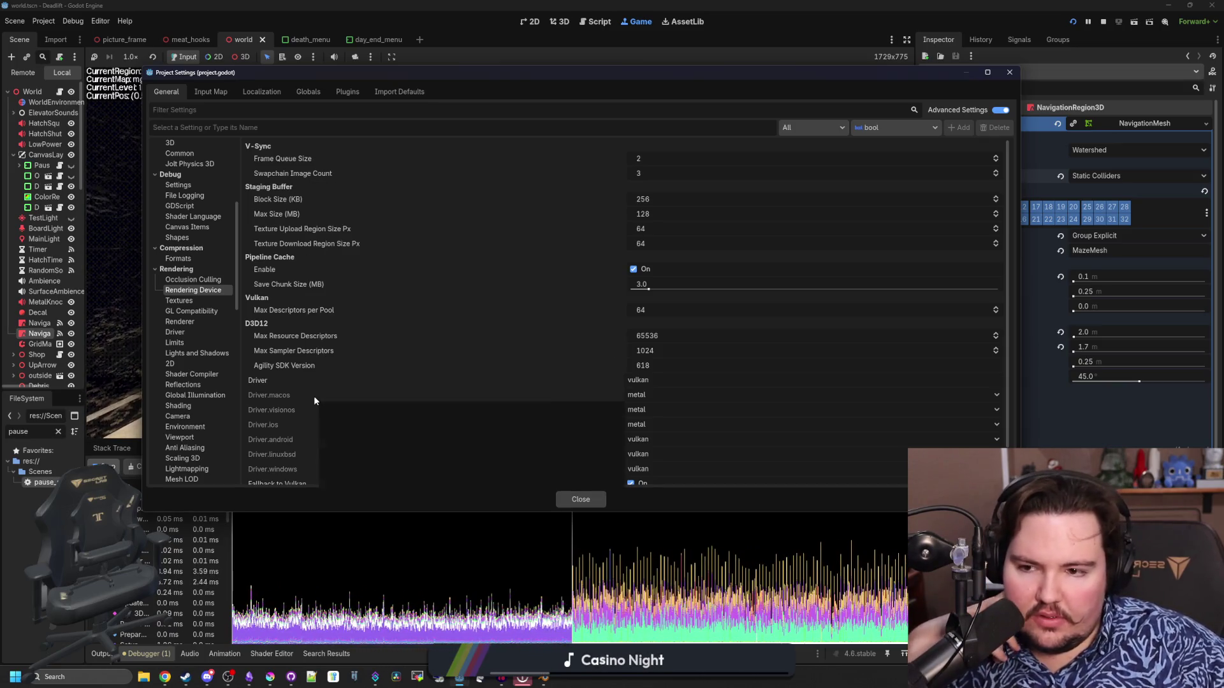
Review Textures, GL Compatibility, Renderer, Driver, Lights and Shadows, 2D and Shader Compiler settings.
{"action": "scroll", "coordinate": [314, 396], "scroll_direction": "down", "scroll_amount": 2}
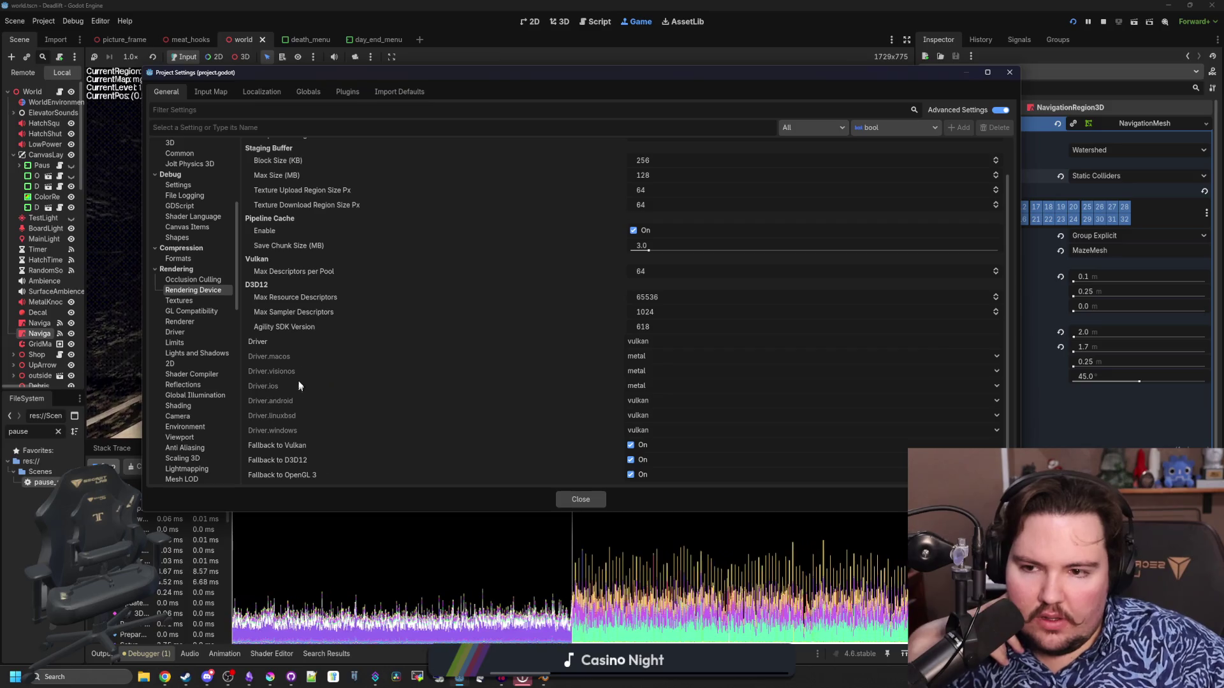
{"action": "left_click", "coordinate": [185, 301]}
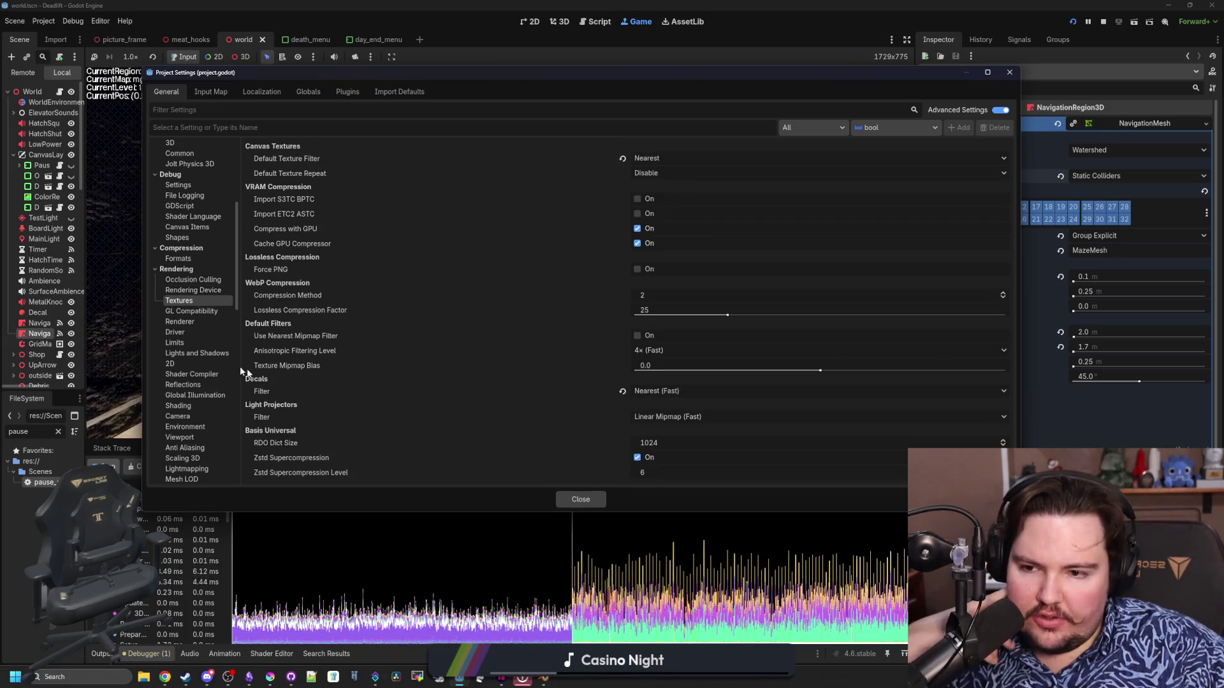
{"action": "left_click", "coordinate": [192, 312]}
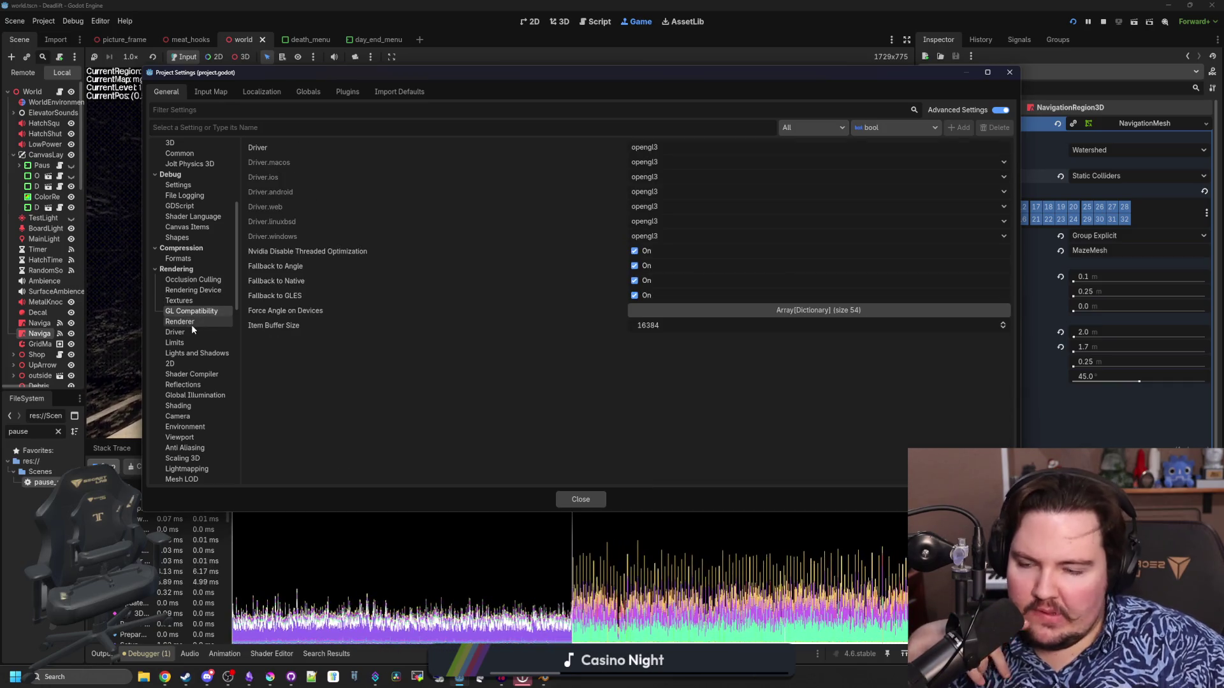
{"action": "left_click", "coordinate": [191, 322]}
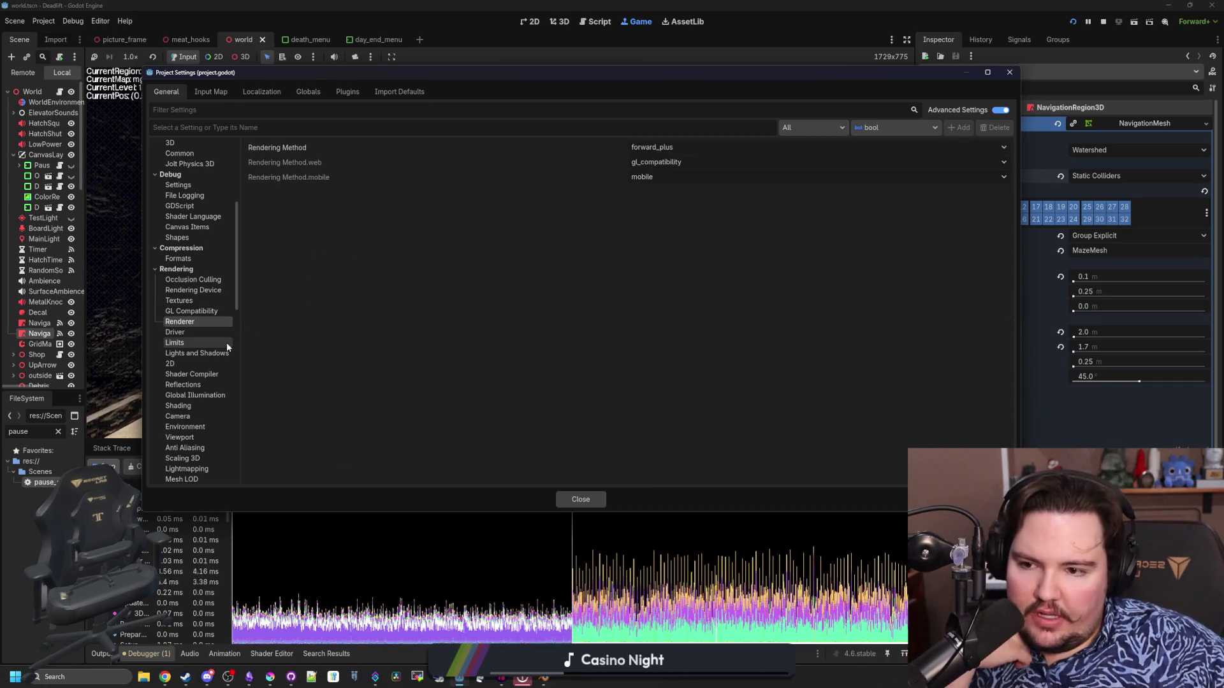
{"action": "left_click", "coordinate": [204, 329]}
{"action": "scroll", "coordinate": [195, 342], "scroll_direction": "down", "scroll_amount": 2}
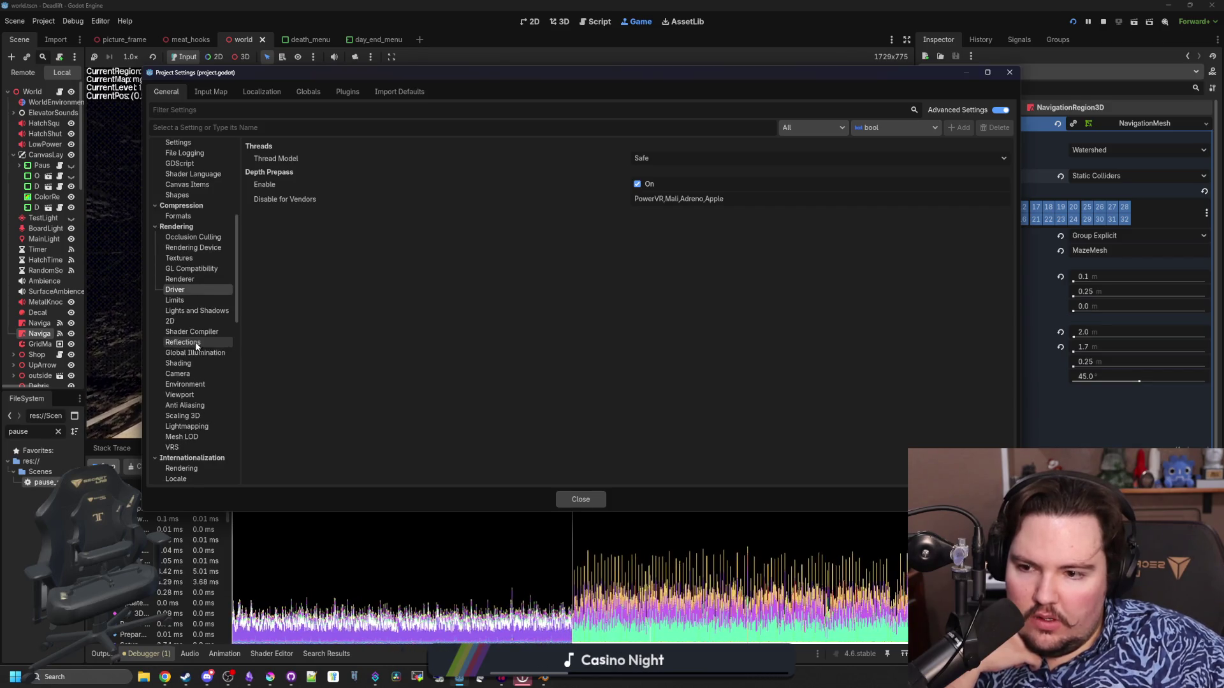
{"action": "left_click", "coordinate": [194, 313]}
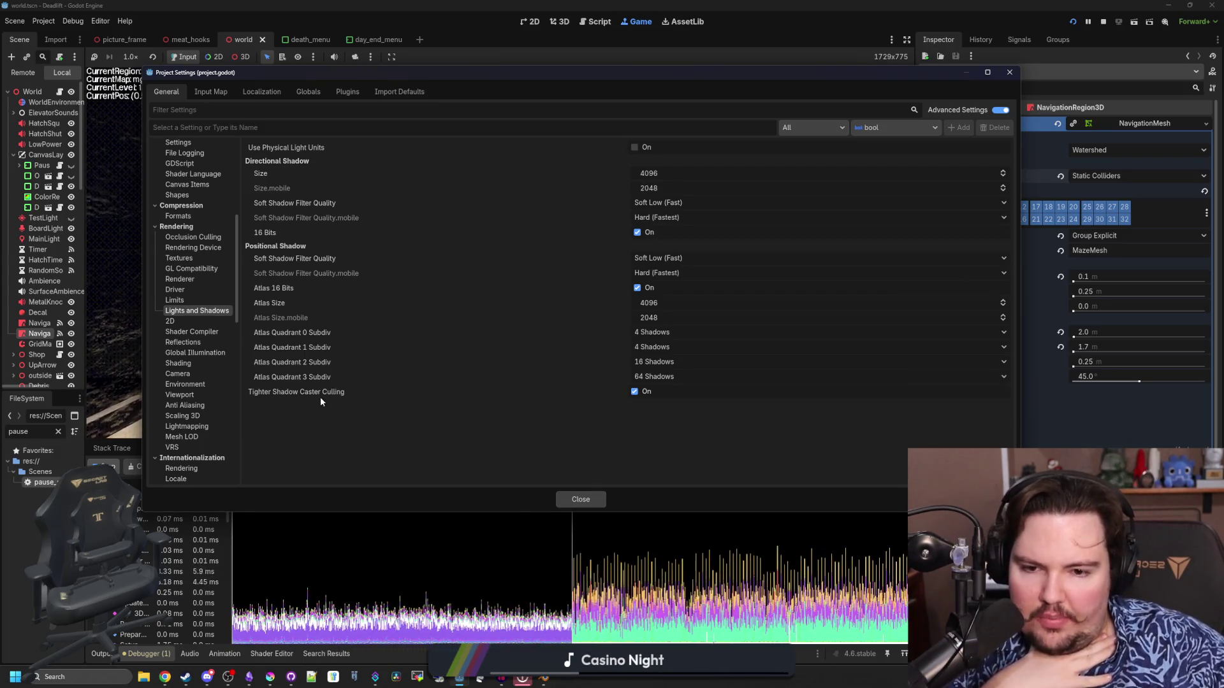
{"action": "left_click", "coordinate": [188, 322]}
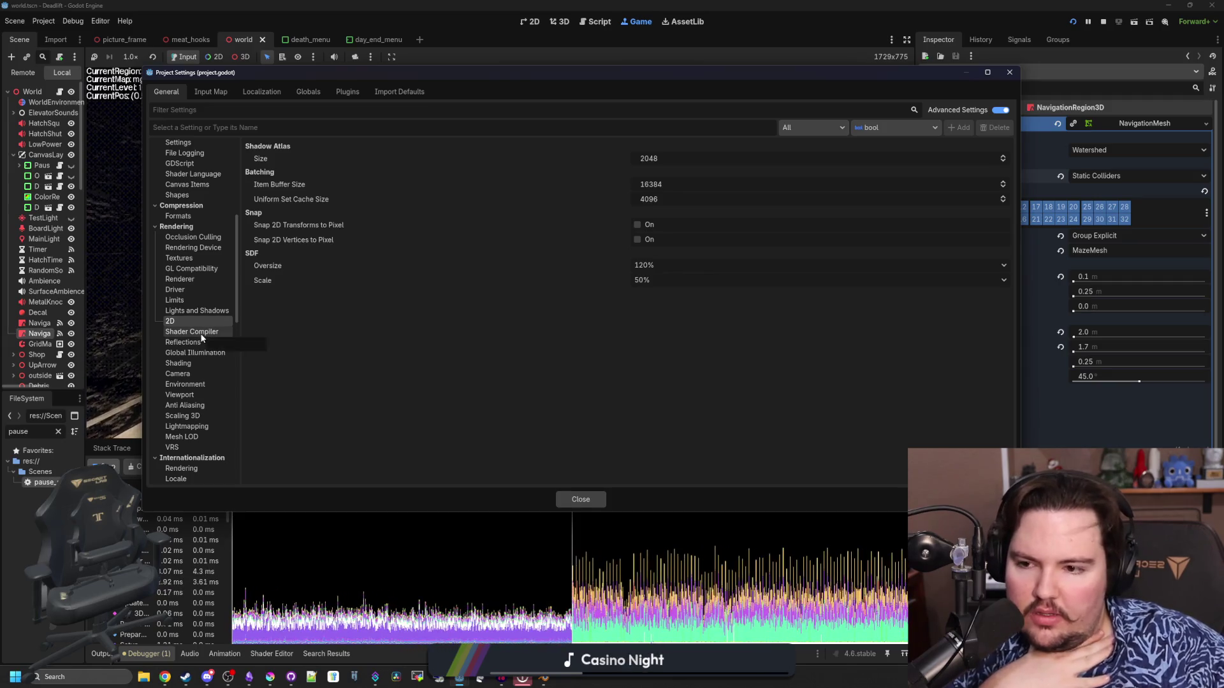
{"action": "left_click", "coordinate": [197, 332]}
Review Reflections, Global Illumination, Shading Overrides, Camera and Environment settings.
{"action": "left_click", "coordinate": [192, 343]}
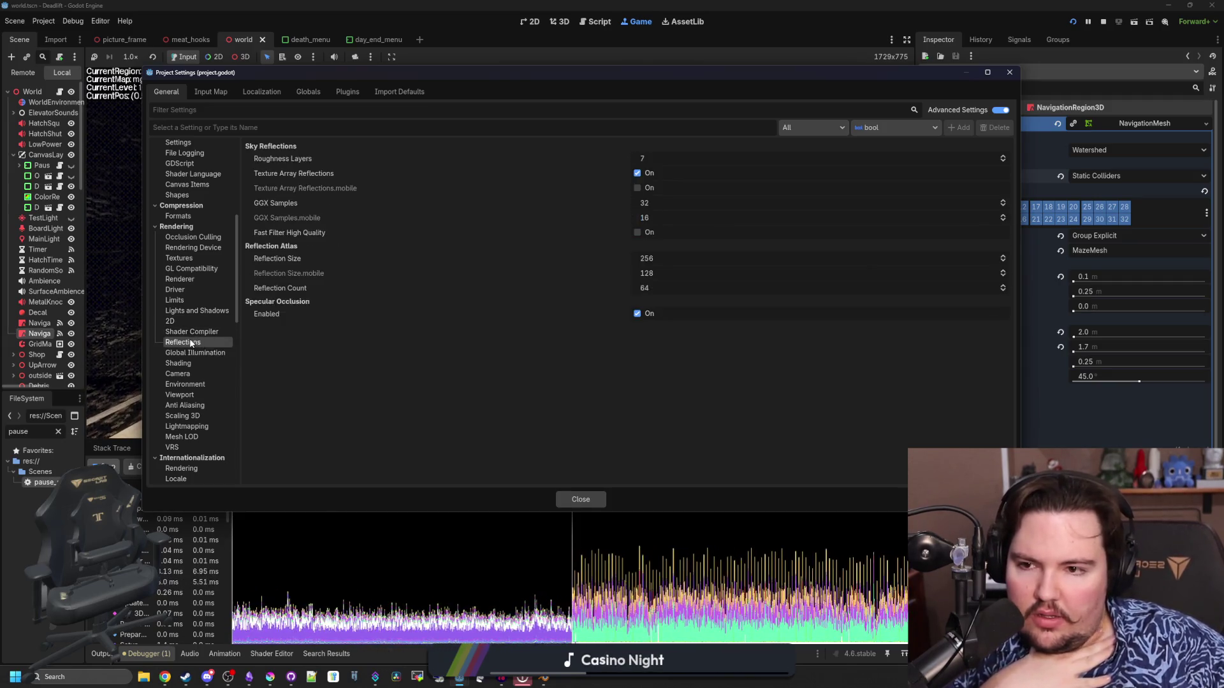
{"action": "left_click", "coordinate": [221, 353]}
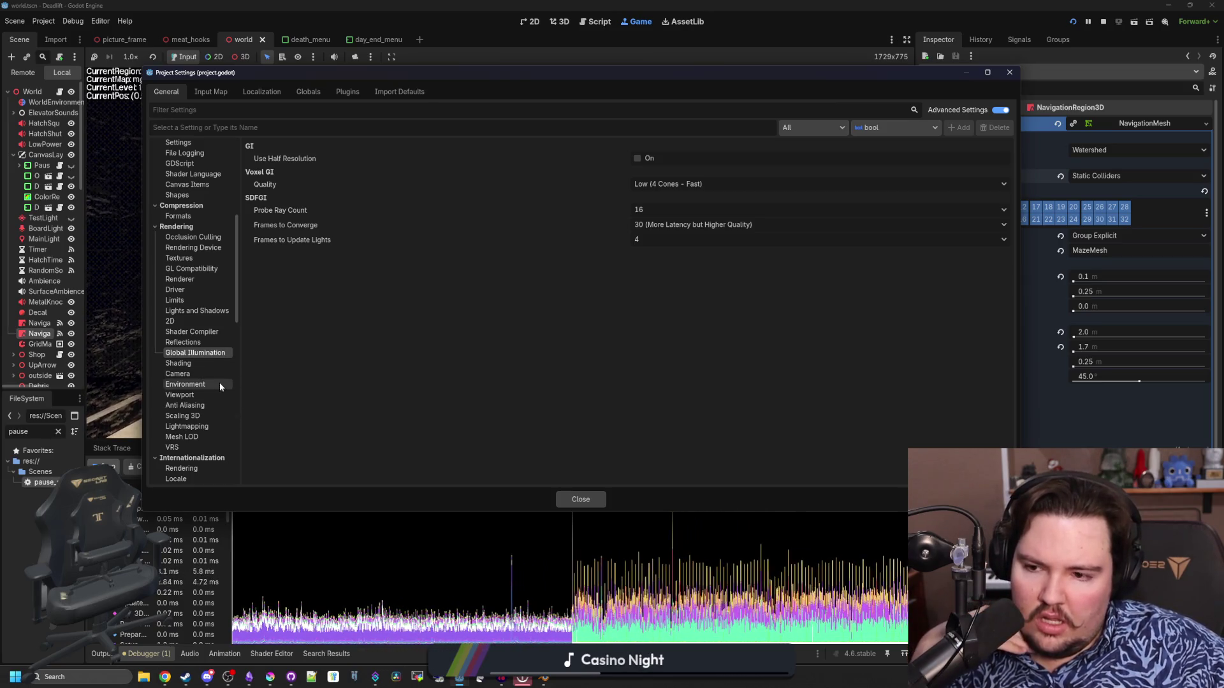
{"action": "left_click", "coordinate": [202, 365]}
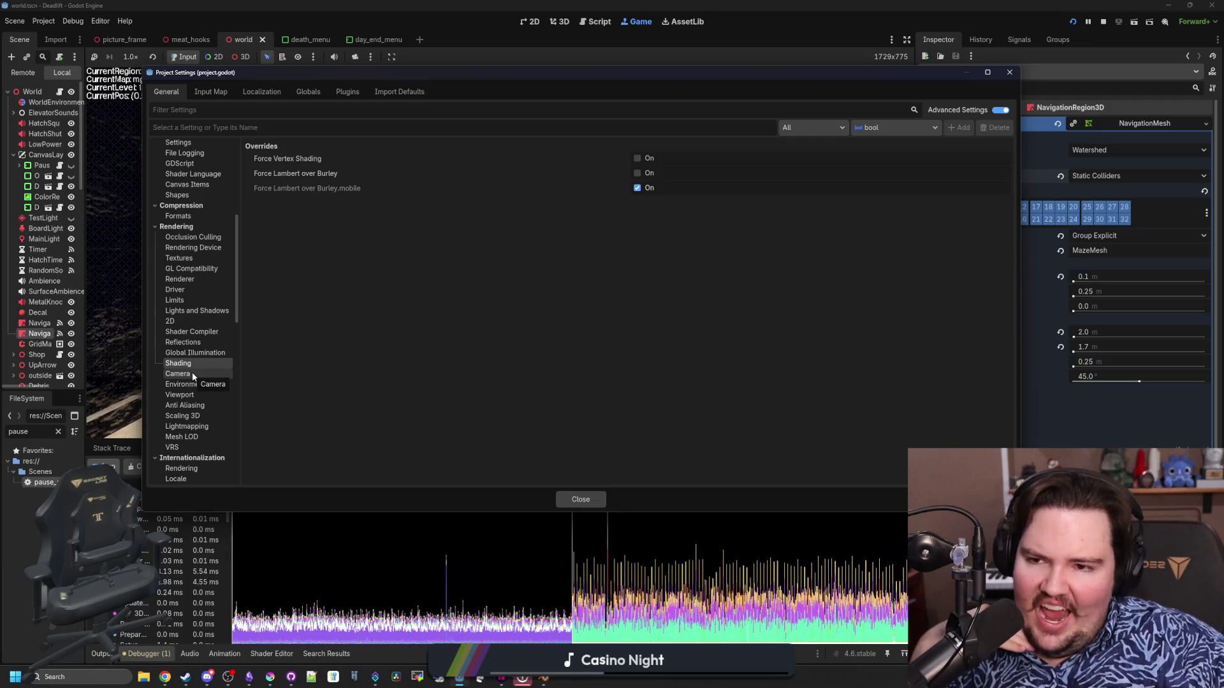
{"action": "left_click", "coordinate": [193, 375]}
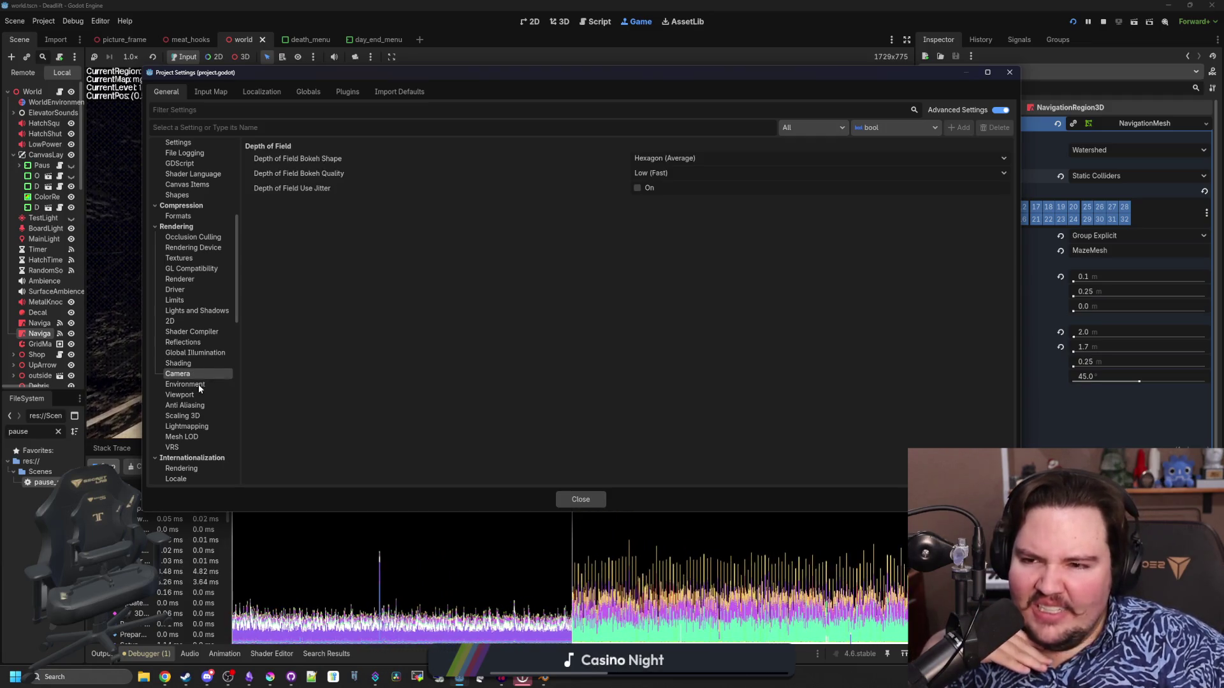
{"action": "left_click", "coordinate": [200, 385]}
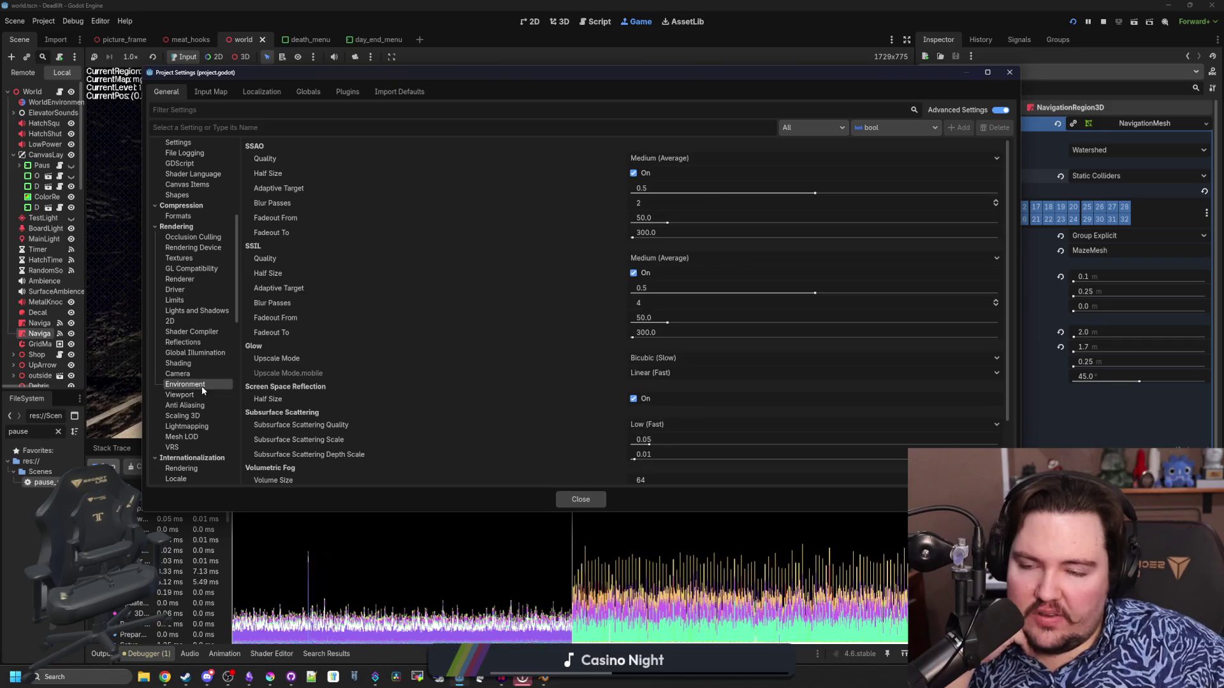
{"action": "mouse_move", "coordinate": [424, 301]}
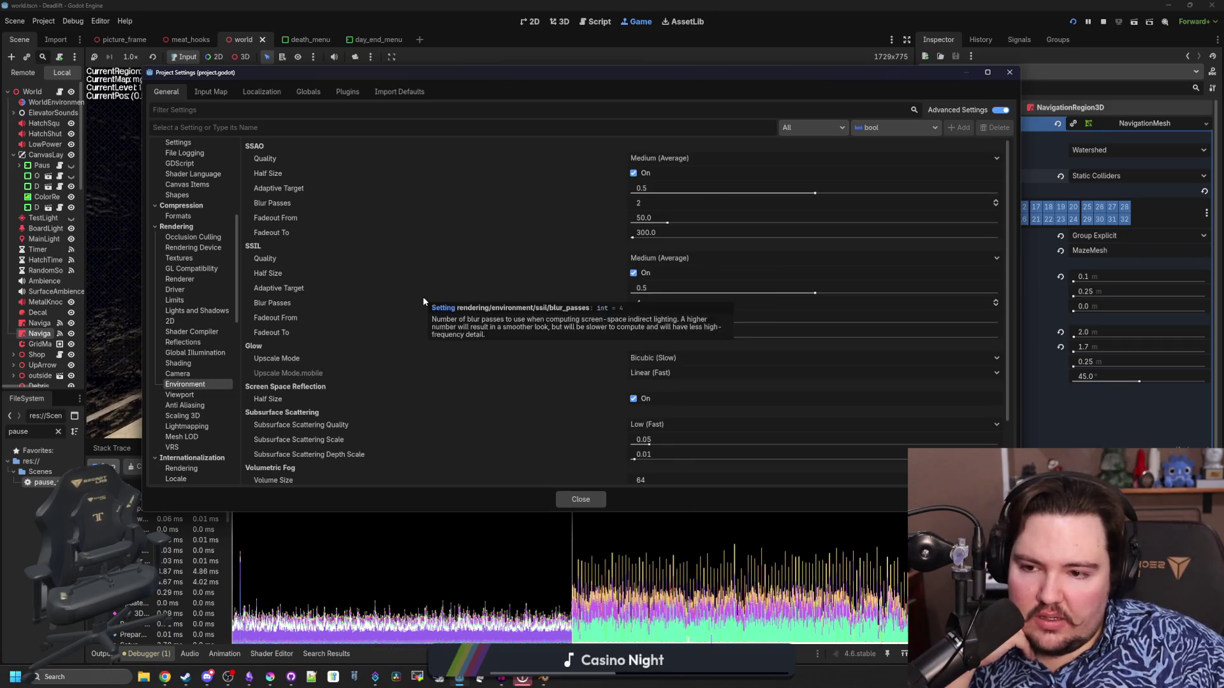
{"action": "scroll", "coordinate": [423, 301], "scroll_direction": "down", "scroll_amount": 2}
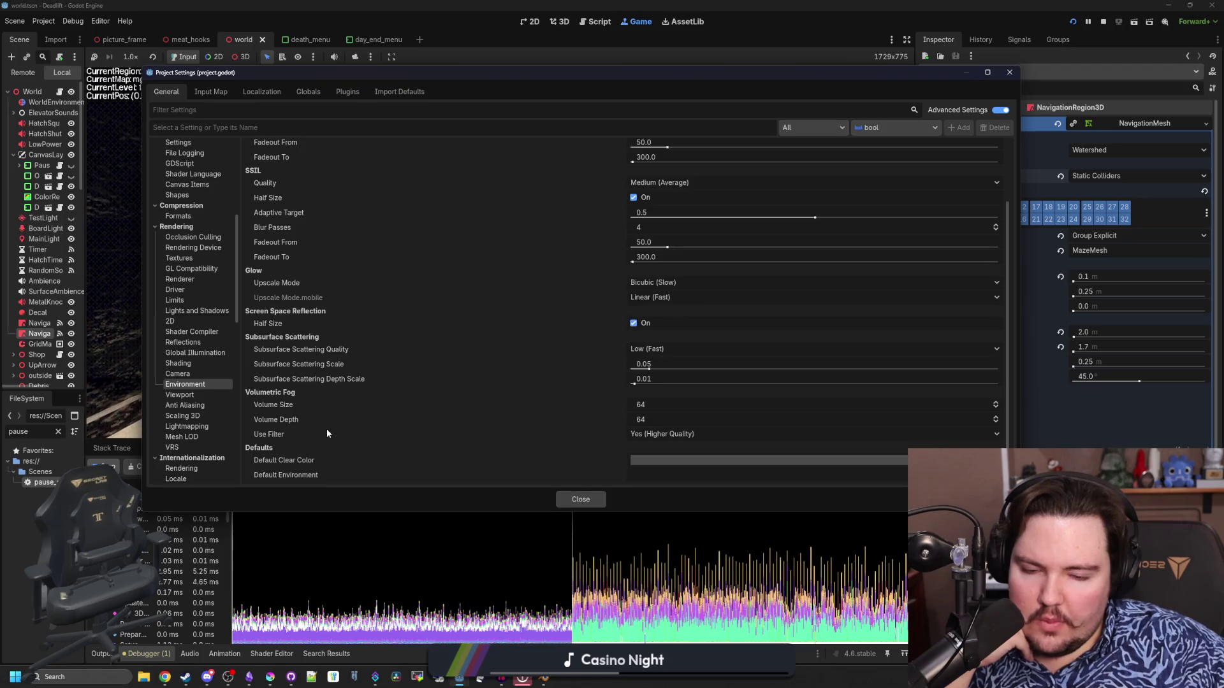
Review Viewport, Anti Aliasing, 3D Scaling, Lightmapping, Mesh LOD and VRS settings.
{"action": "left_click", "coordinate": [185, 395]}
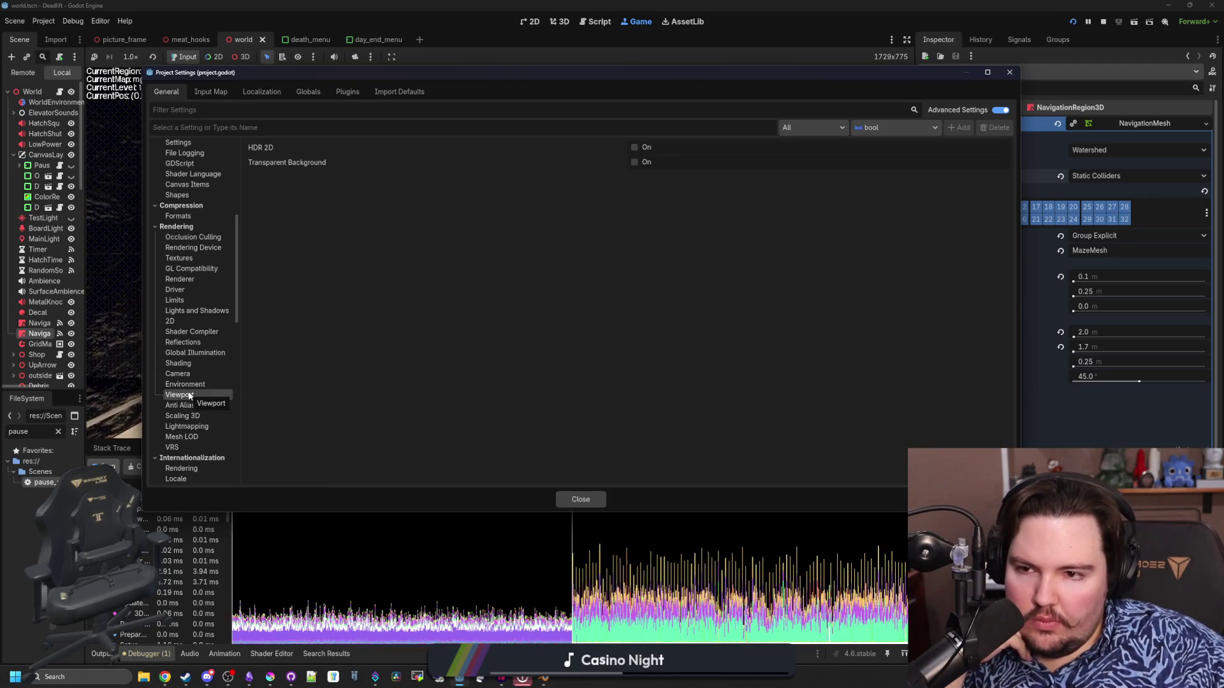
{"action": "left_click", "coordinate": [226, 406]}
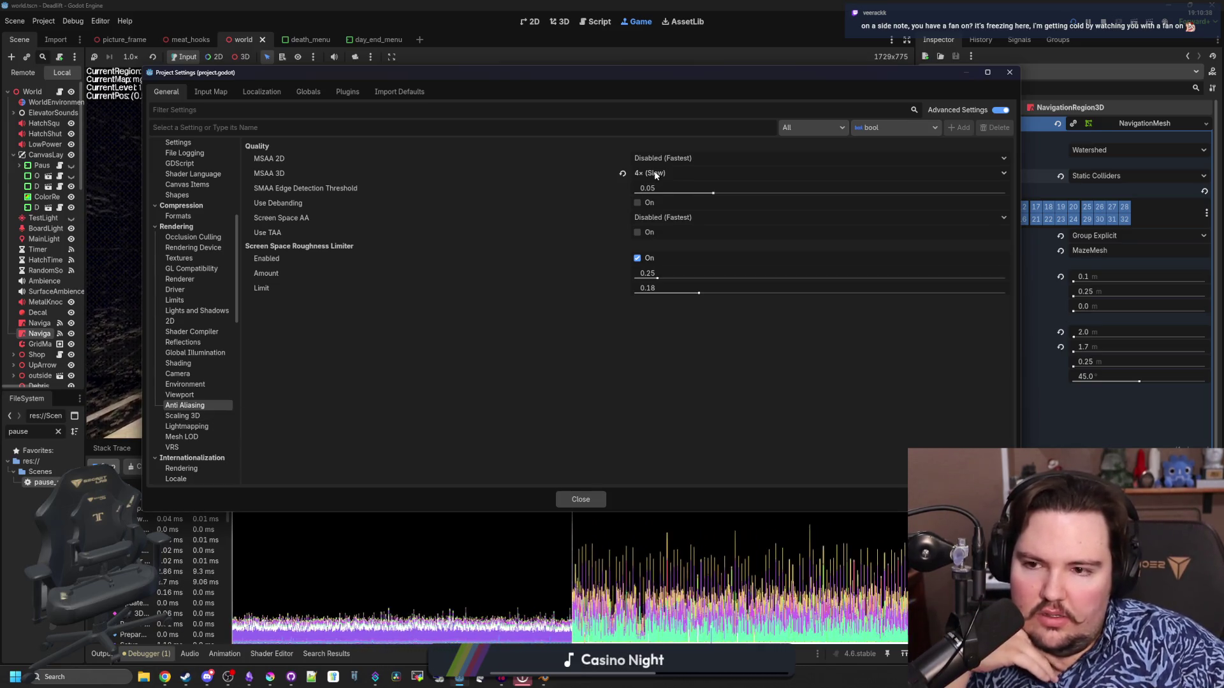
{"action": "left_click", "coordinate": [200, 416]}
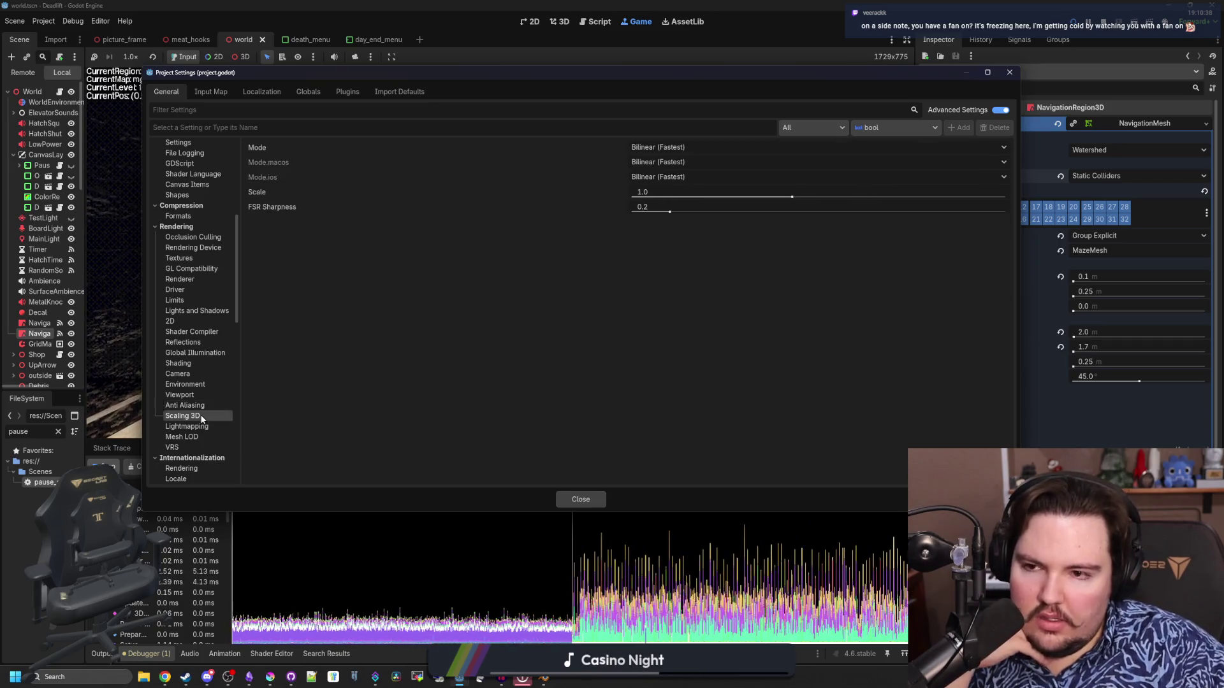
{"action": "left_click", "coordinate": [198, 428]}
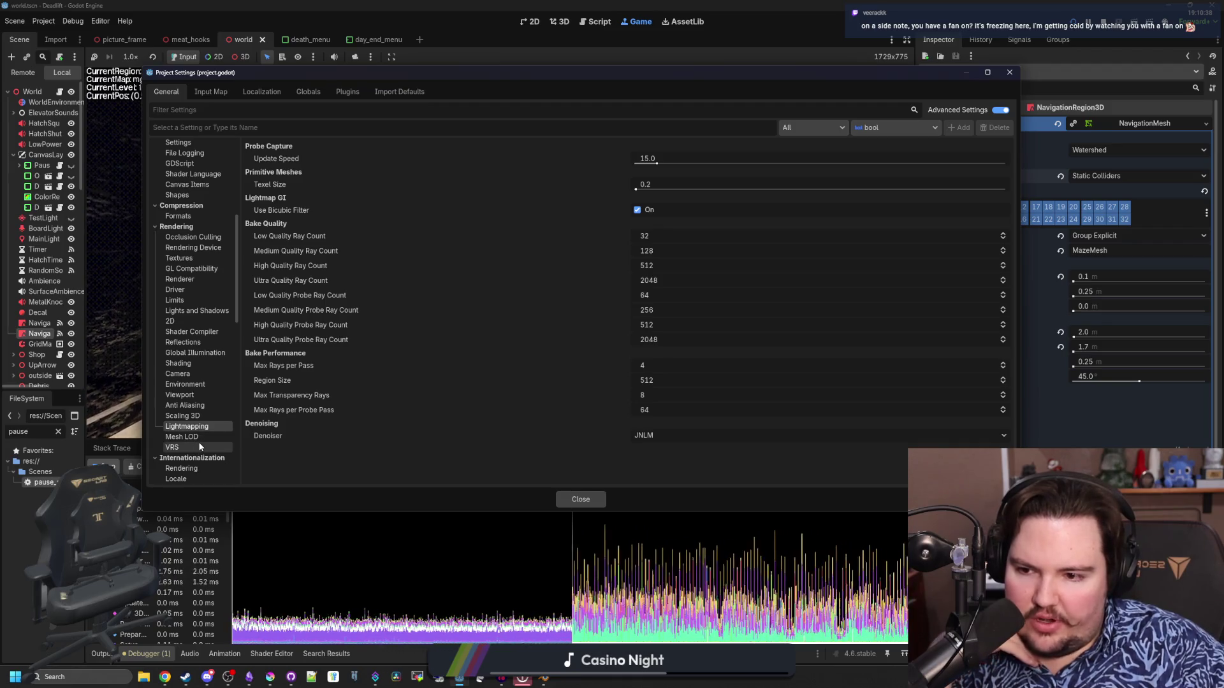
{"action": "left_click", "coordinate": [191, 437]}
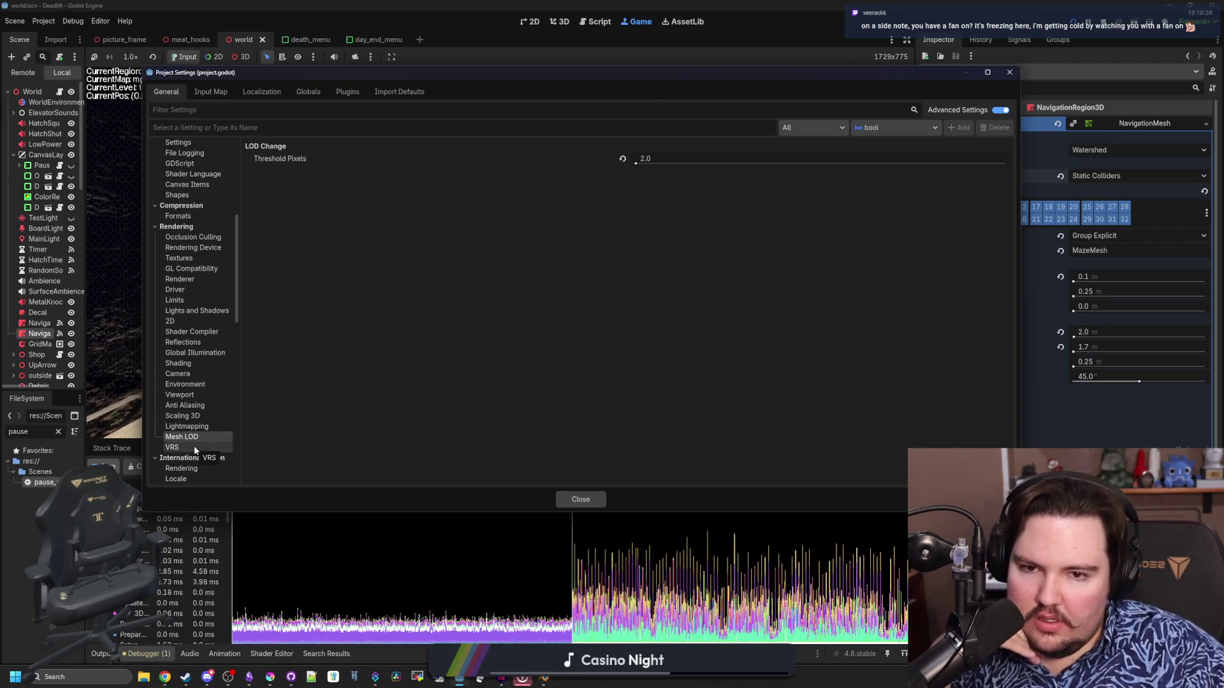
{"action": "left_click", "coordinate": [194, 447]}
{"action": "scroll", "coordinate": [204, 382], "scroll_direction": "down", "scroll_amount": 3}
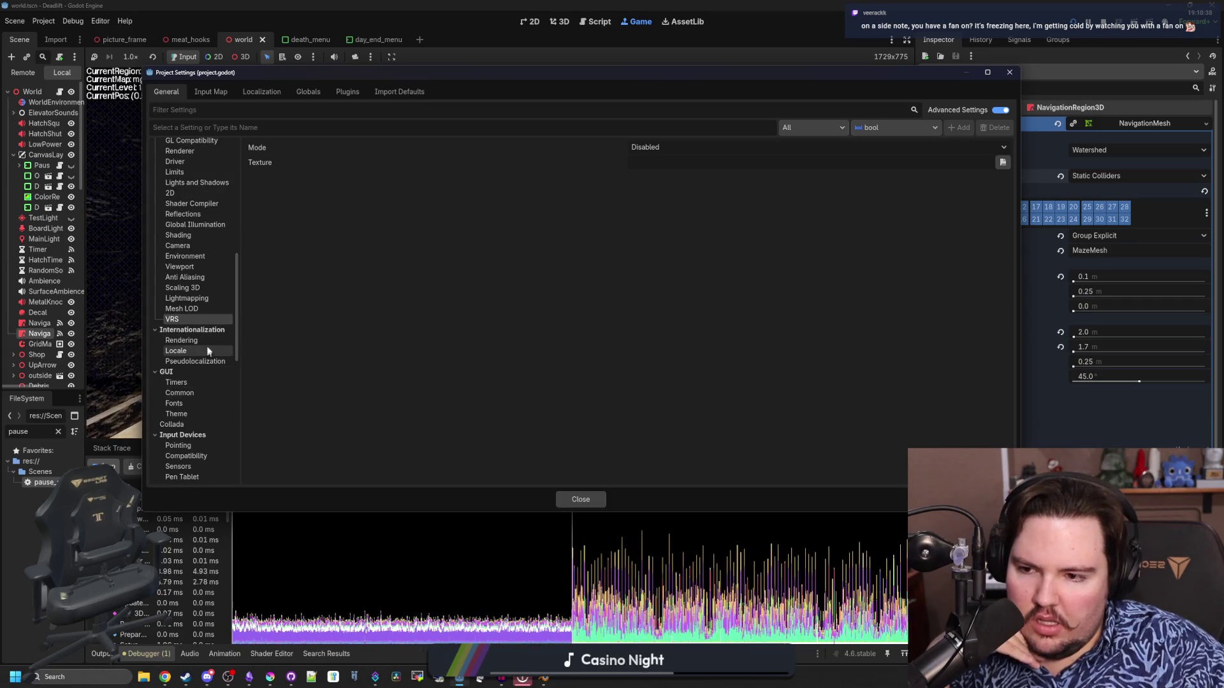
{"action": "scroll", "coordinate": [227, 323], "scroll_direction": "down", "scroll_amount": 3}
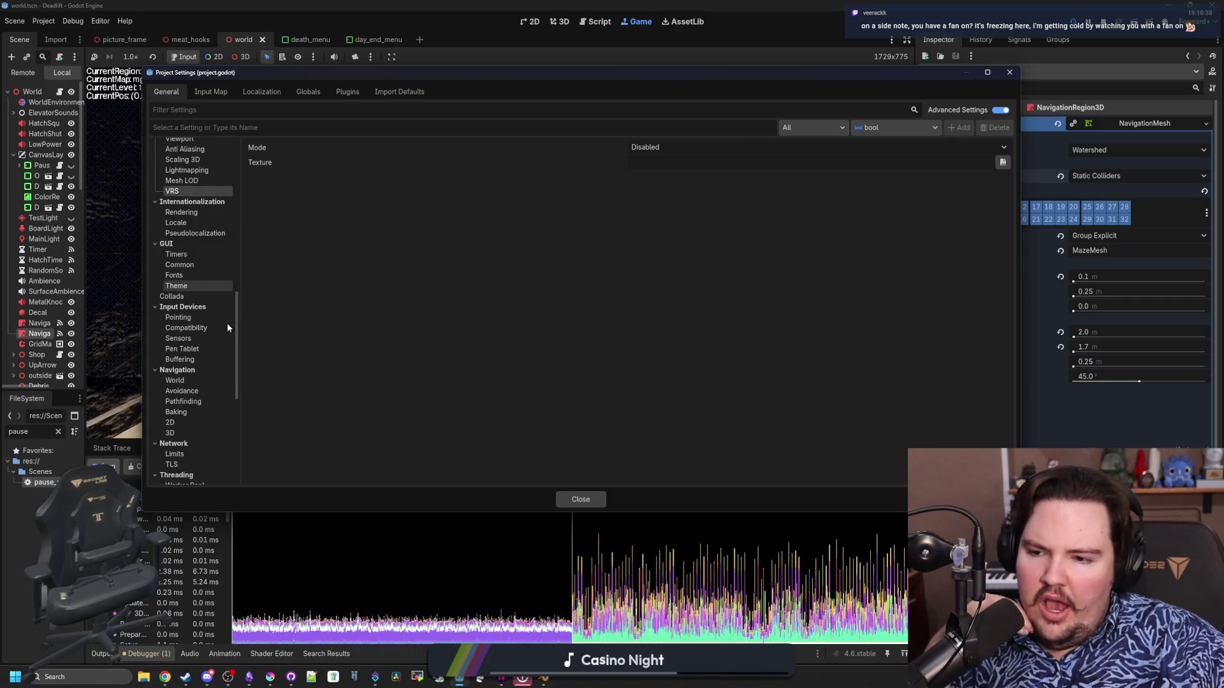
{"action": "scroll", "coordinate": [227, 323], "scroll_direction": "up", "scroll_amount": 10}
Check Display > Window (1280×720, Windowed, resizable) through V-Sync, then close Project Settings.
{"action": "left_click", "coordinate": [204, 221]}
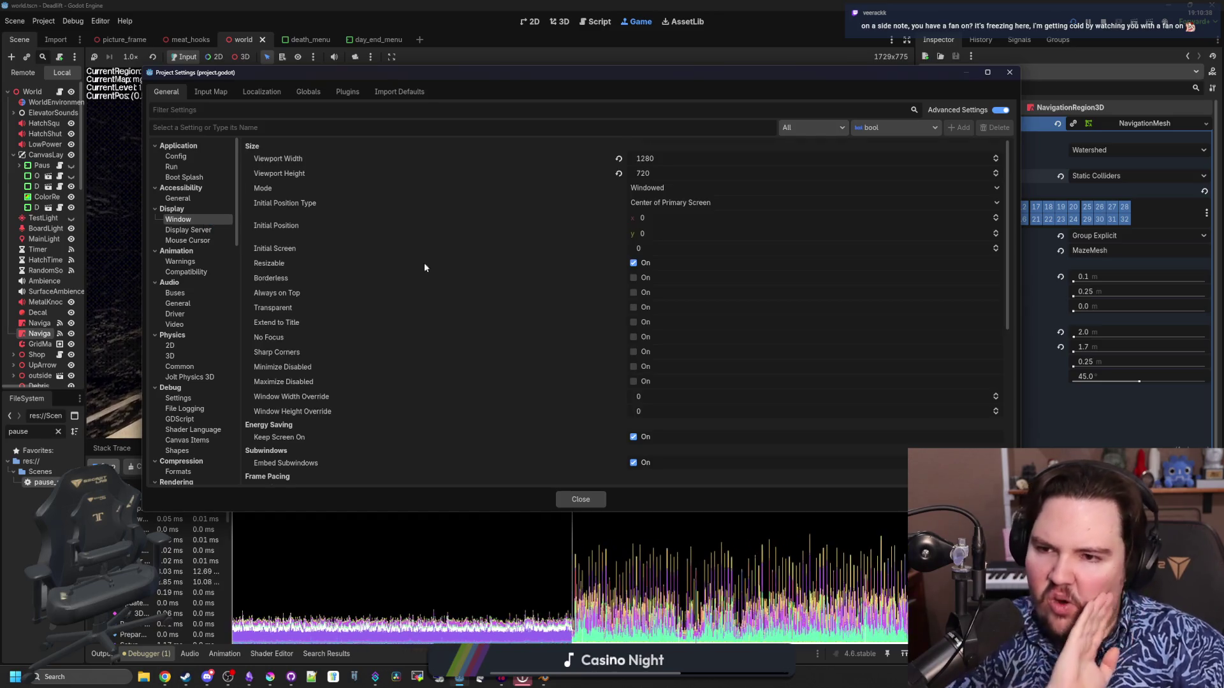
{"action": "scroll", "coordinate": [480, 308], "scroll_direction": "down", "scroll_amount": 3}
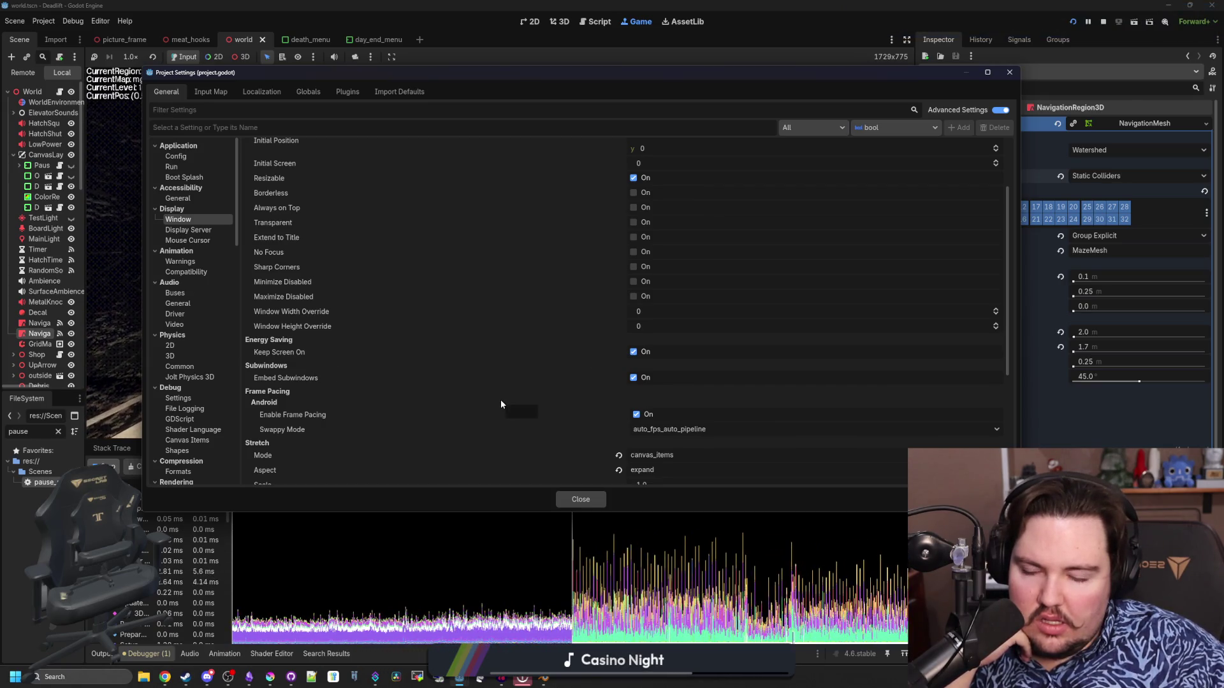
{"action": "scroll", "coordinate": [501, 404], "scroll_direction": "down", "scroll_amount": 3}
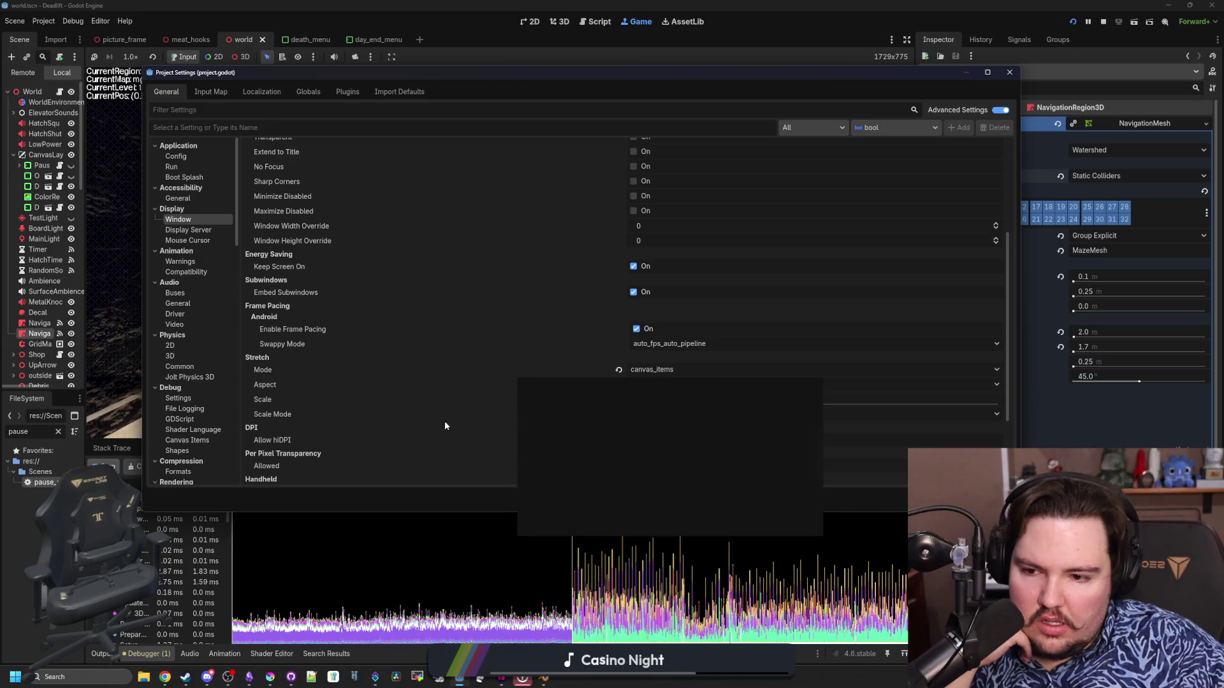
{"action": "scroll", "coordinate": [424, 427], "scroll_direction": "down", "scroll_amount": 3}
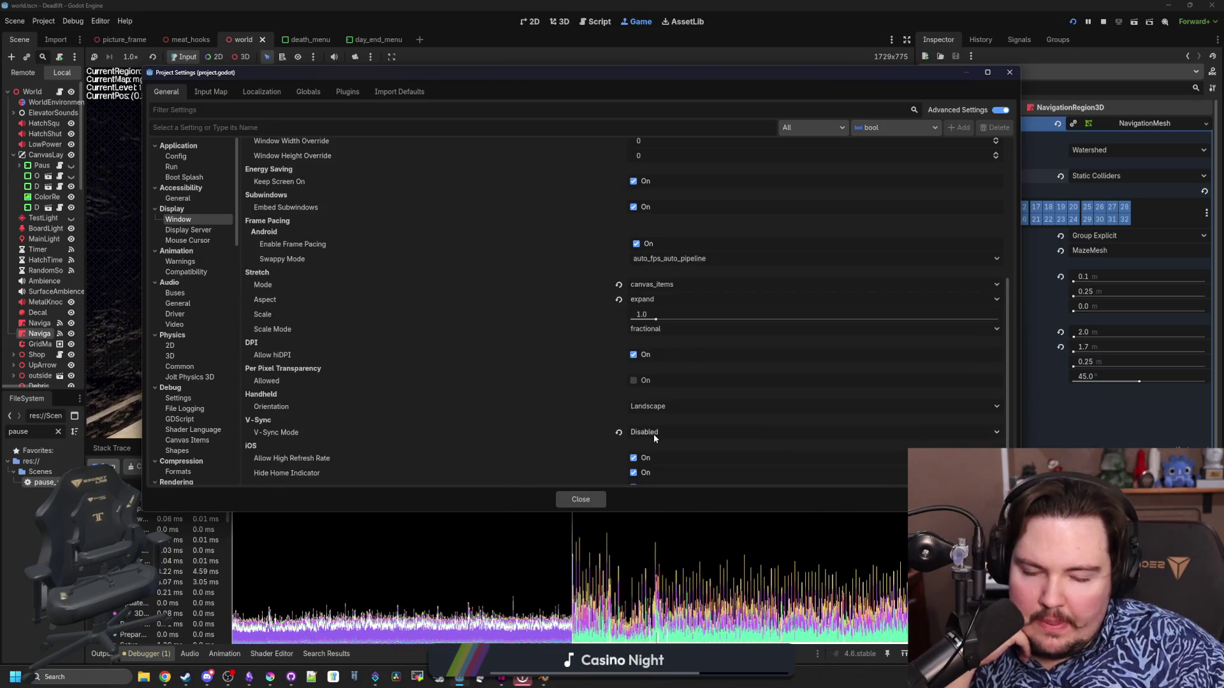
{"action": "scroll", "coordinate": [370, 398], "scroll_direction": "down", "scroll_amount": 1}
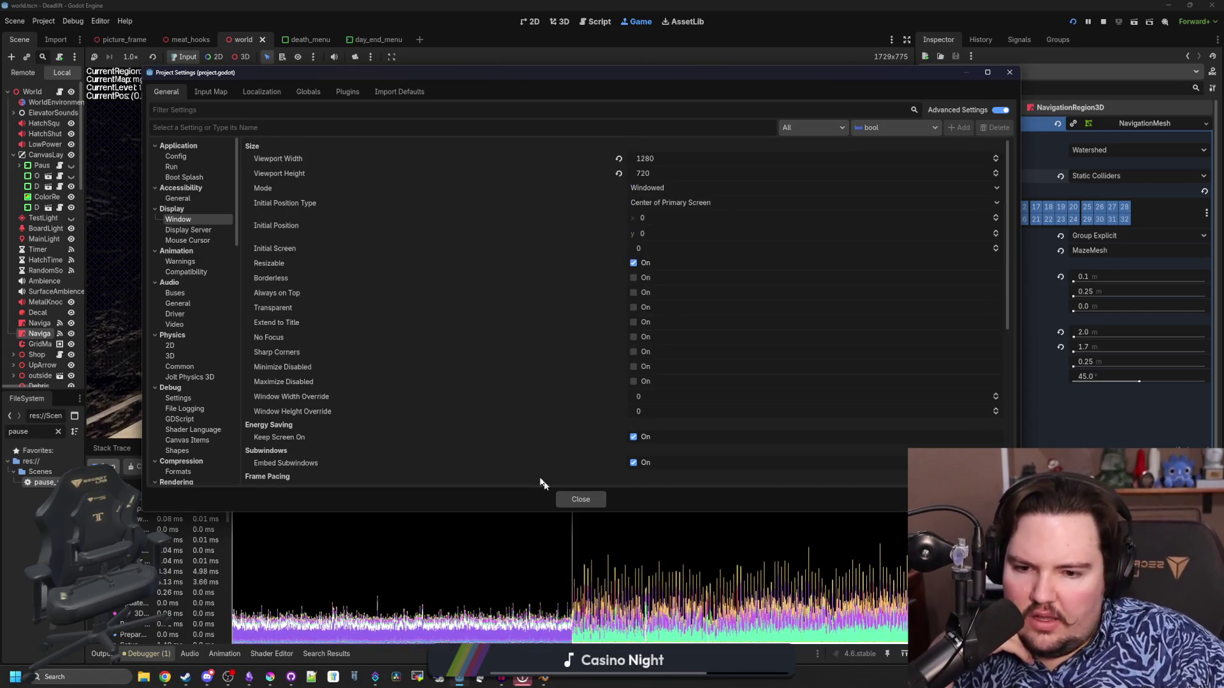
{"action": "left_click", "coordinate": [581, 499]}
Stop the game, untick Embed Game on Next Play in the Game view, and run Deadlift.
{"action": "left_click", "coordinate": [1103, 22]}
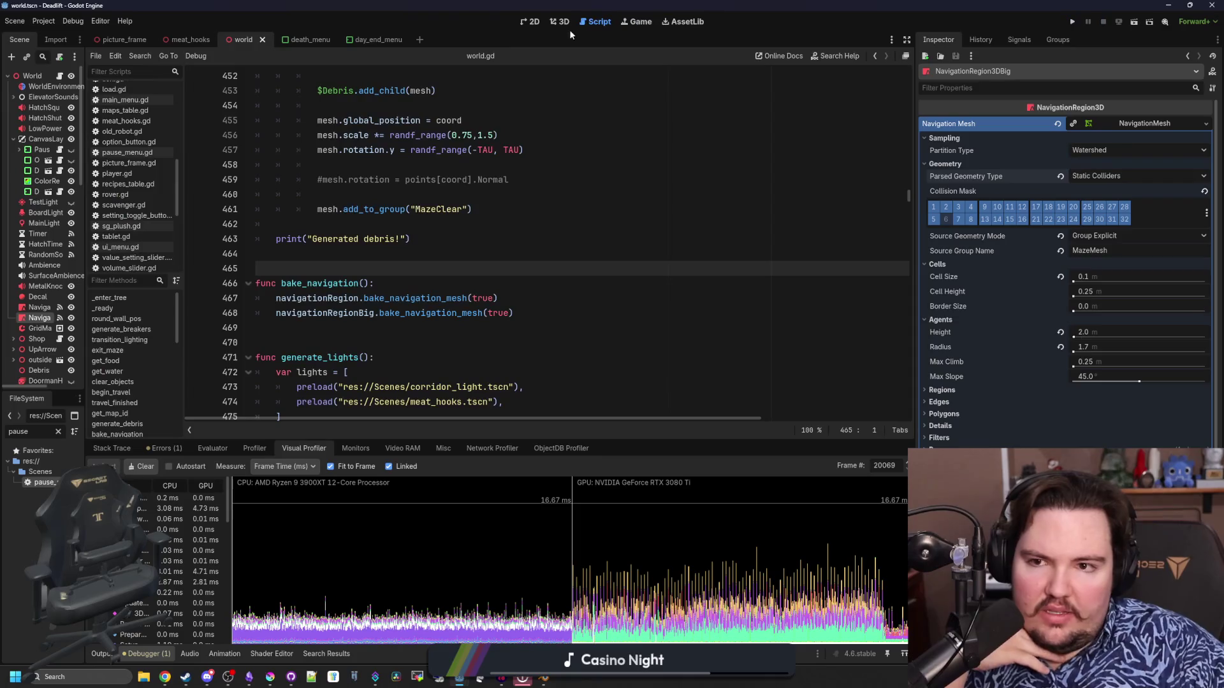
{"action": "left_click", "coordinate": [628, 22]}
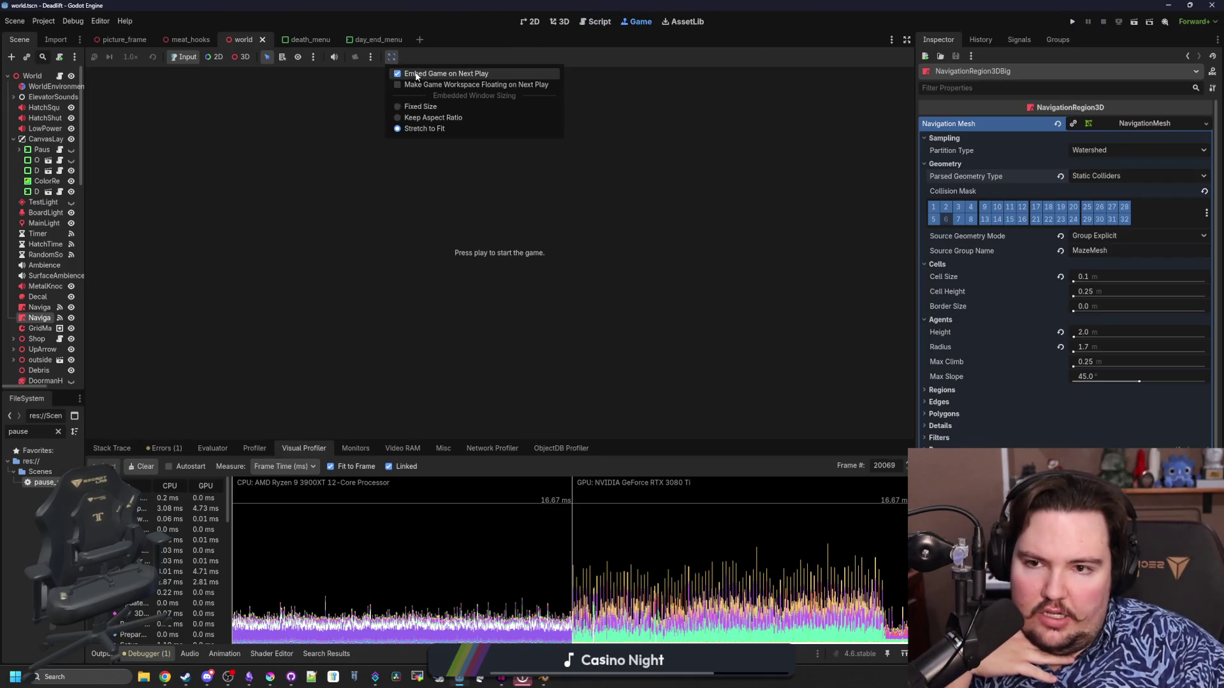
{"action": "left_click", "coordinate": [416, 76]}
{"action": "left_click", "coordinate": [1068, 20]}
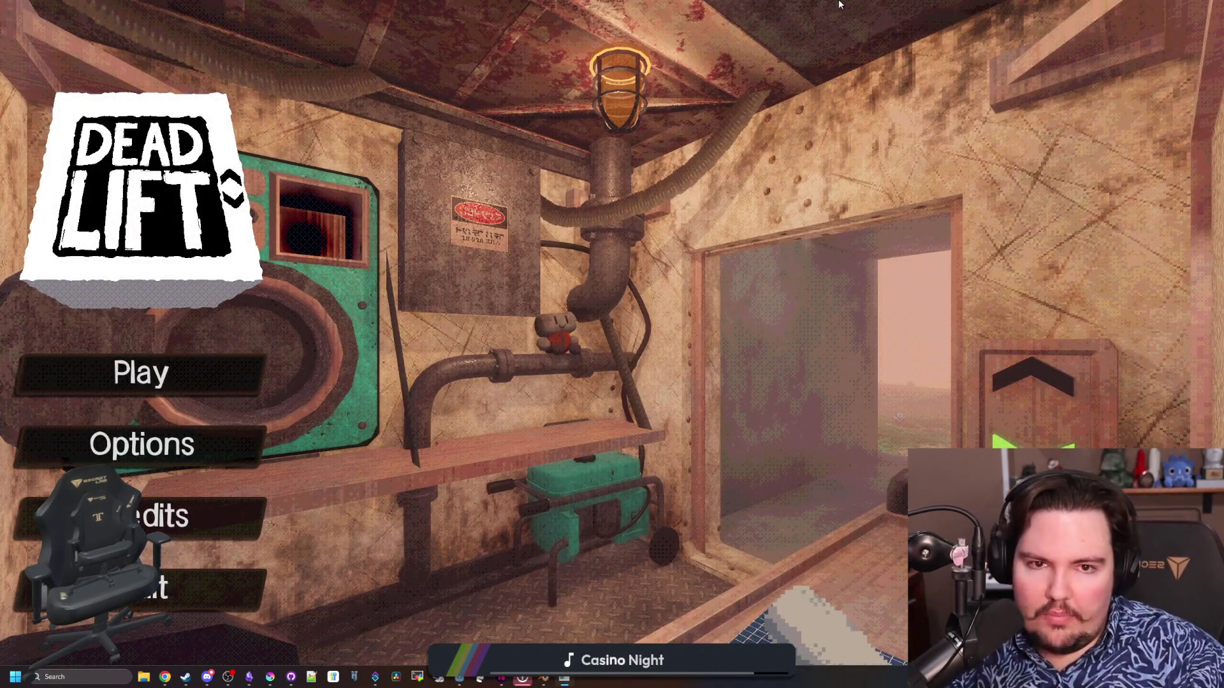
Take the game out of fullscreen over the editor, start a new game and narrow its window.
{"action": "key", "text": "F11"}
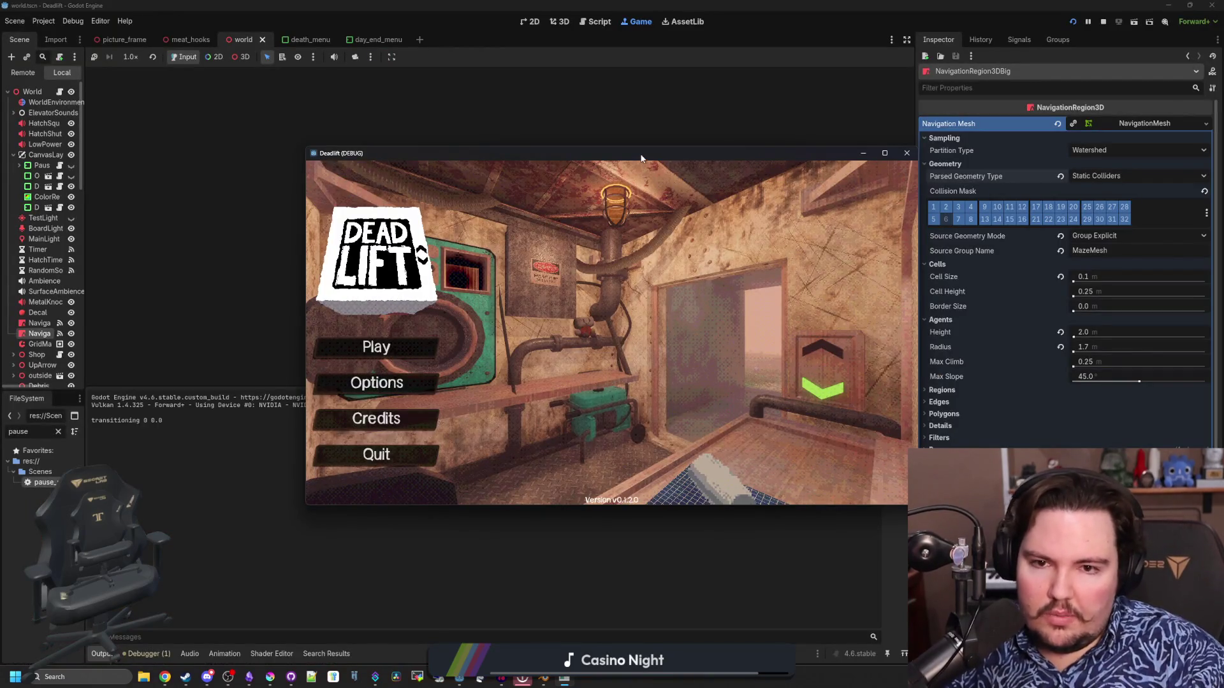
{"action": "left_click_drag", "start_coordinate": [642, 158], "coordinate": [491, 196]}
{"action": "type", "text": "dwasdwa"}
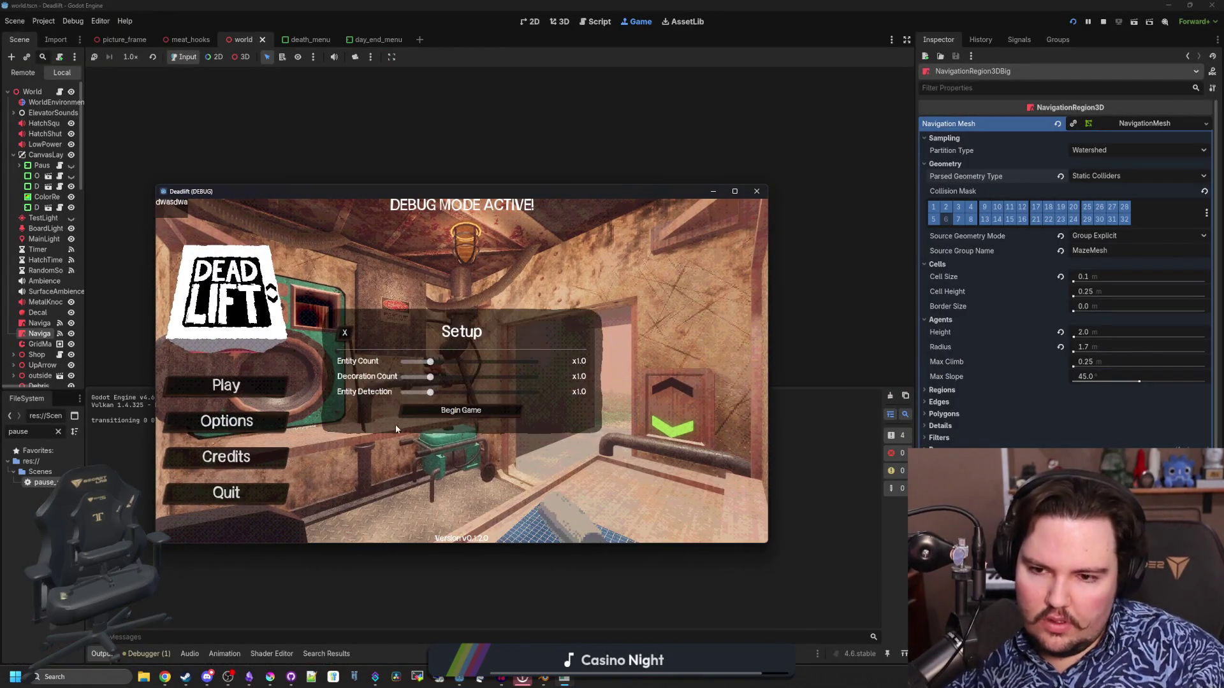
{"action": "left_click", "coordinate": [493, 413]}
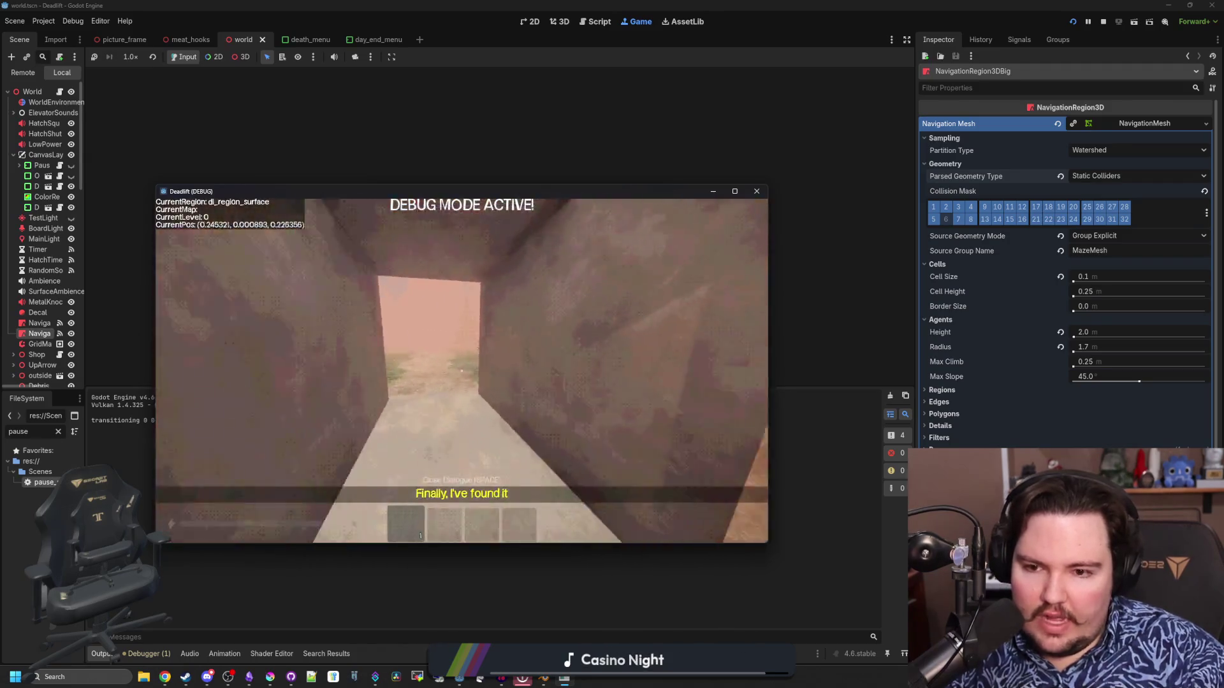
{"action": "key", "text": "Escape"}
{"action": "mouse_move", "coordinate": [768, 407]}
{"action": "left_mouse_down"}
{"action": "mouse_move", "coordinate": [441, 413]}
{"action": "mouse_move", "coordinate": [890, 412]}
{"action": "left_mouse_up"}
{"action": "key", "text": "Escape"}
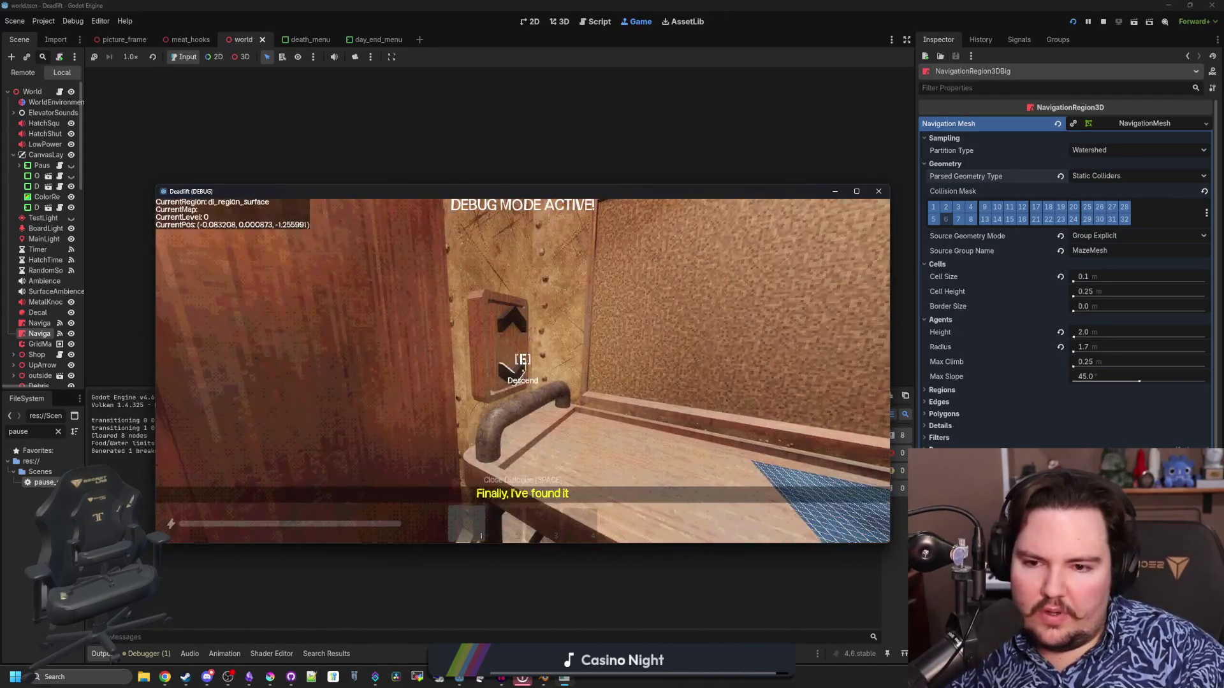
Walk out of the elevator, then pause to make the window shorter and narrower.
{"action": "key", "text": "w"}
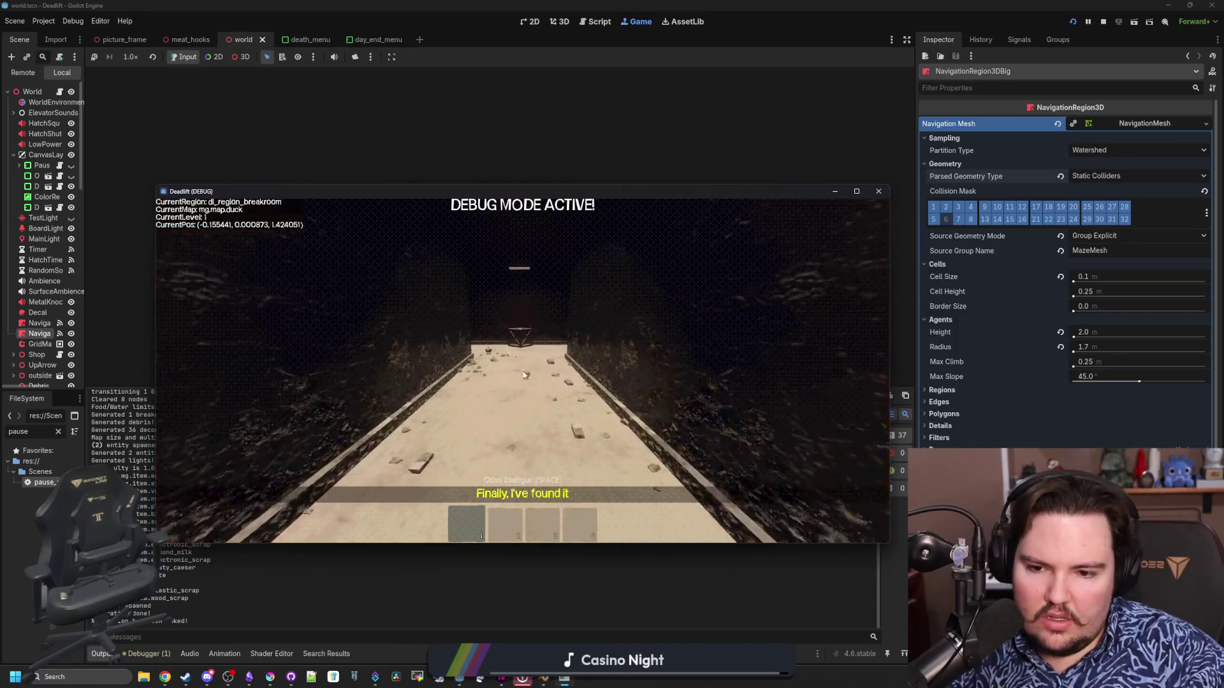
{"action": "key", "text": "Escape"}
{"action": "mouse_move", "coordinate": [559, 546]}
{"action": "left_mouse_down"}
{"action": "mouse_move", "coordinate": [558, 596]}
{"action": "mouse_move", "coordinate": [558, 536]}
{"action": "left_mouse_up"}
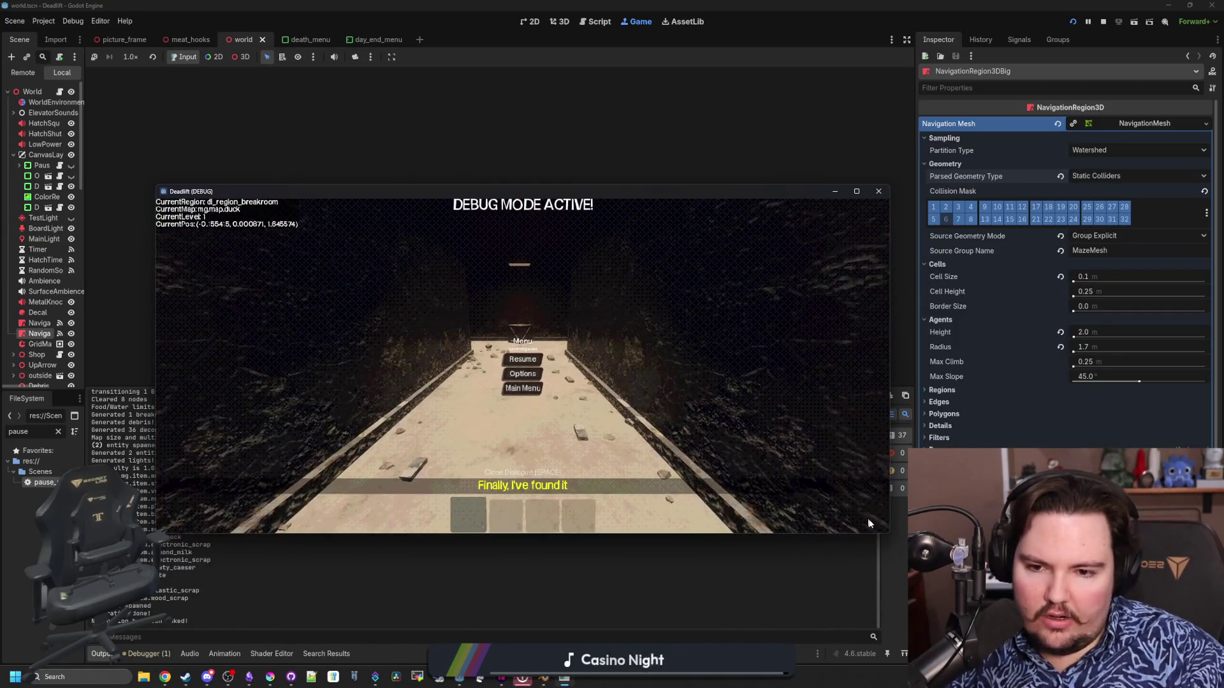
{"action": "mouse_move", "coordinate": [889, 460]}
{"action": "left_mouse_down"}
{"action": "mouse_move", "coordinate": [466, 461]}
{"action": "mouse_move", "coordinate": [954, 460]}
{"action": "left_mouse_up"}
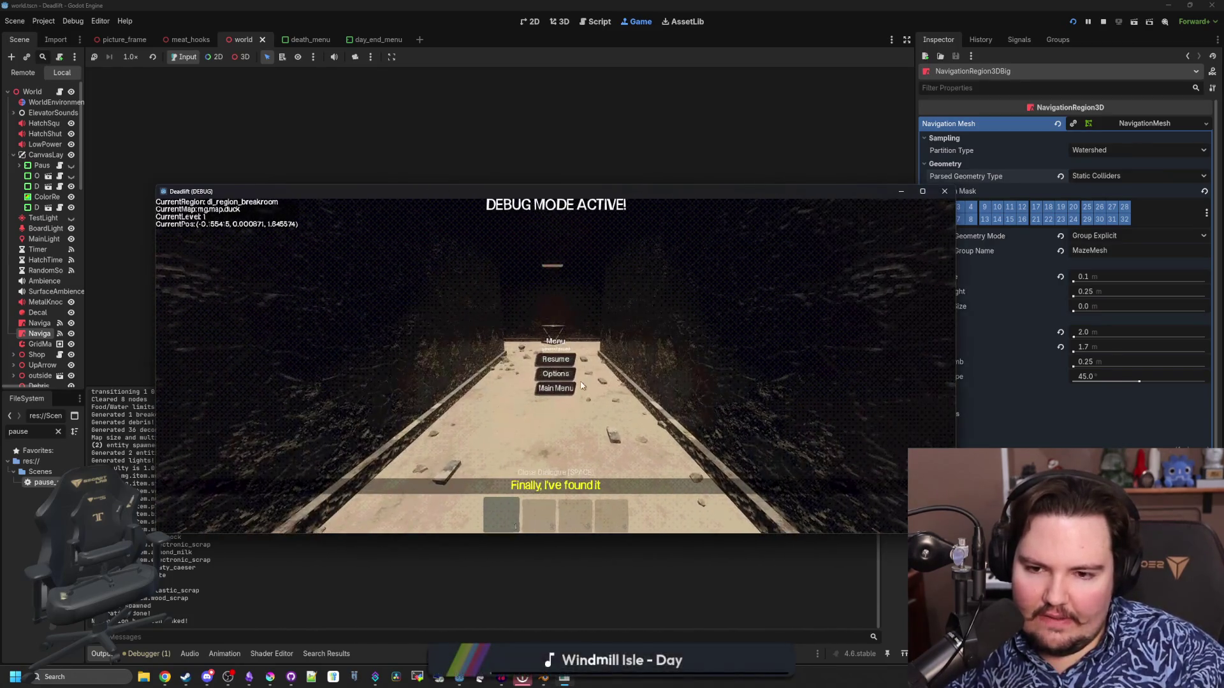
{"action": "left_click", "coordinate": [555, 359]}
Walk down the corridor and through the lit doorway into the breakroom.
{"action": "key", "text": "w"}
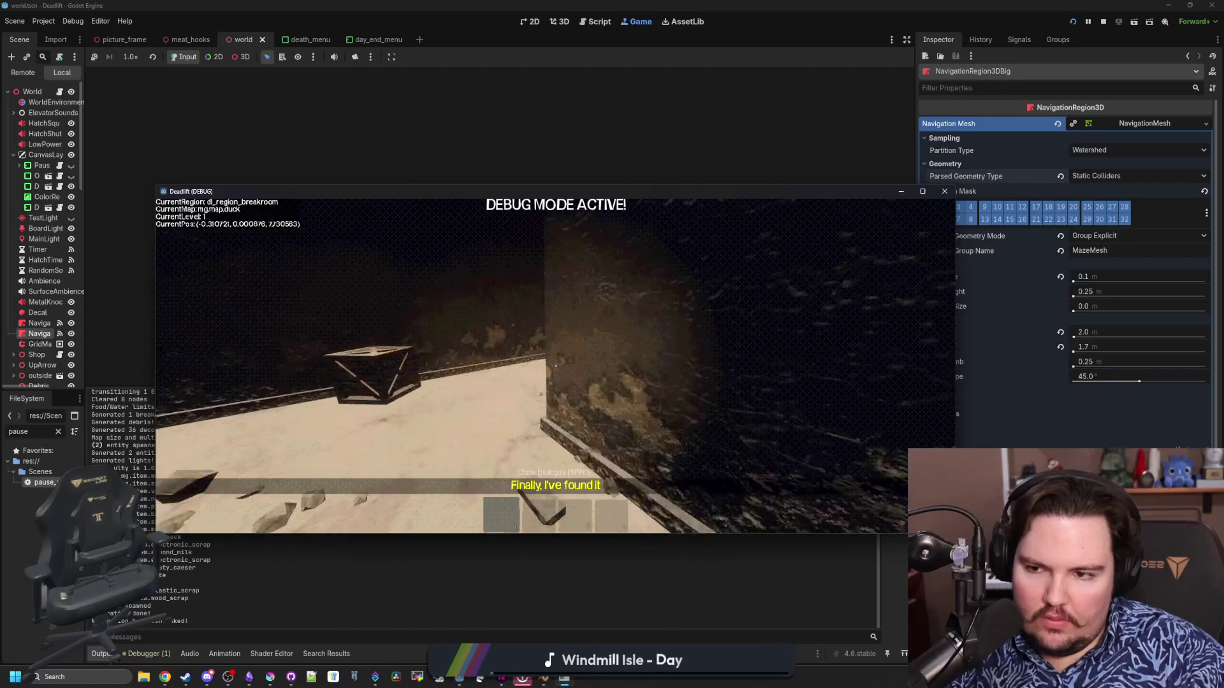
{"action": "key", "text": "w"}
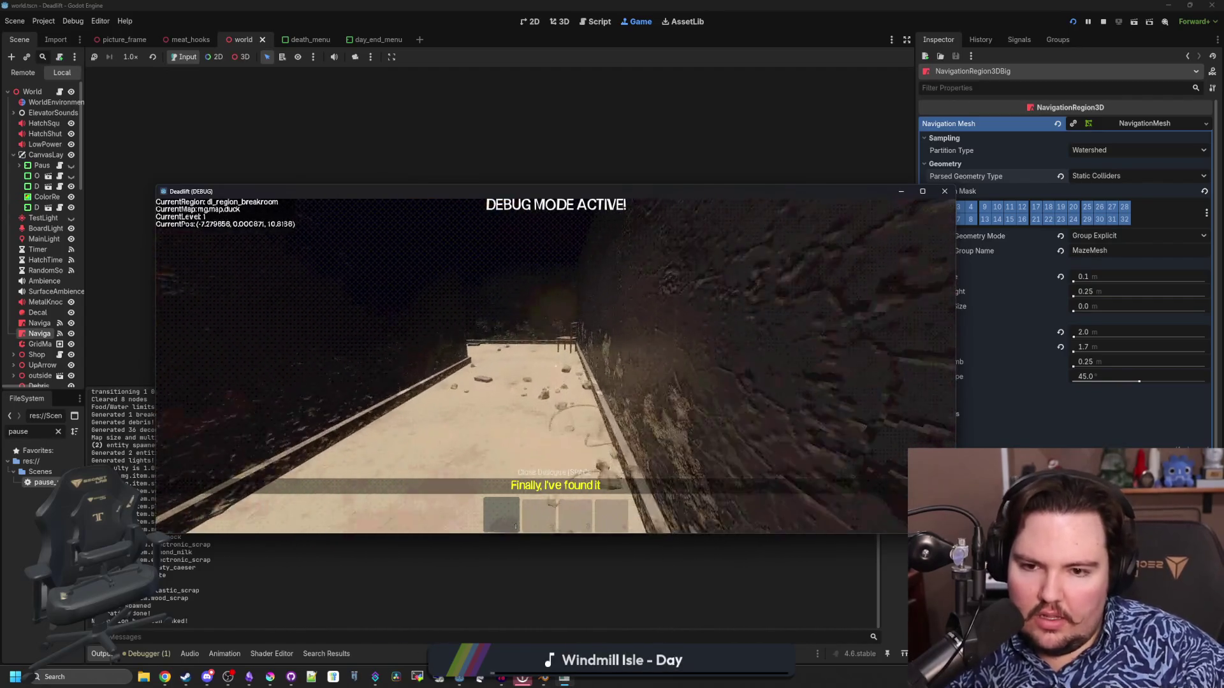
{"action": "key", "text": "w"}
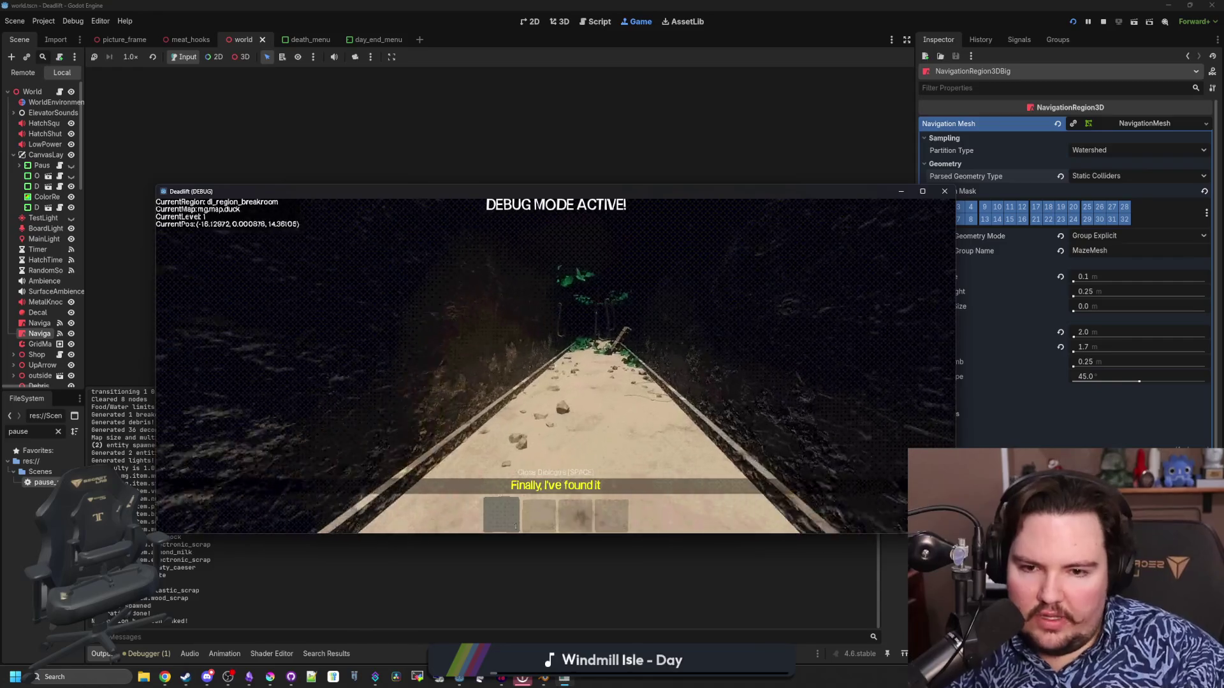
{"action": "key", "text": "w"}
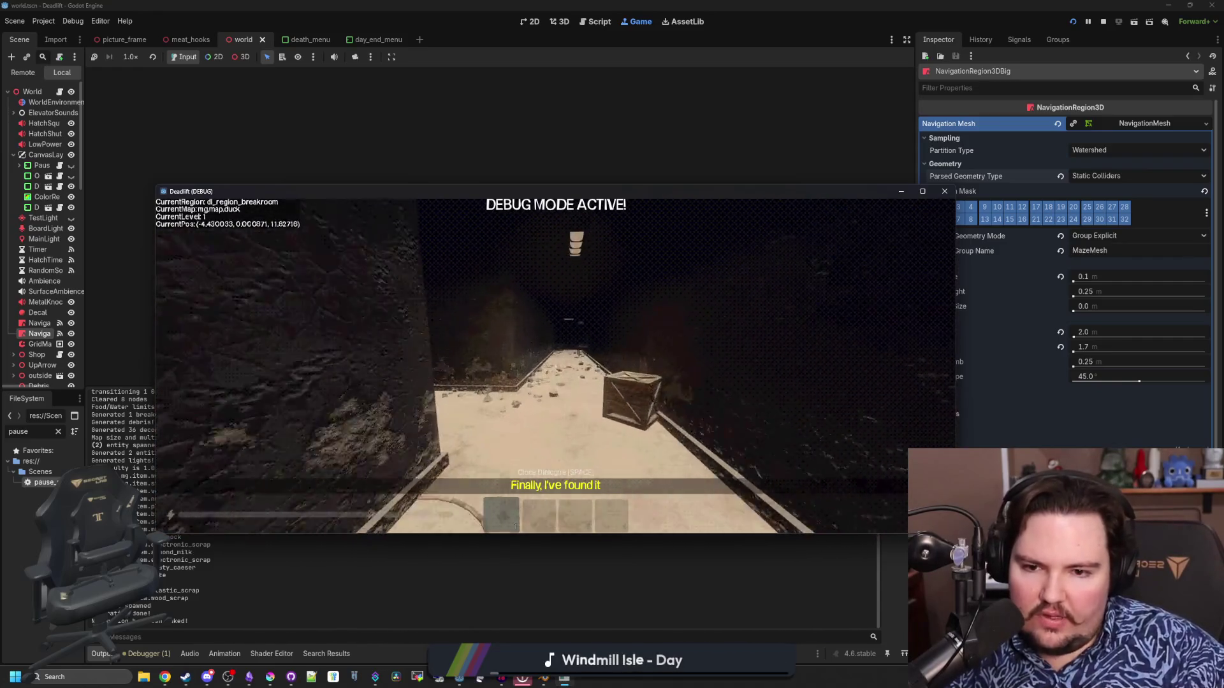
{"action": "key", "text": "w"}
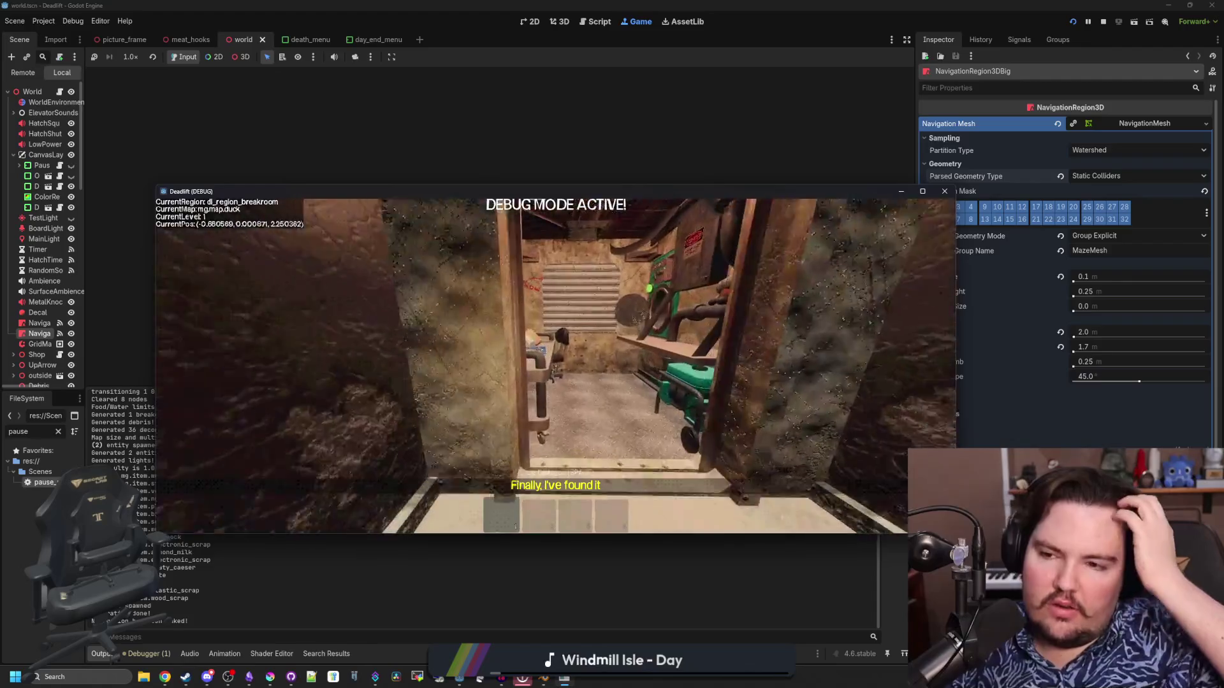
{"action": "key", "text": "w"}
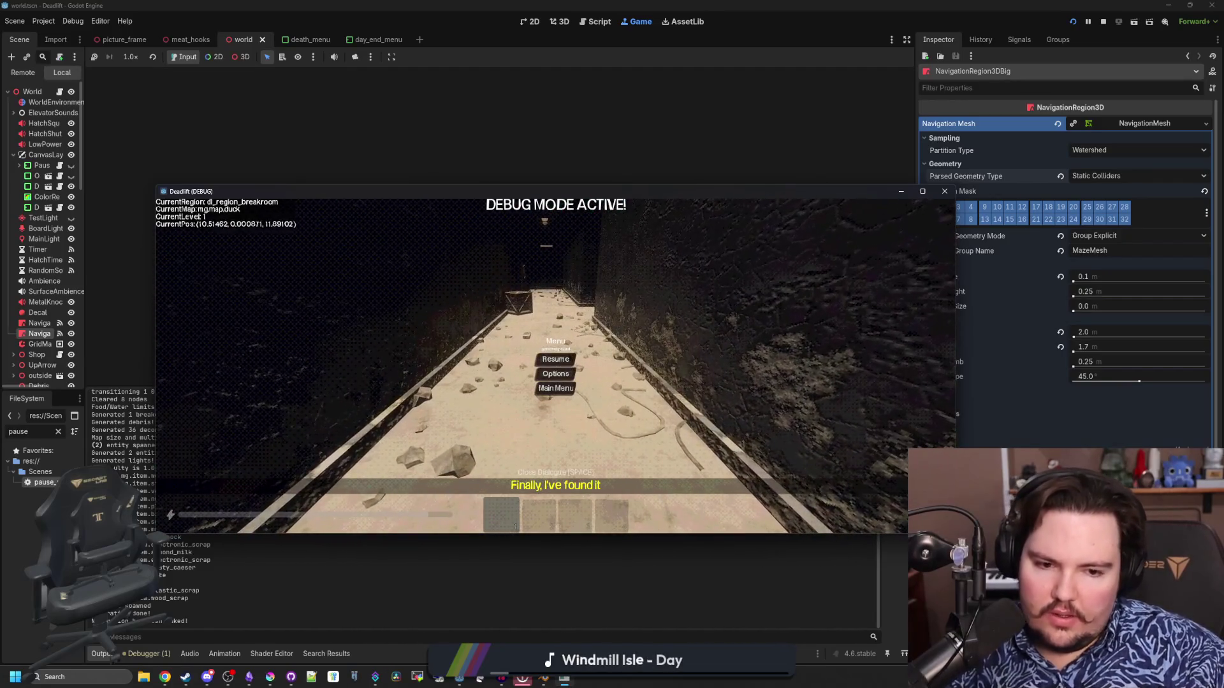
Shrink the game window twice while walking the breakroom, enlarge it again, then pause.
{"action": "mouse_move", "coordinate": [954, 533]}
{"action": "left_mouse_down"}
{"action": "mouse_move", "coordinate": [901, 478]}
{"action": "mouse_move", "coordinate": [828, 444]}
{"action": "mouse_move", "coordinate": [755, 538]}
{"action": "left_mouse_up"}
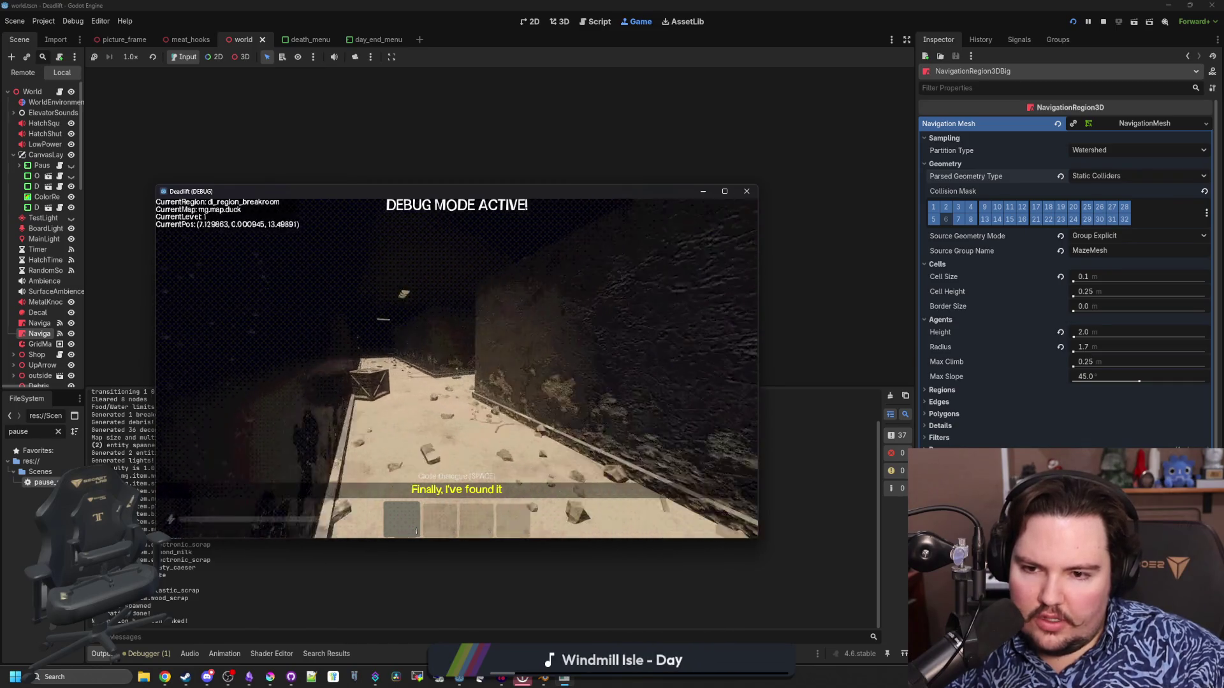
{"action": "key", "text": "w"}
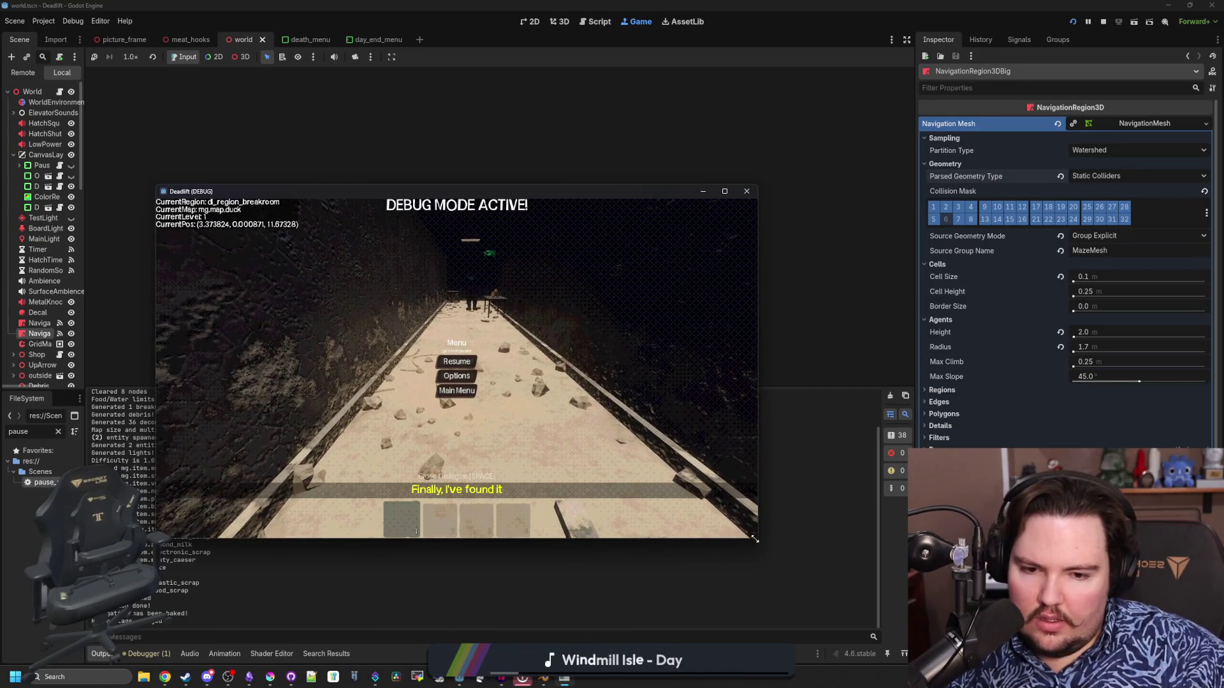
{"action": "mouse_move", "coordinate": [755, 539]}
{"action": "left_mouse_down"}
{"action": "mouse_move", "coordinate": [682, 438]}
{"action": "mouse_move", "coordinate": [472, 429]}
{"action": "mouse_move", "coordinate": [404, 603]}
{"action": "mouse_move", "coordinate": [689, 593]}
{"action": "mouse_move", "coordinate": [934, 443]}
{"action": "mouse_move", "coordinate": [786, 662]}
{"action": "mouse_move", "coordinate": [701, 548]}
{"action": "mouse_move", "coordinate": [647, 562]}
{"action": "left_mouse_up"}
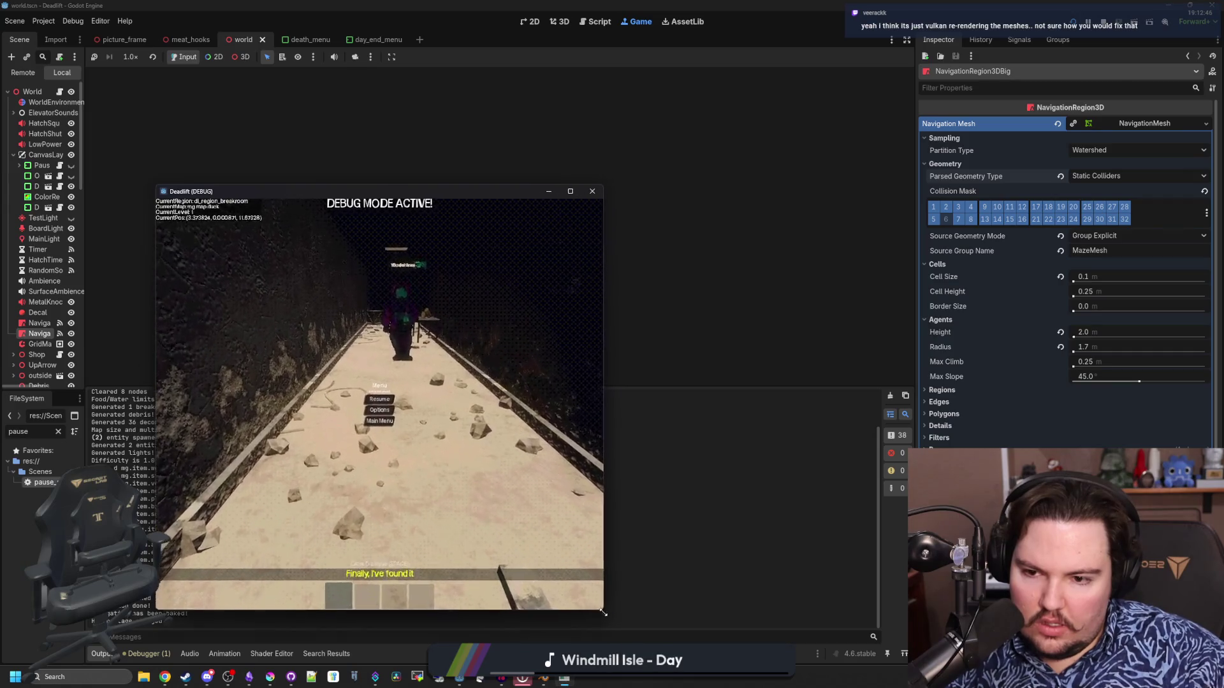
{"action": "mouse_move", "coordinate": [614, 558]}
{"action": "left_mouse_down"}
{"action": "mouse_move", "coordinate": [693, 604]}
{"action": "mouse_move", "coordinate": [806, 542]}
{"action": "mouse_move", "coordinate": [975, 535]}
{"action": "mouse_move", "coordinate": [988, 383]}
{"action": "mouse_move", "coordinate": [1033, 449]}
{"action": "mouse_move", "coordinate": [1086, 603]}
{"action": "mouse_move", "coordinate": [854, 627]}
{"action": "mouse_move", "coordinate": [573, 623]}
{"action": "mouse_move", "coordinate": [715, 616]}
{"action": "mouse_move", "coordinate": [842, 411]}
{"action": "mouse_move", "coordinate": [701, 341]}
{"action": "mouse_move", "coordinate": [492, 615]}
{"action": "mouse_move", "coordinate": [907, 612]}
{"action": "mouse_move", "coordinate": [866, 530]}
{"action": "mouse_move", "coordinate": [866, 246]}
{"action": "mouse_move", "coordinate": [956, 502]}
{"action": "mouse_move", "coordinate": [642, 643]}
{"action": "left_mouse_up"}
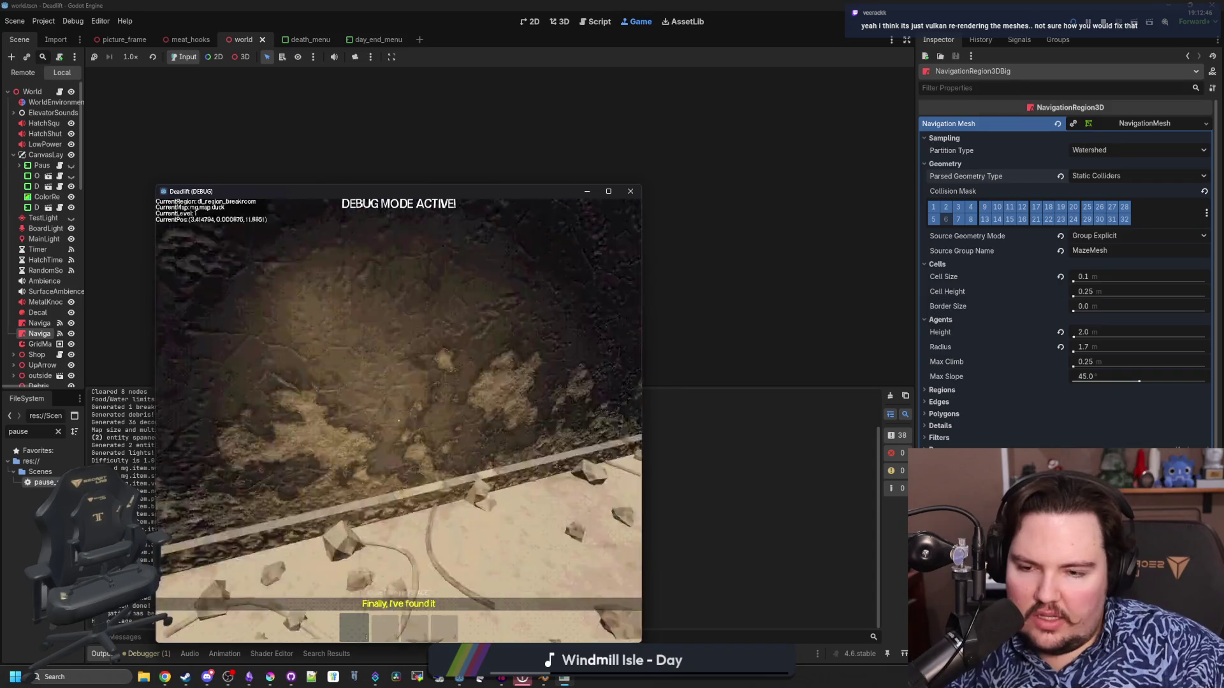
{"action": "key", "text": "Escape"}
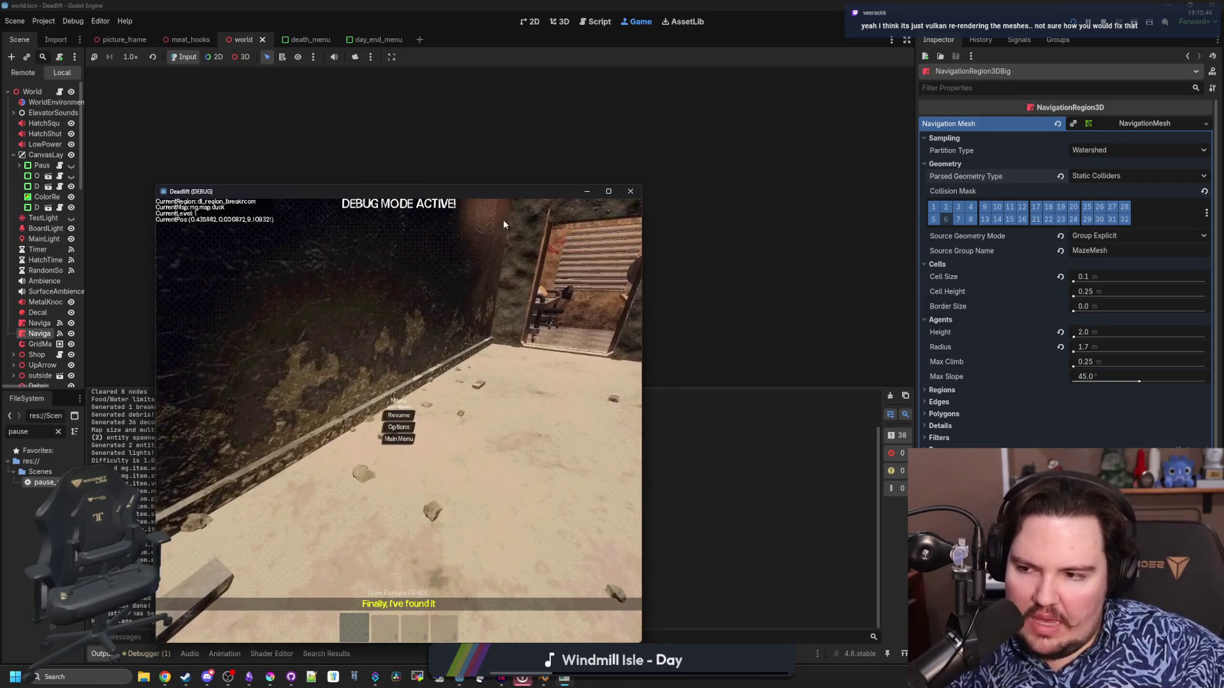
Maximize the game window and walk down the corridor into the overgrown room by the shelf.
{"action": "double_click", "coordinate": [495, 198]}
{"action": "key", "text": "Escape"}
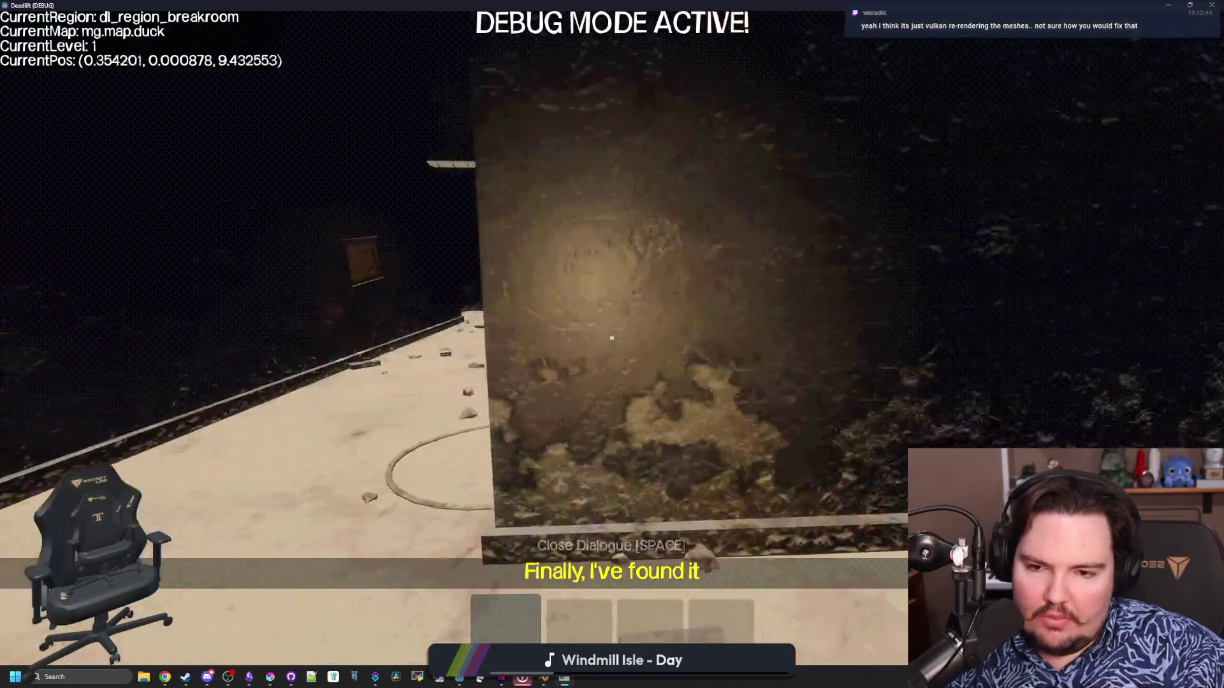
{"action": "key", "text": "w"}
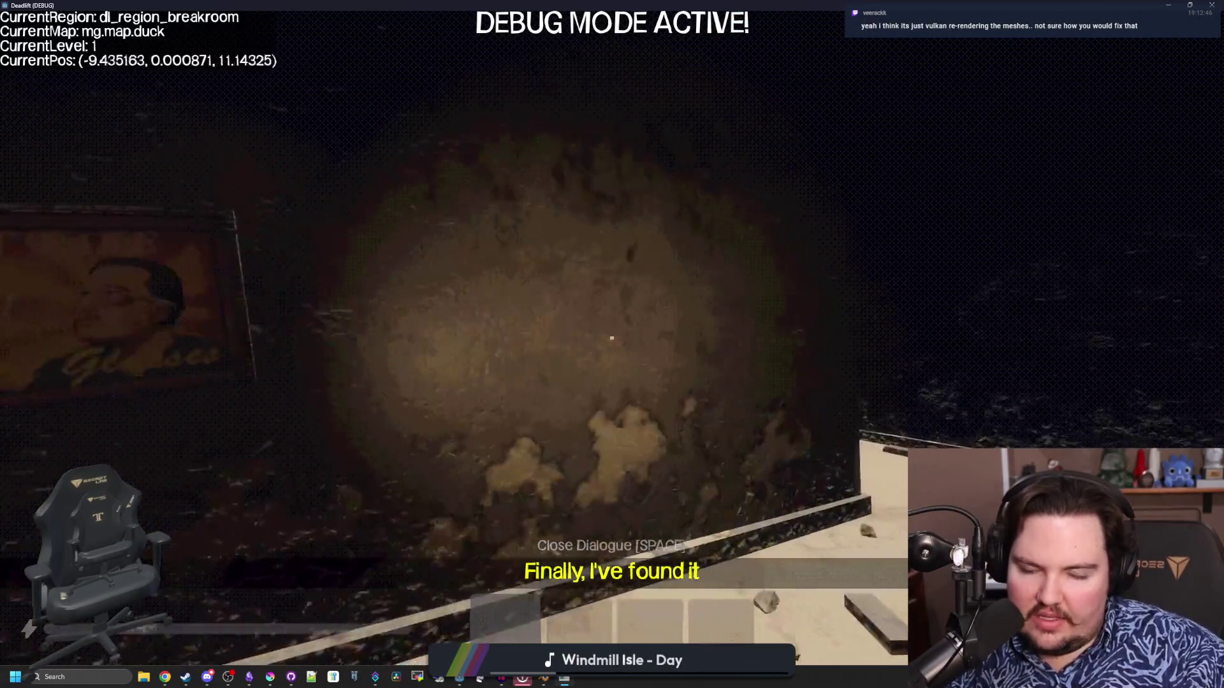
{"action": "key", "text": "w"}
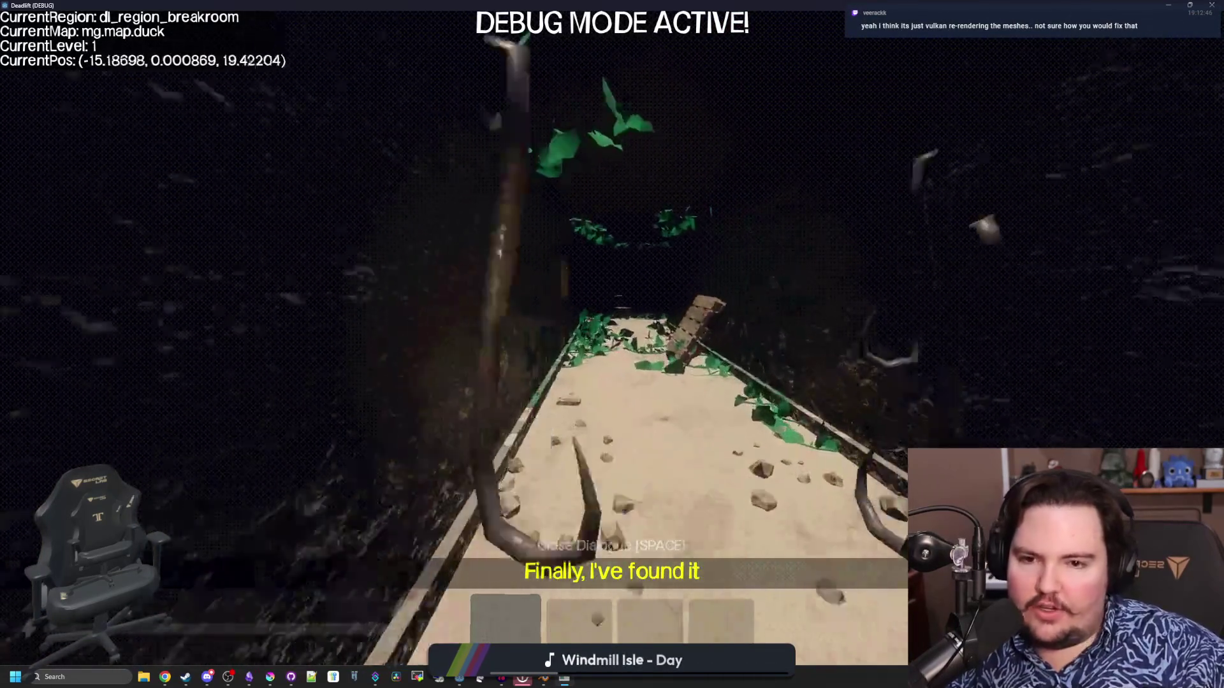
{"action": "key", "text": "w"}
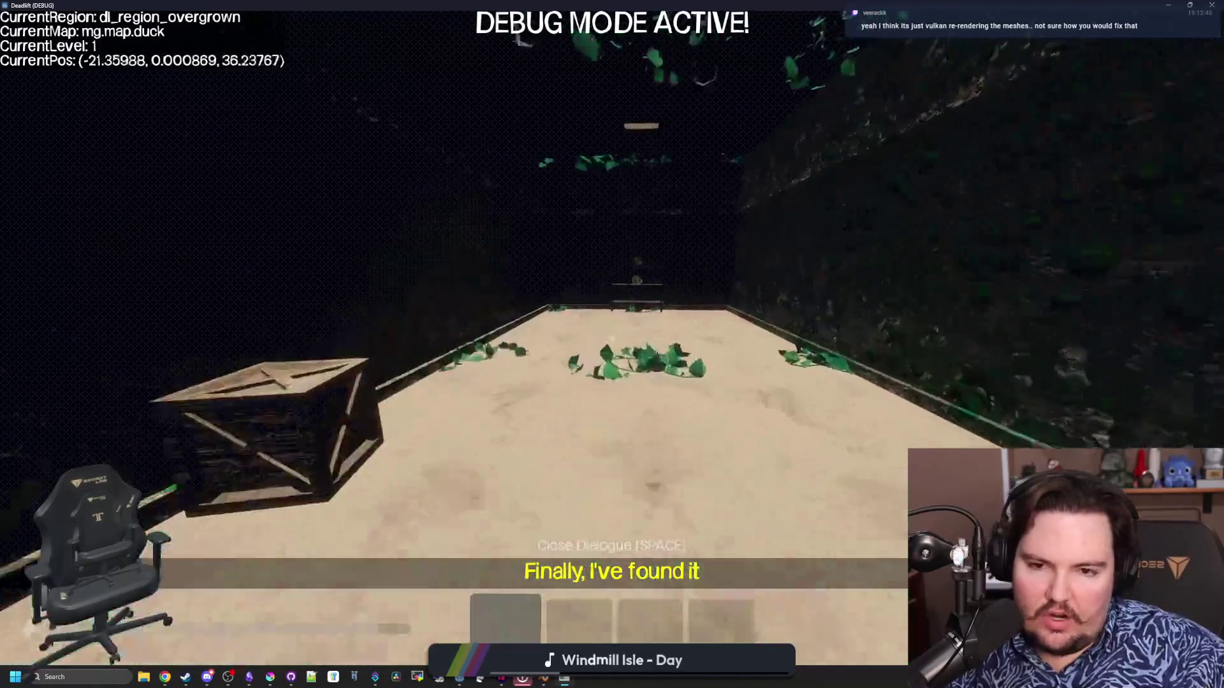
{"action": "key", "text": "w"}
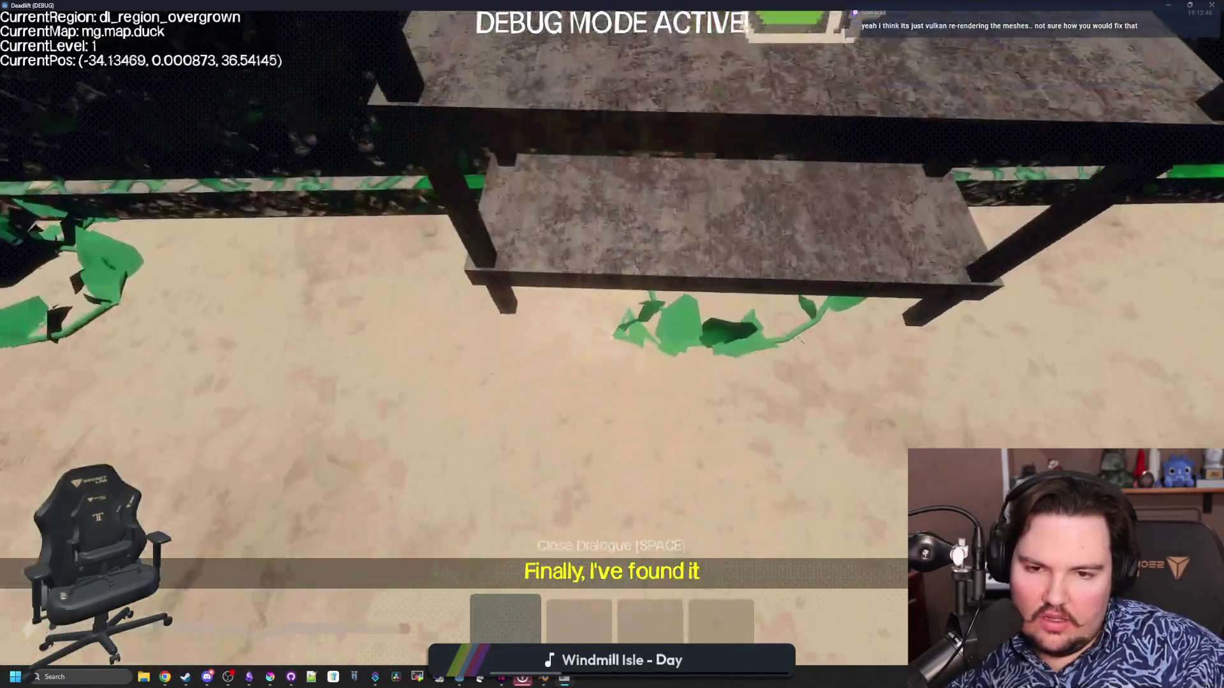
{"action": "key", "text": "w"}
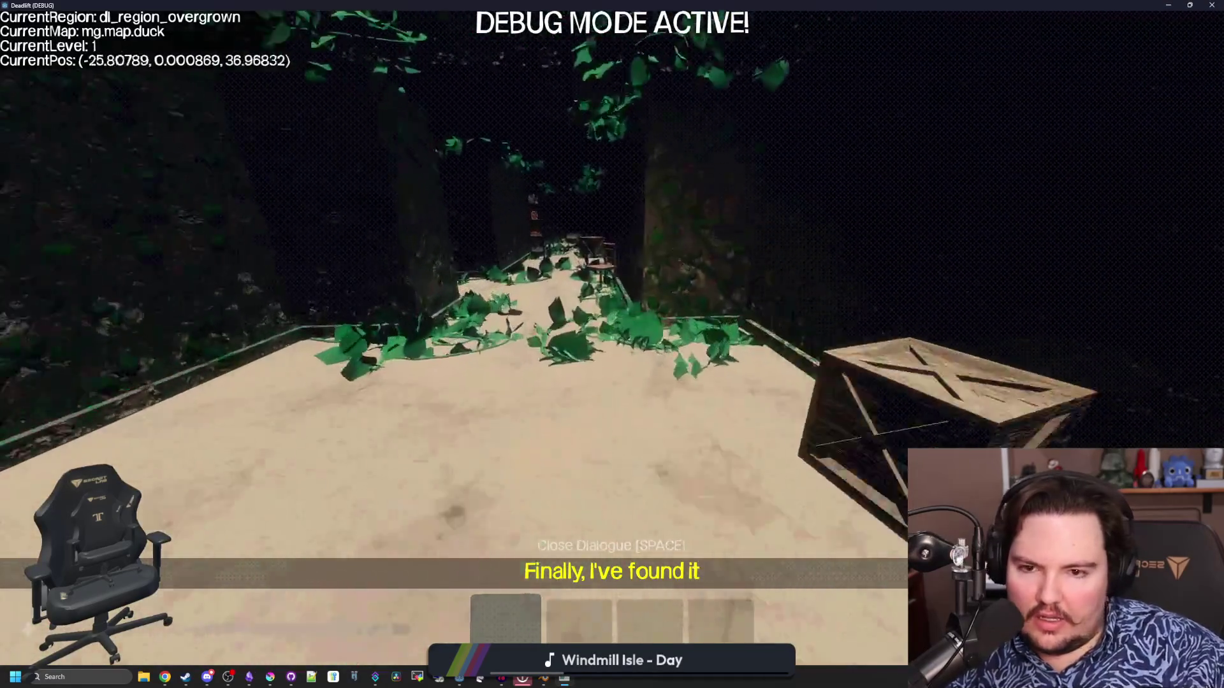
{"action": "key", "text": "w"}
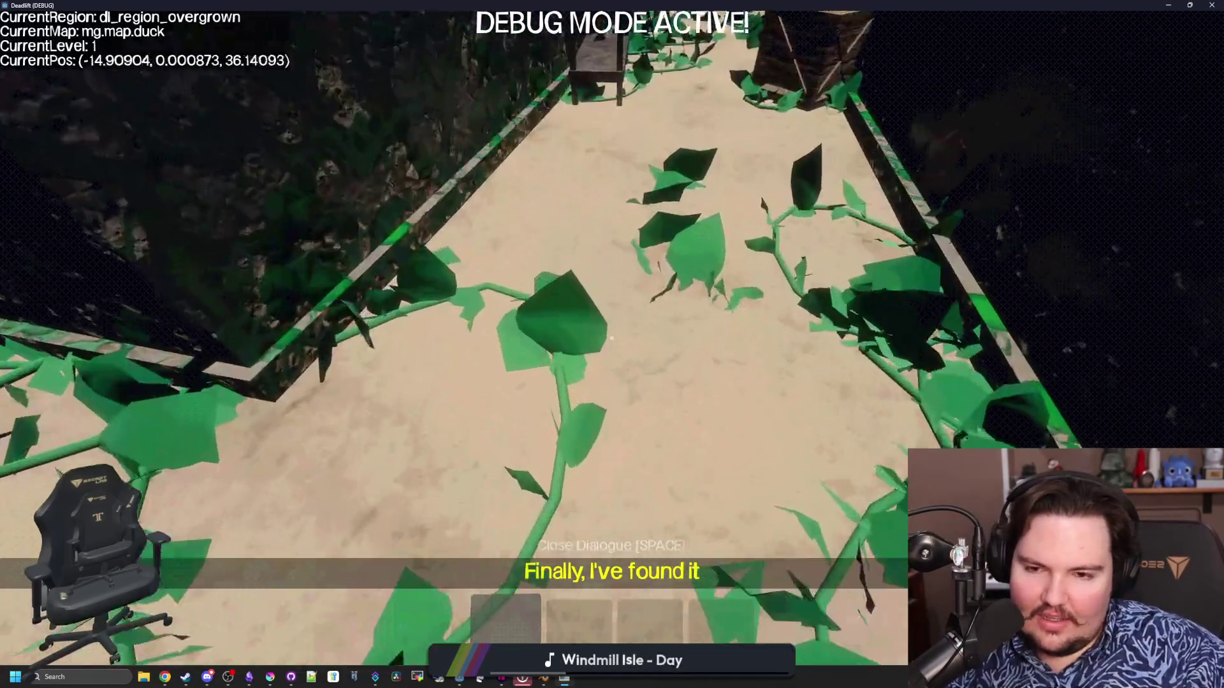
{"action": "key", "text": "w"}
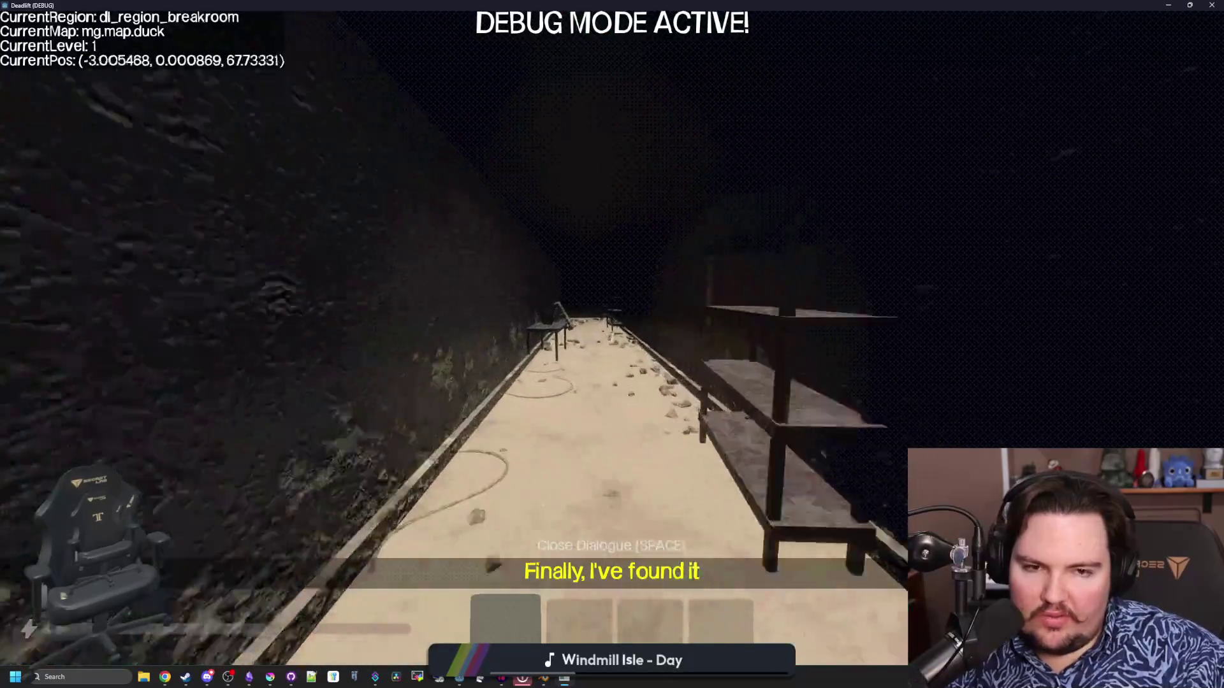
Pass back through the breakroom and follow the overgrown path to the figurine table.
{"action": "key", "text": "w"}
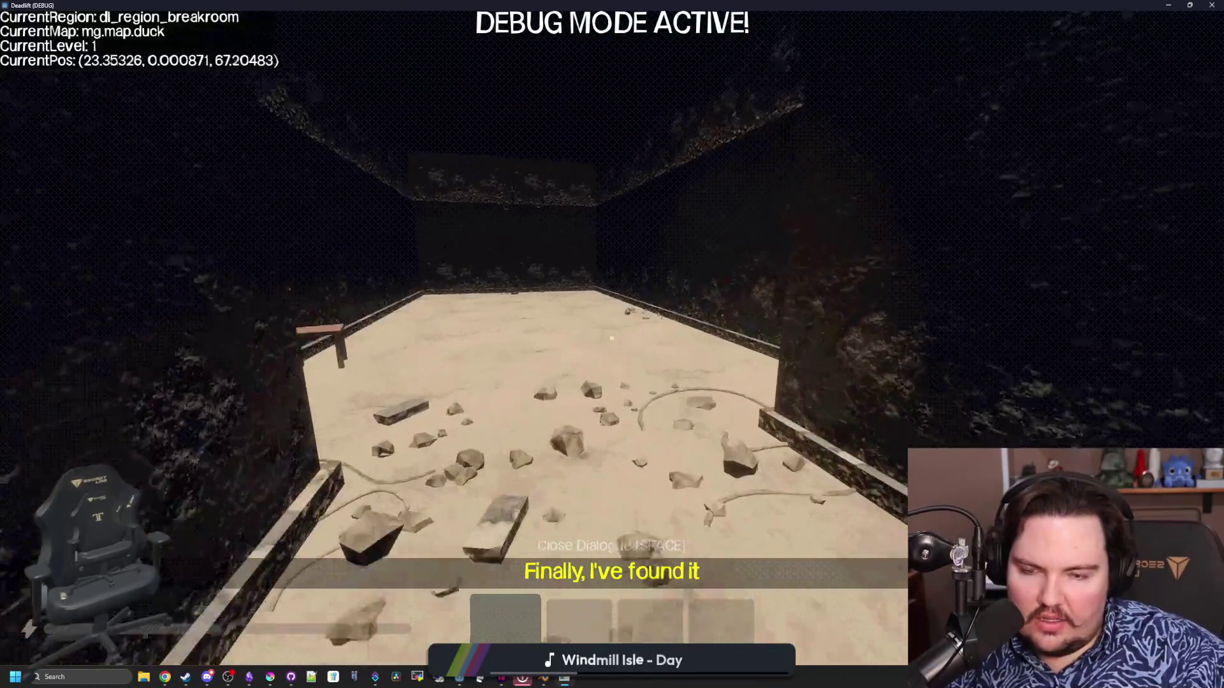
{"action": "key", "text": "w"}
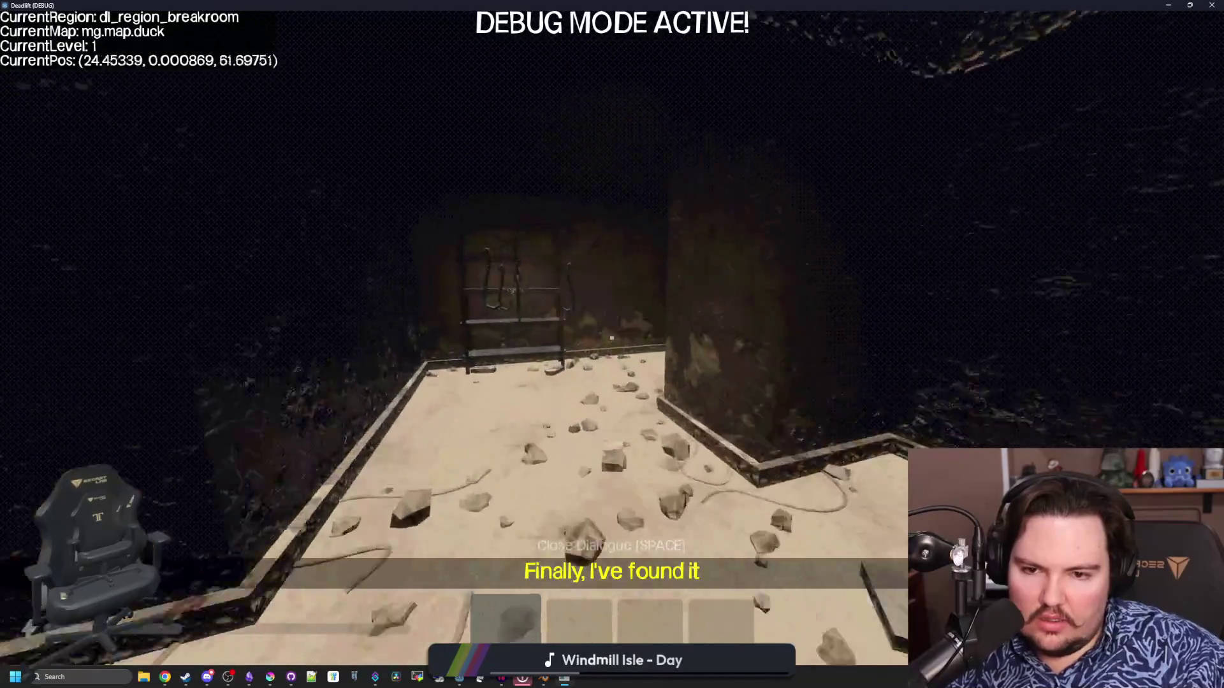
{"action": "key", "text": "w"}
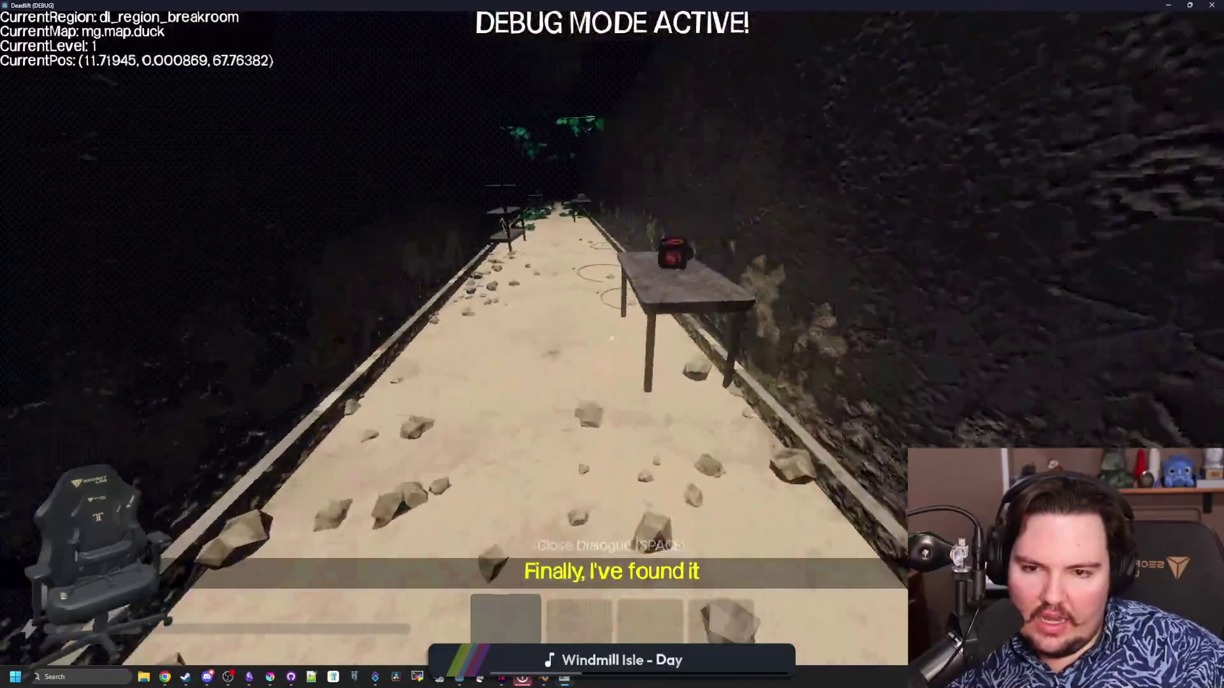
{"action": "key", "text": "w"}
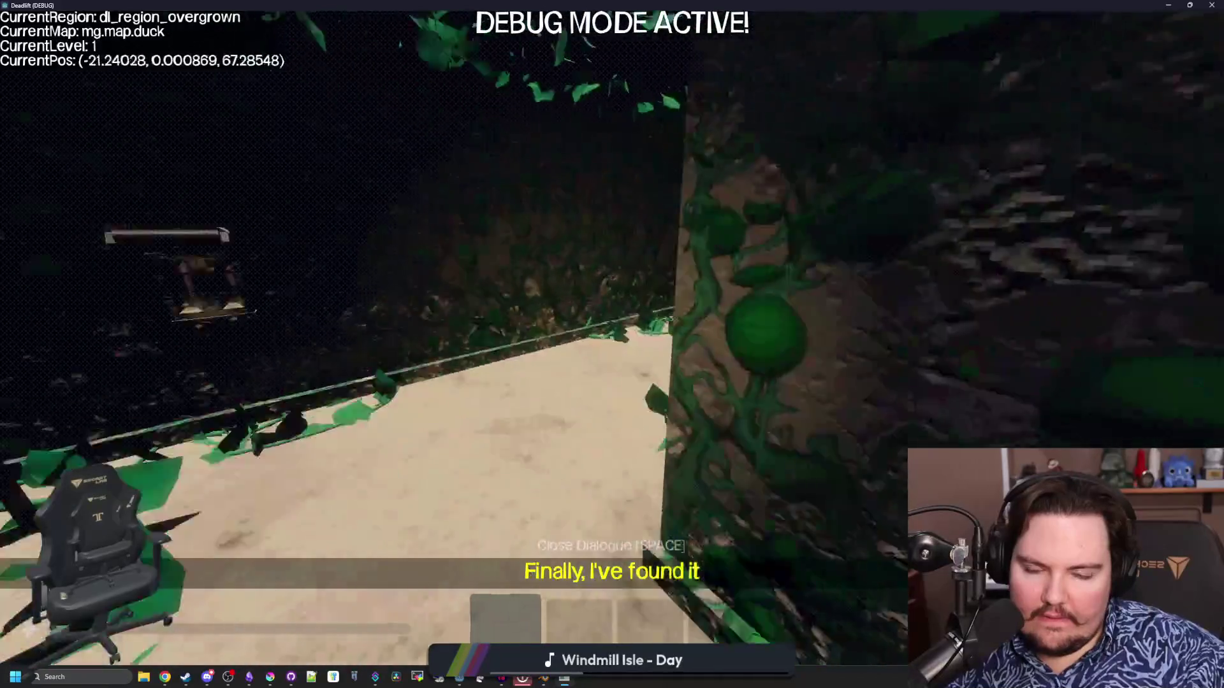
{"action": "key", "text": "w"}
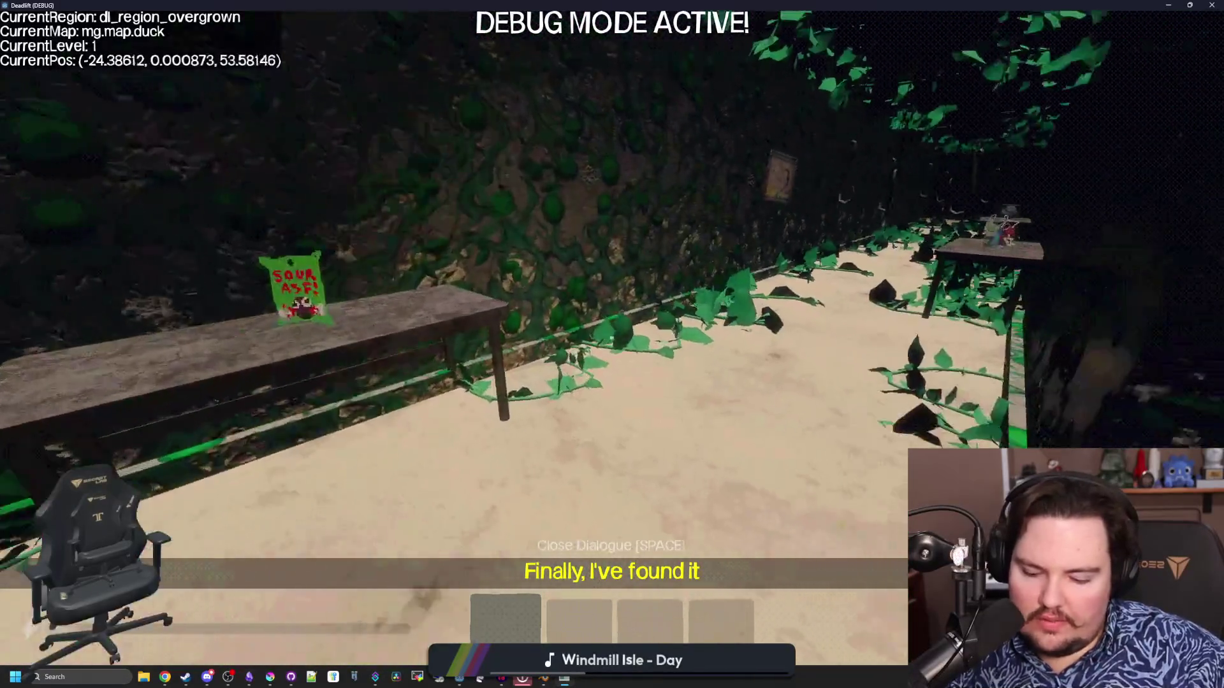
{"action": "key", "text": "w"}
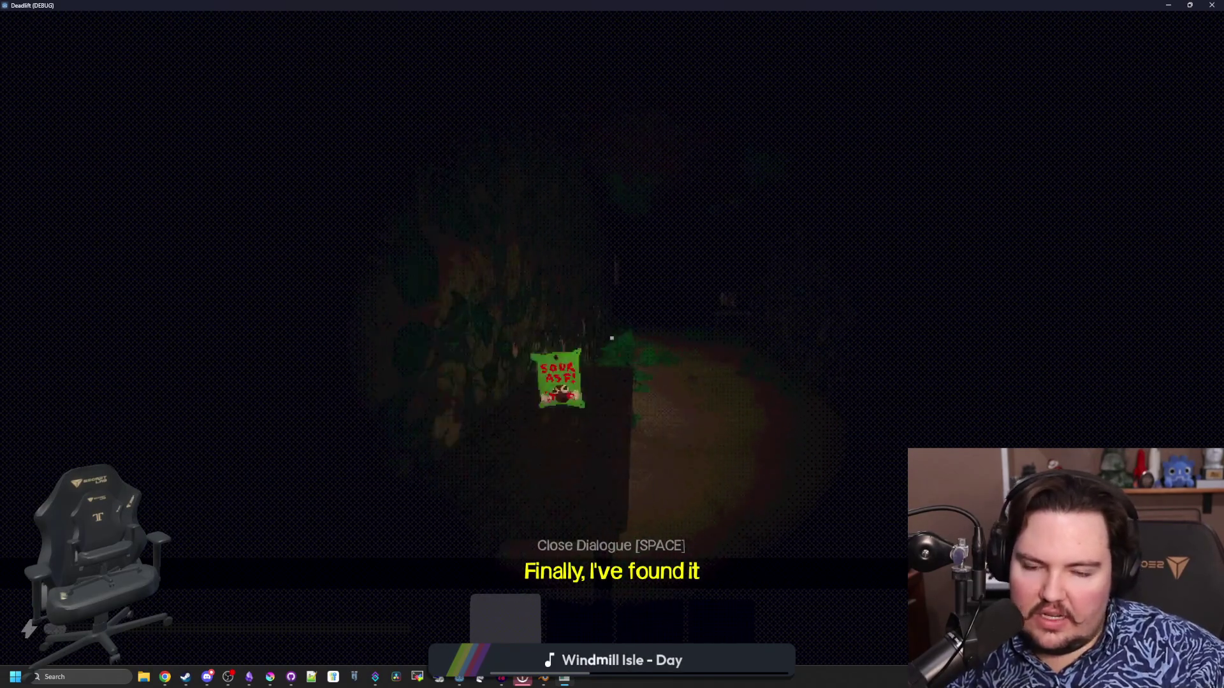
Toggle the fullbright debug view on and off, then walk past the framed face and NUT sign.
{"action": "key", "text": "F3"}
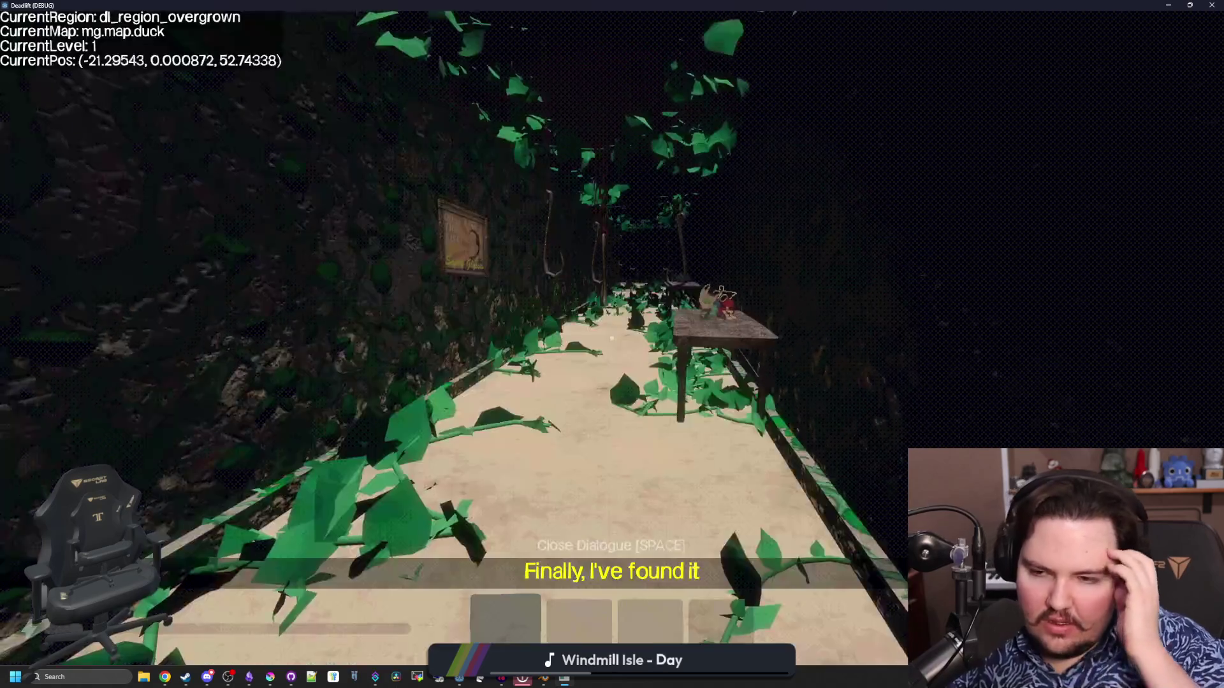
{"action": "key", "text": "F3"}
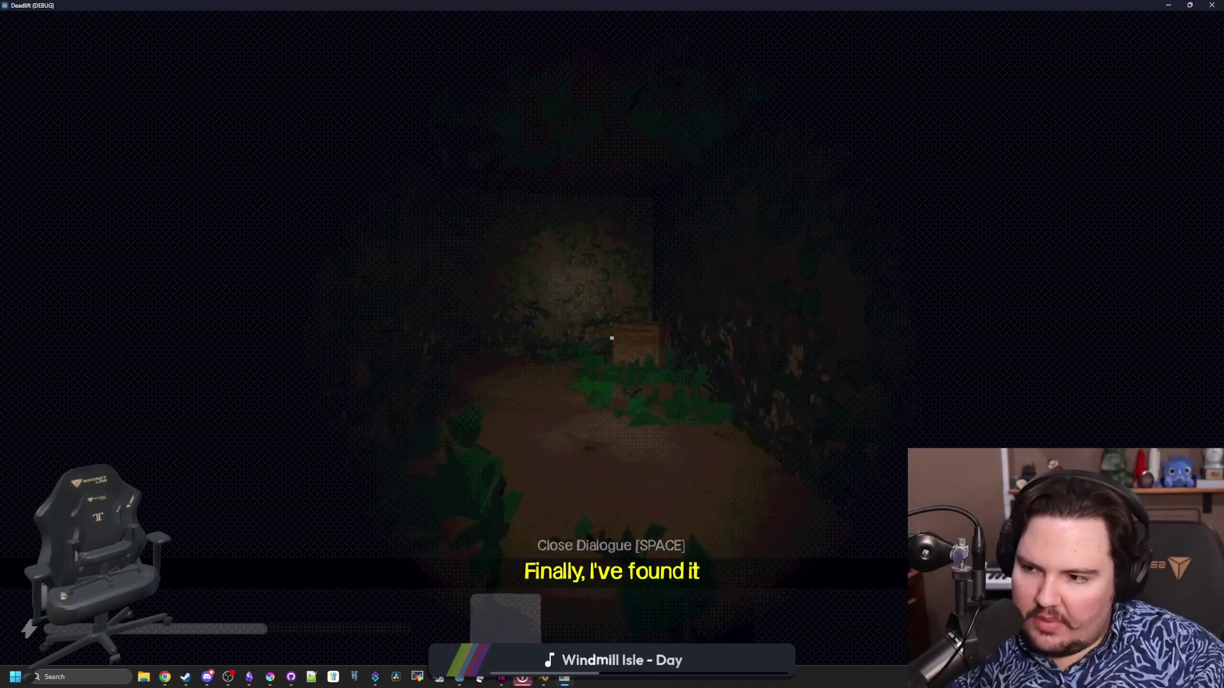
{"action": "key", "text": "shift+w"}
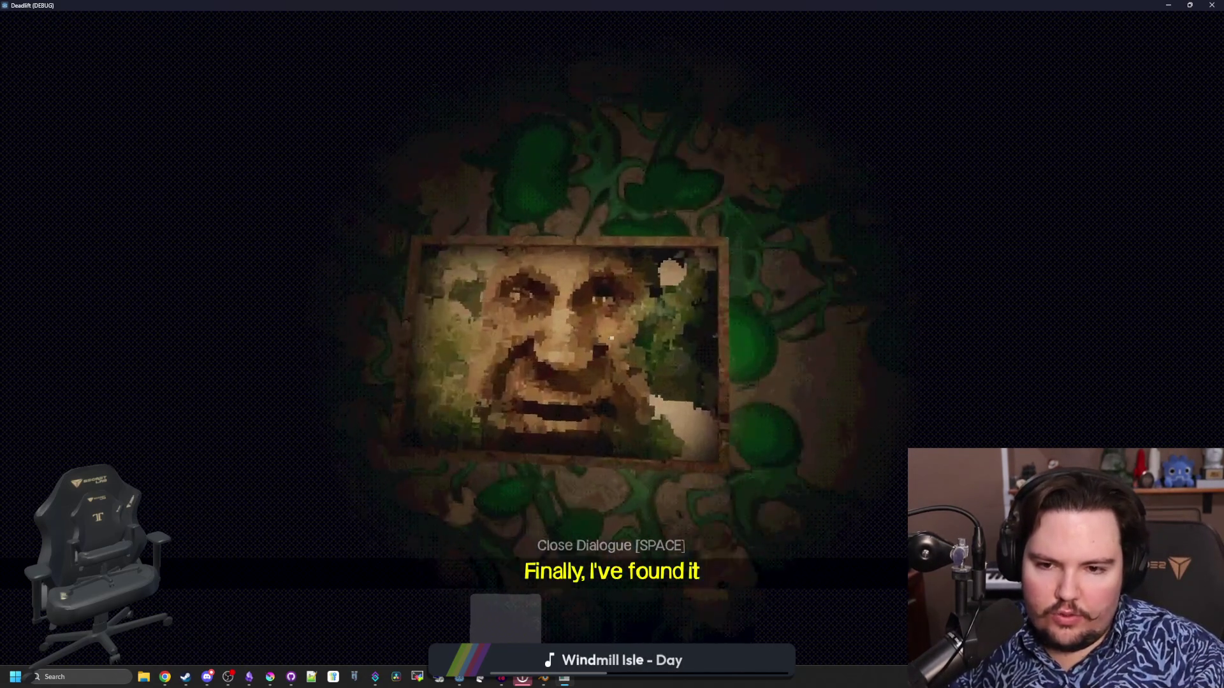
{"action": "key", "text": "shift+w"}
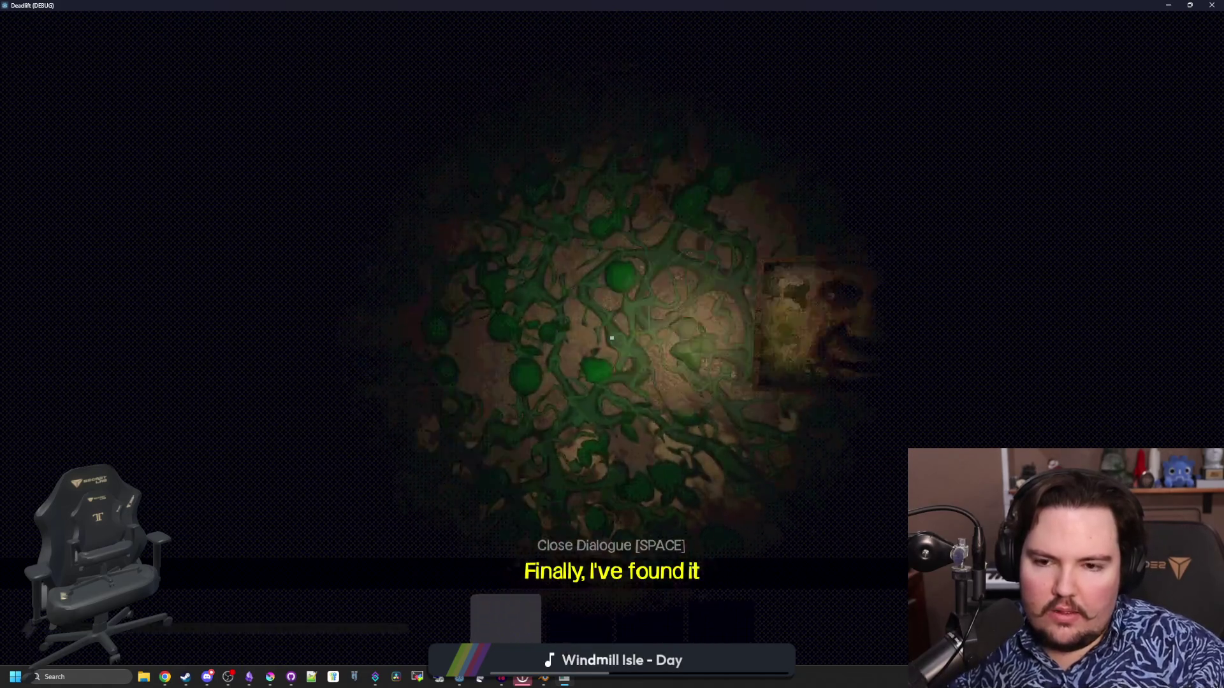
{"action": "key", "text": "shift+w"}
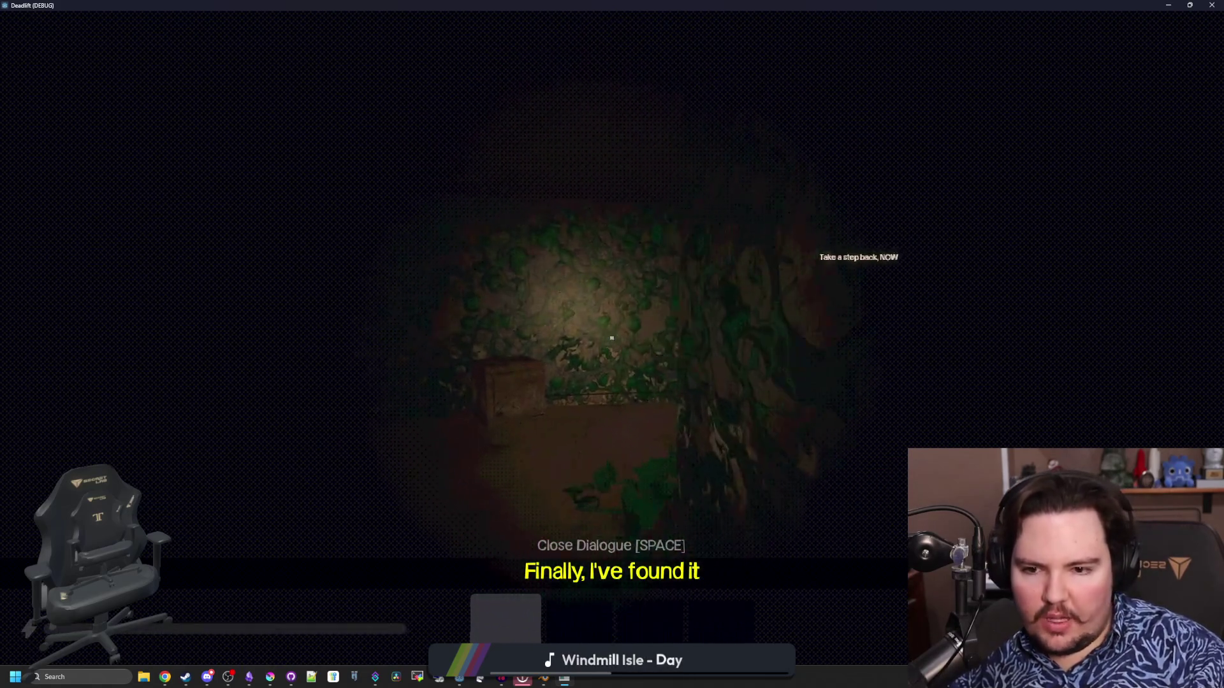
{"action": "key", "text": "shift+w"}
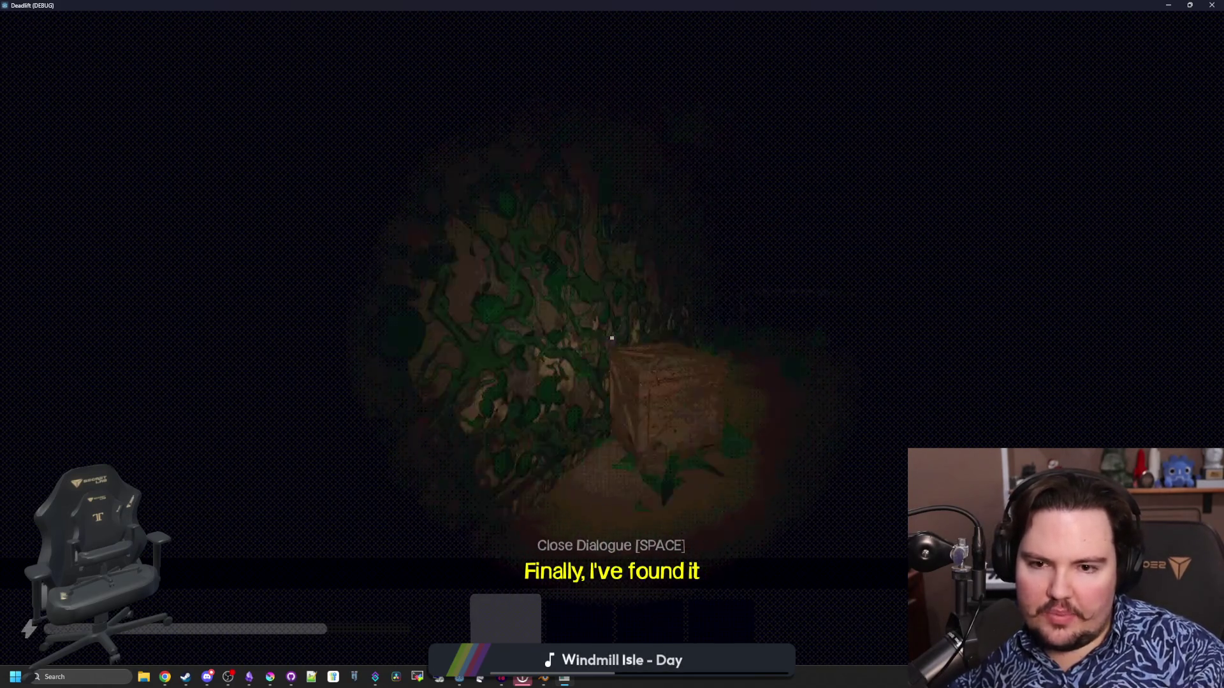
{"action": "key", "text": "shift+w"}
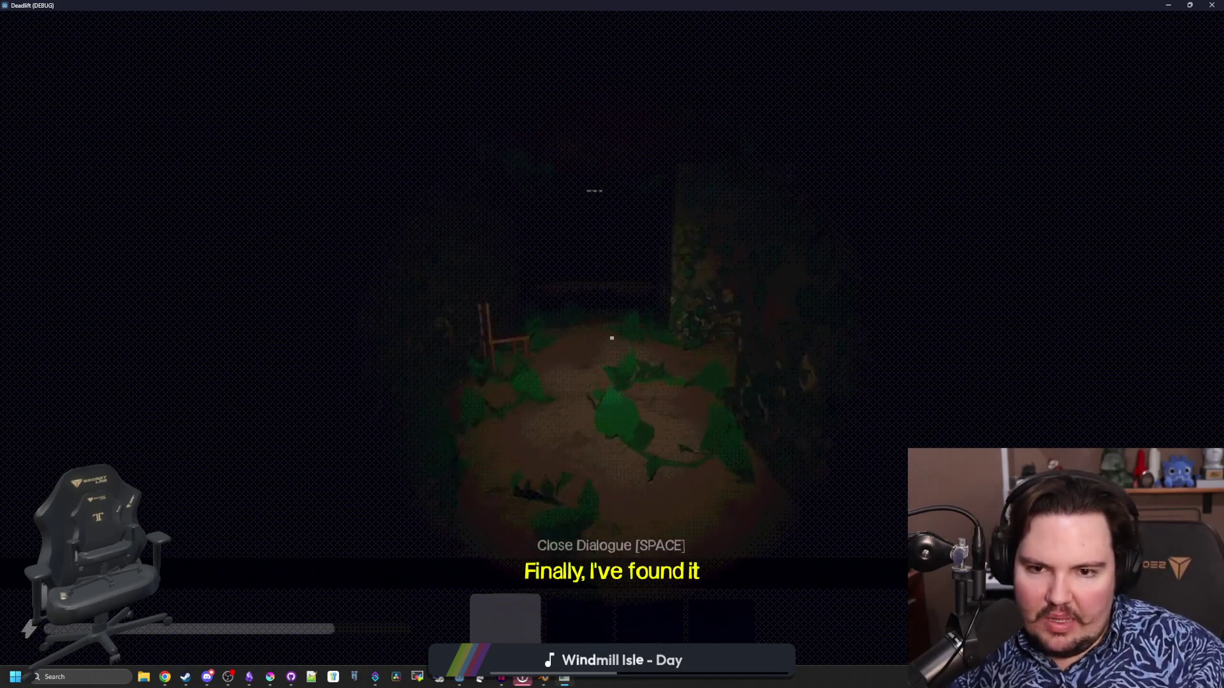
Walk on past the green-veined wall, ivy-covered ladder and chair until the hooded figure's warning appears.
{"action": "key", "text": "shift+w"}
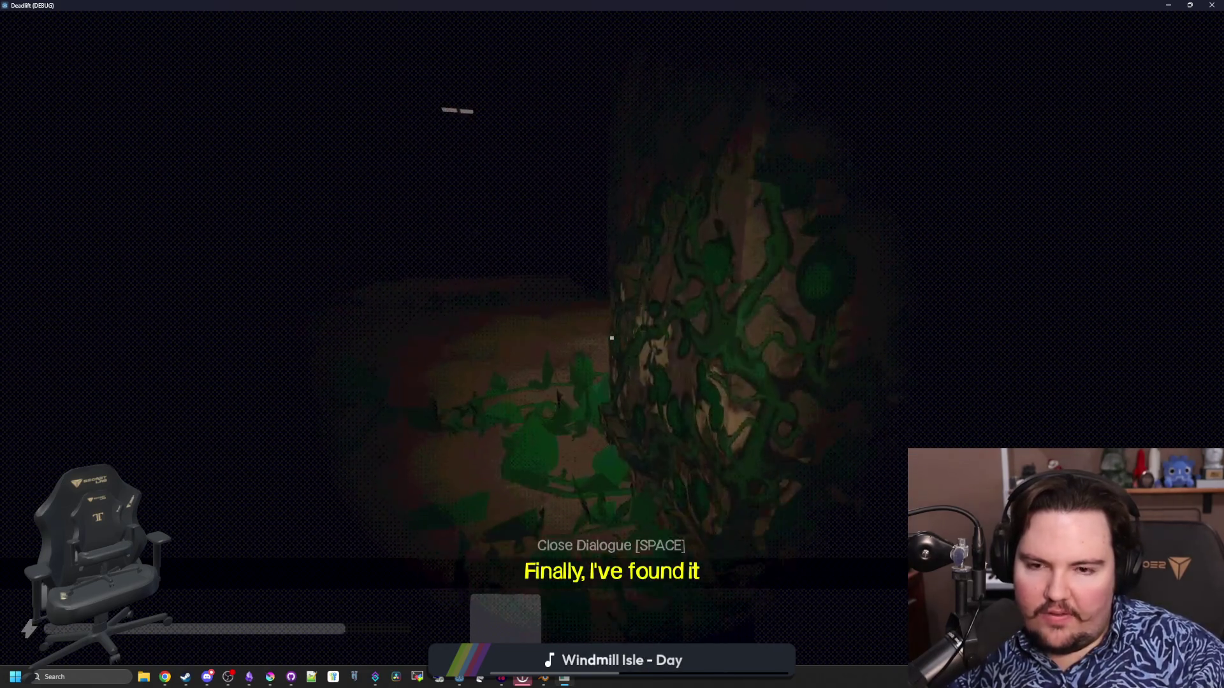
{"action": "key", "text": "shift+w"}
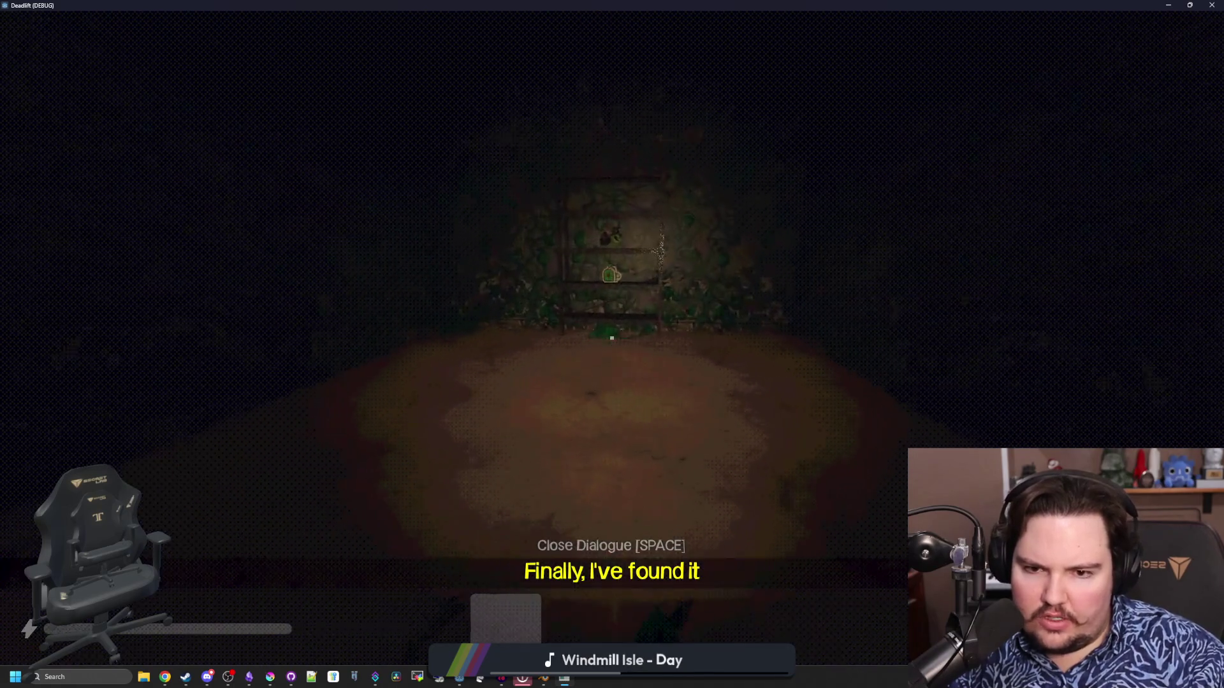
{"action": "key", "text": "w"}
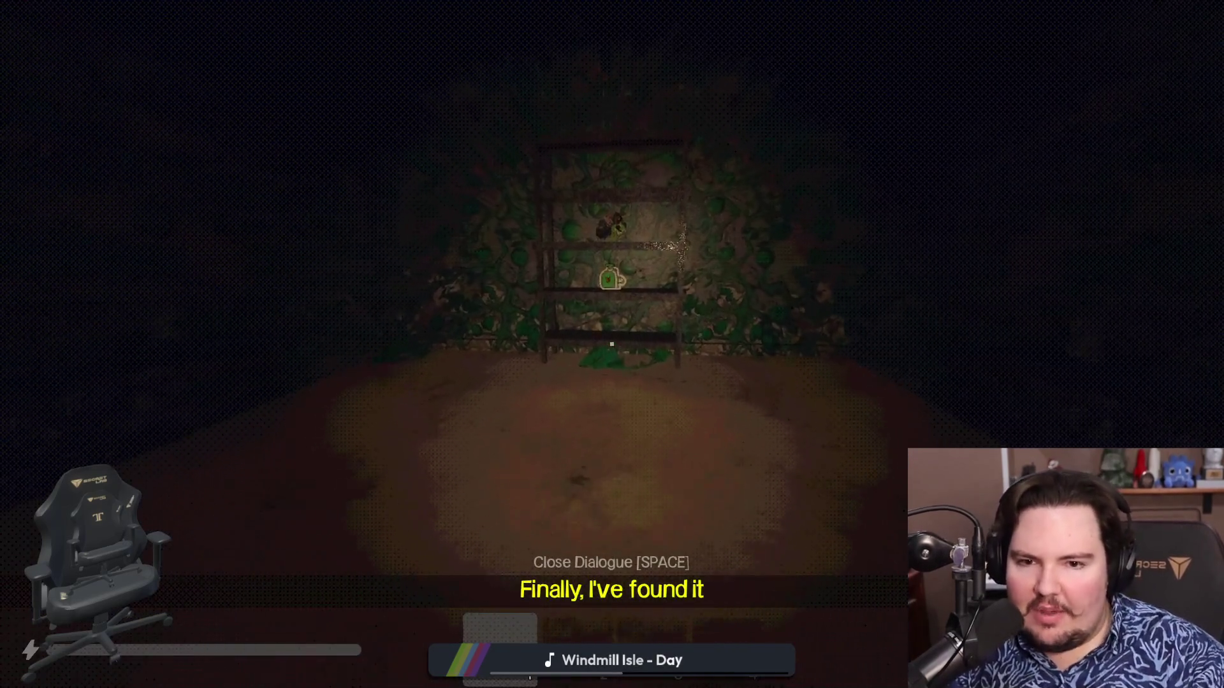
{"action": "key", "text": "shift+s"}
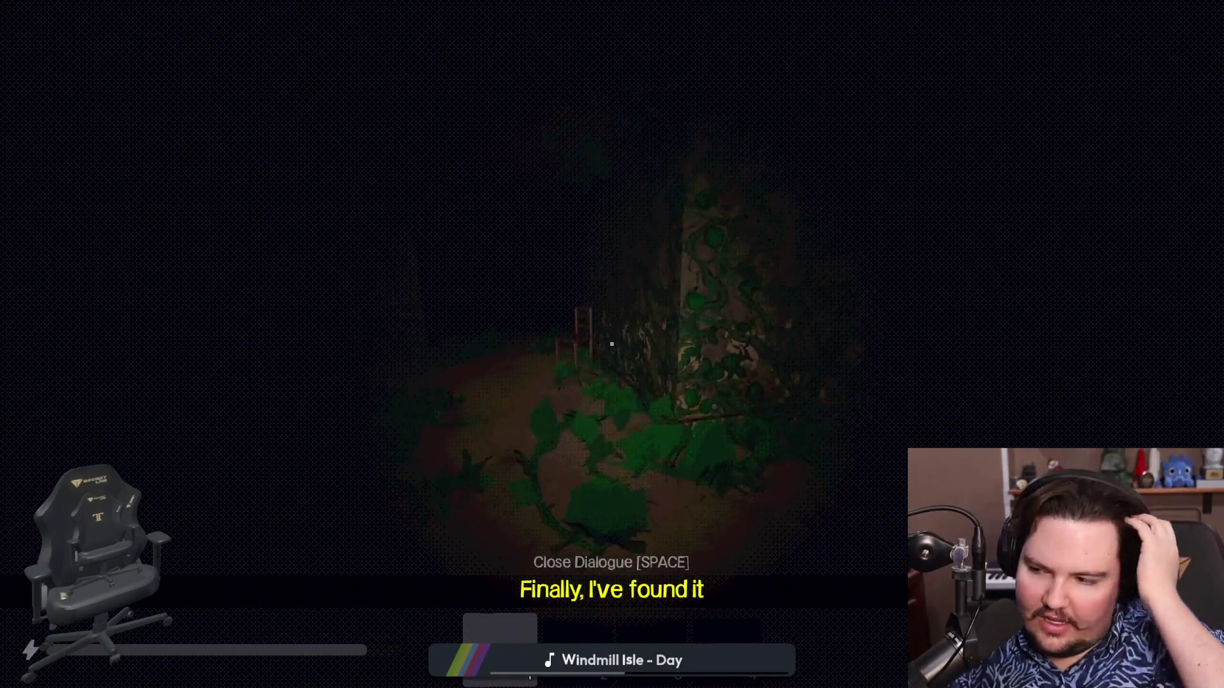
{"action": "key", "text": "shift+w"}
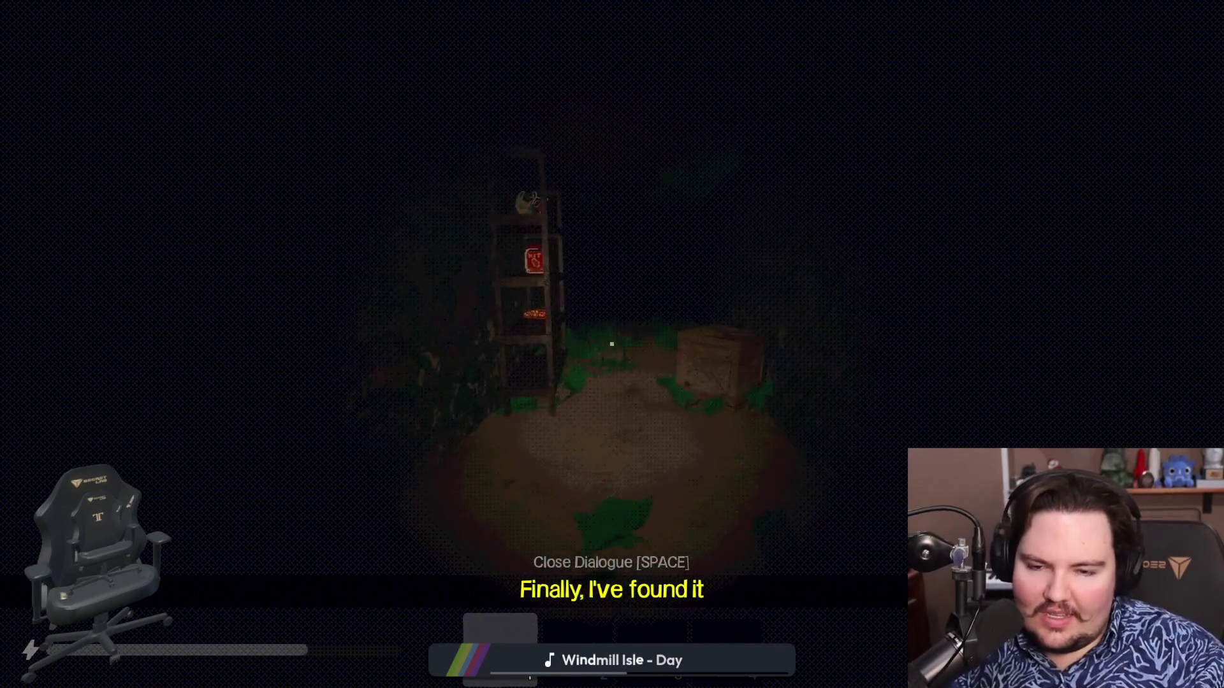
{"action": "key", "text": "shift+s"}
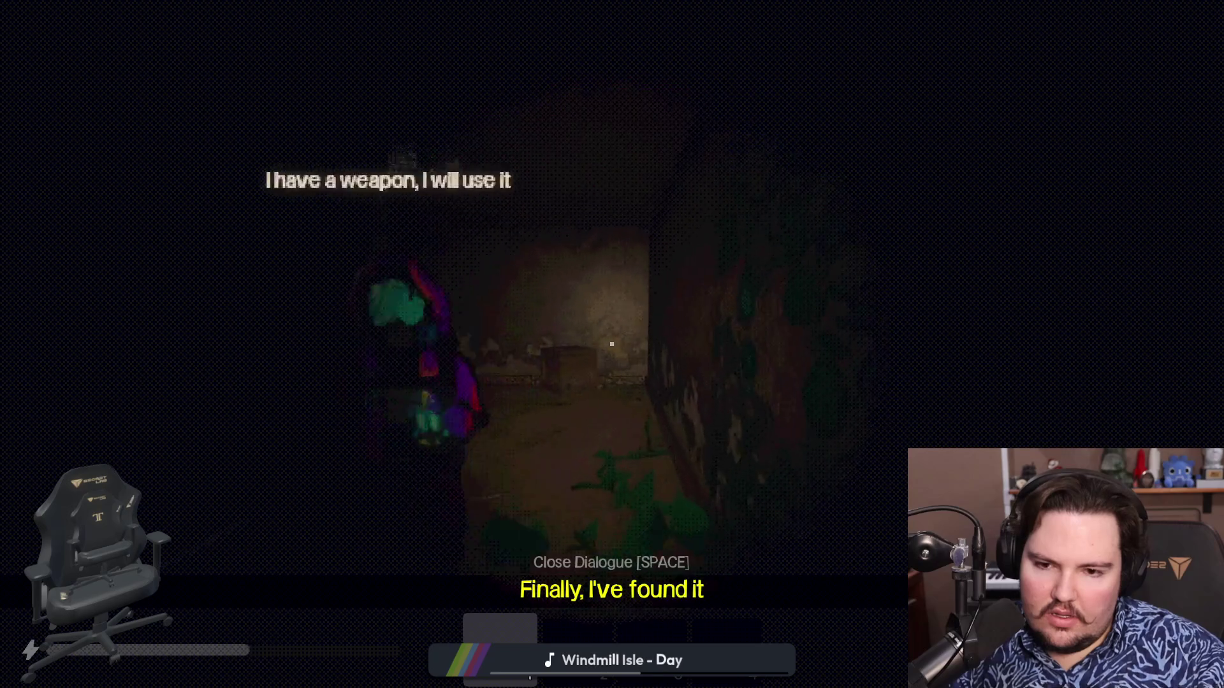
Walk down the corridor past the table and through the dark doorway to the ivy-covered pillar.
{"action": "key", "text": "w"}
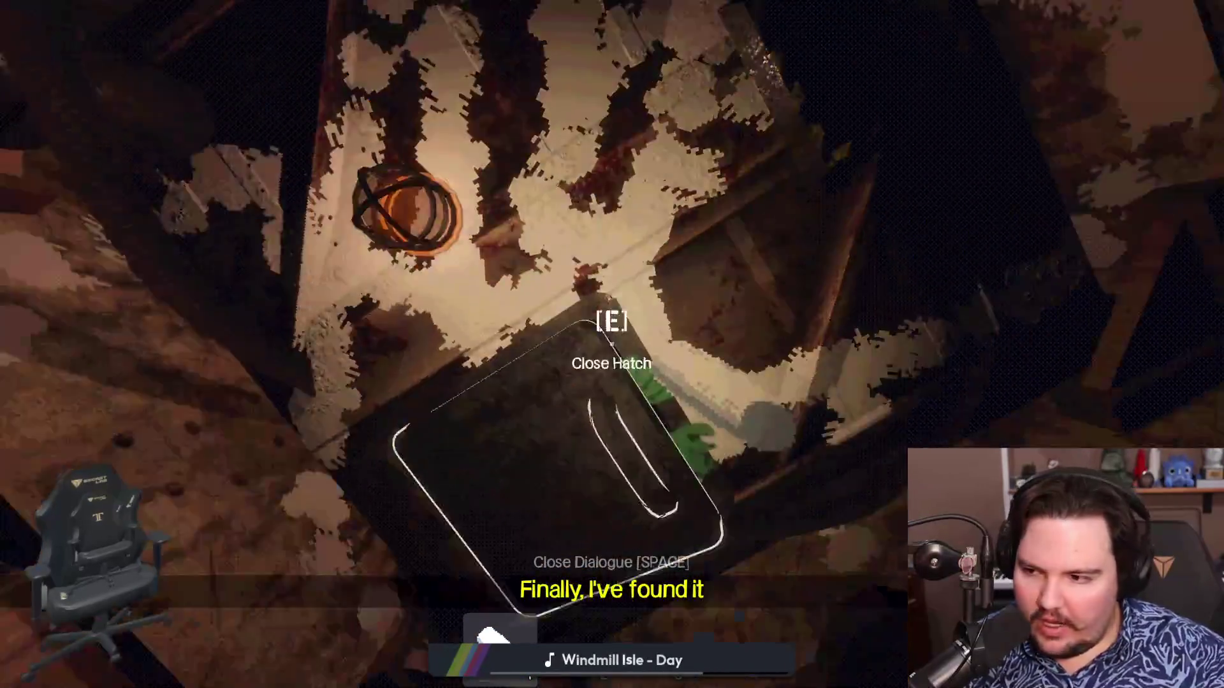
{"action": "key", "text": "shift+w"}
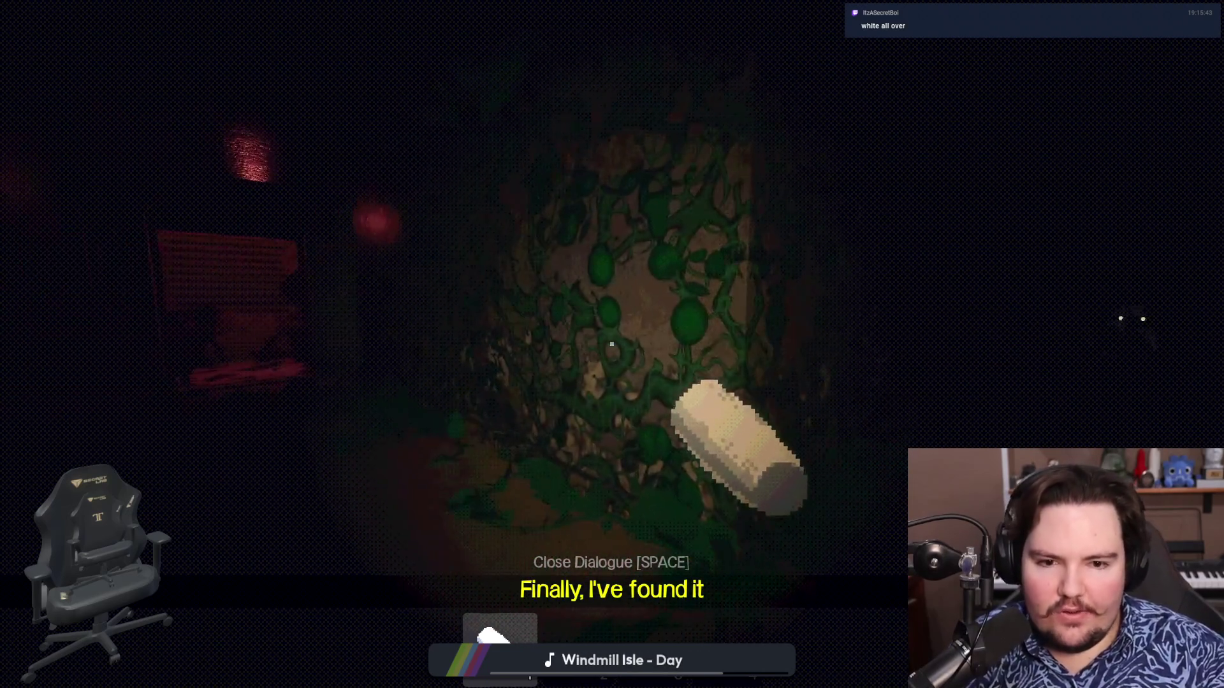
Walk toward the lit doorway, pick up the NUT jar, use it and retrieve it from the floor.
{"action": "key", "text": "shift+w"}
{"action": "key", "text": "shift+w"}
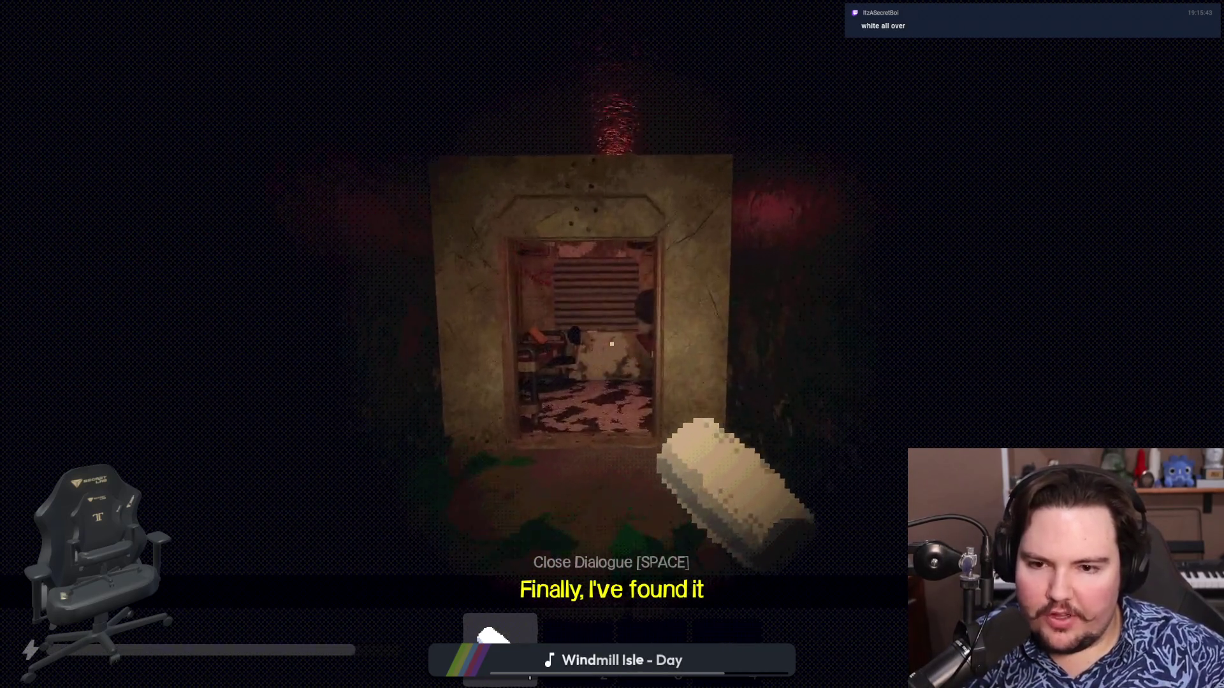
{"action": "key", "text": "w"}
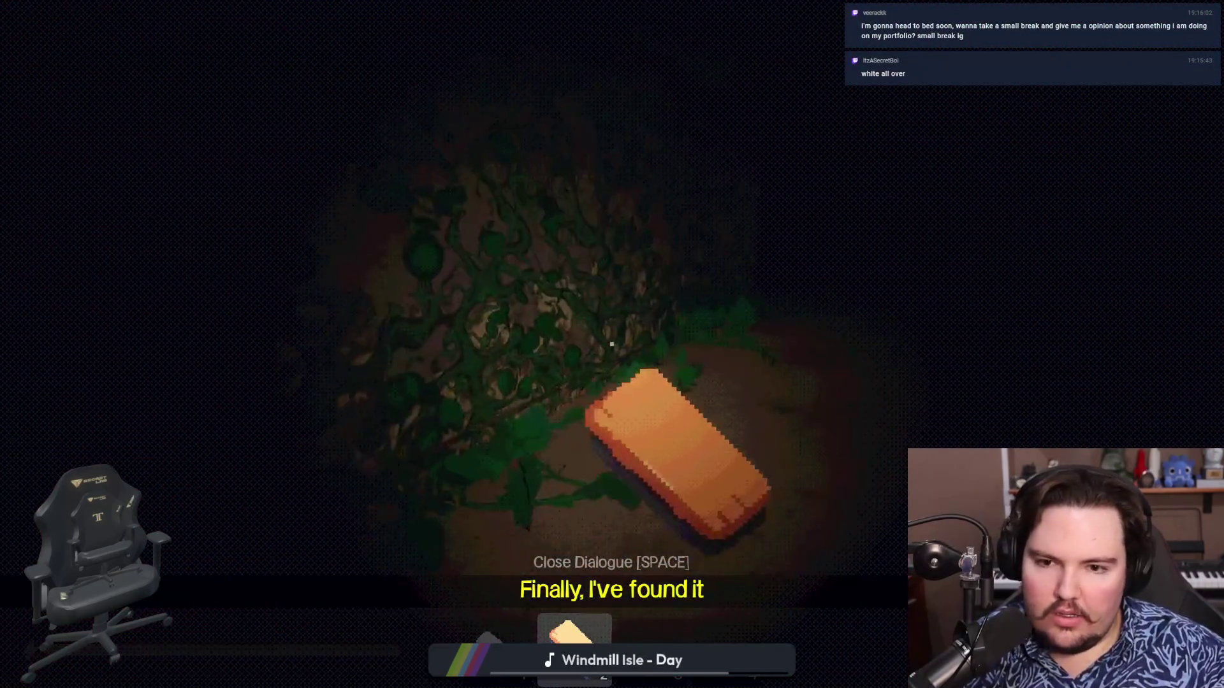
{"action": "key", "text": "shift+w"}
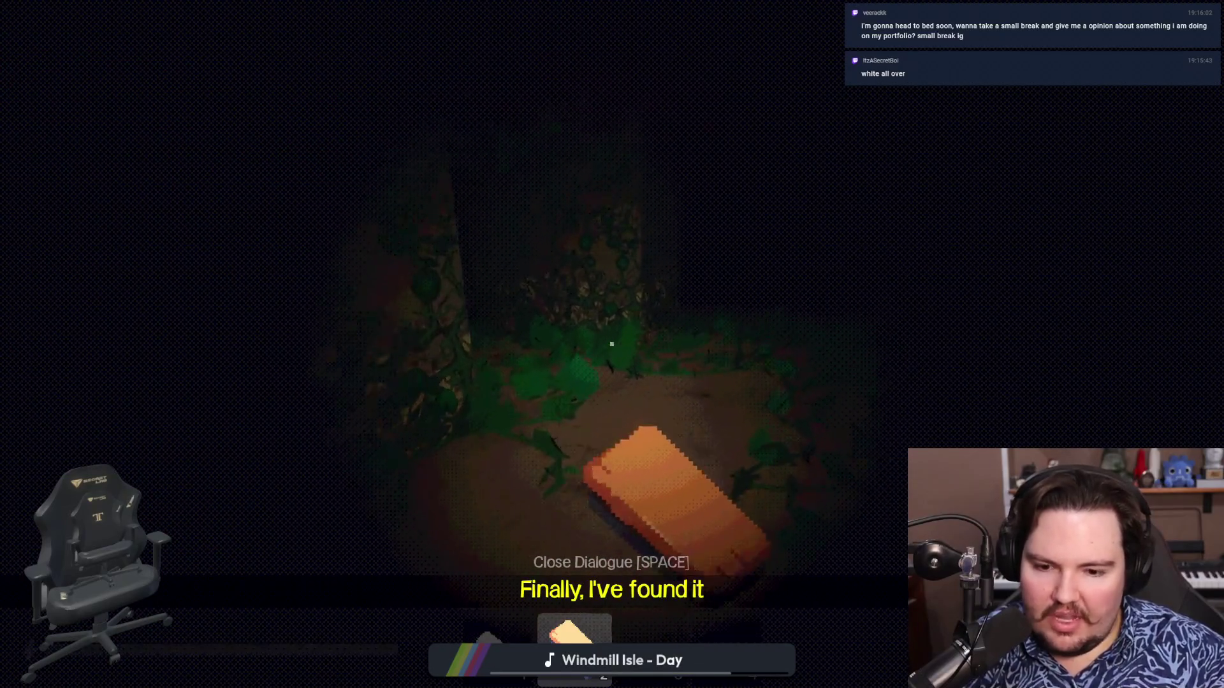
{"action": "key", "text": "shift+w"}
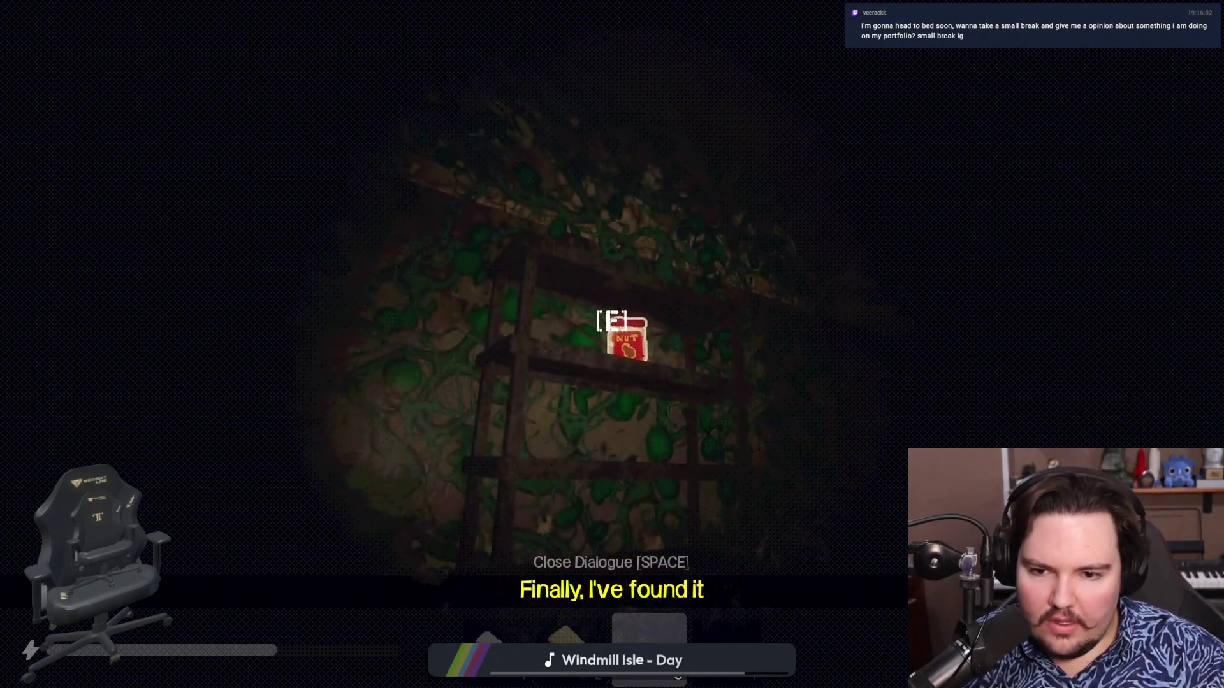
{"action": "key", "text": "e"}
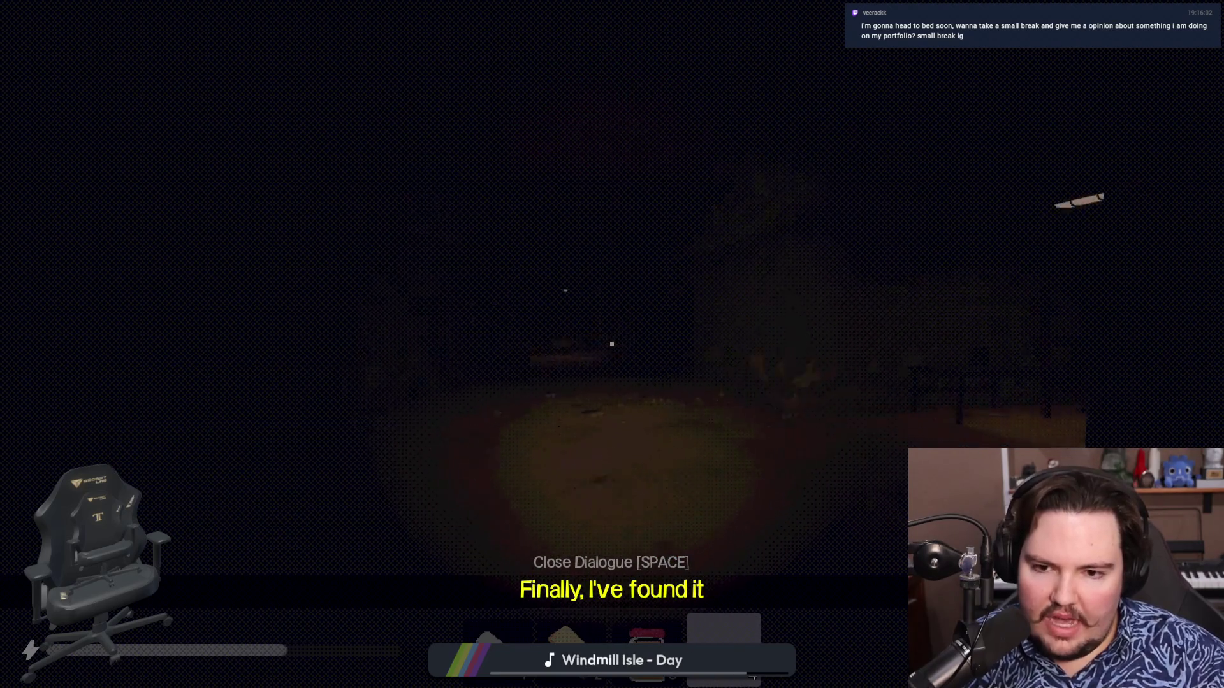
{"action": "scroll", "coordinate": [612, 344], "scroll_direction": "up", "scroll_amount": 1}
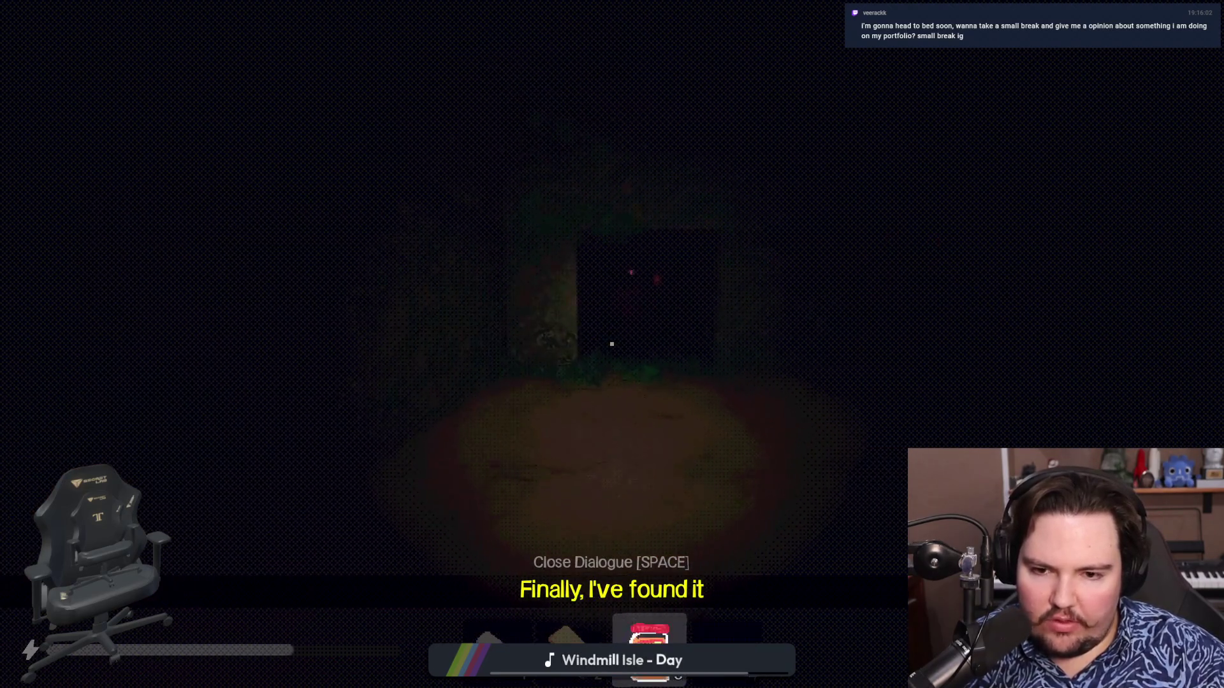
{"action": "left_click", "coordinate": [612, 344]}
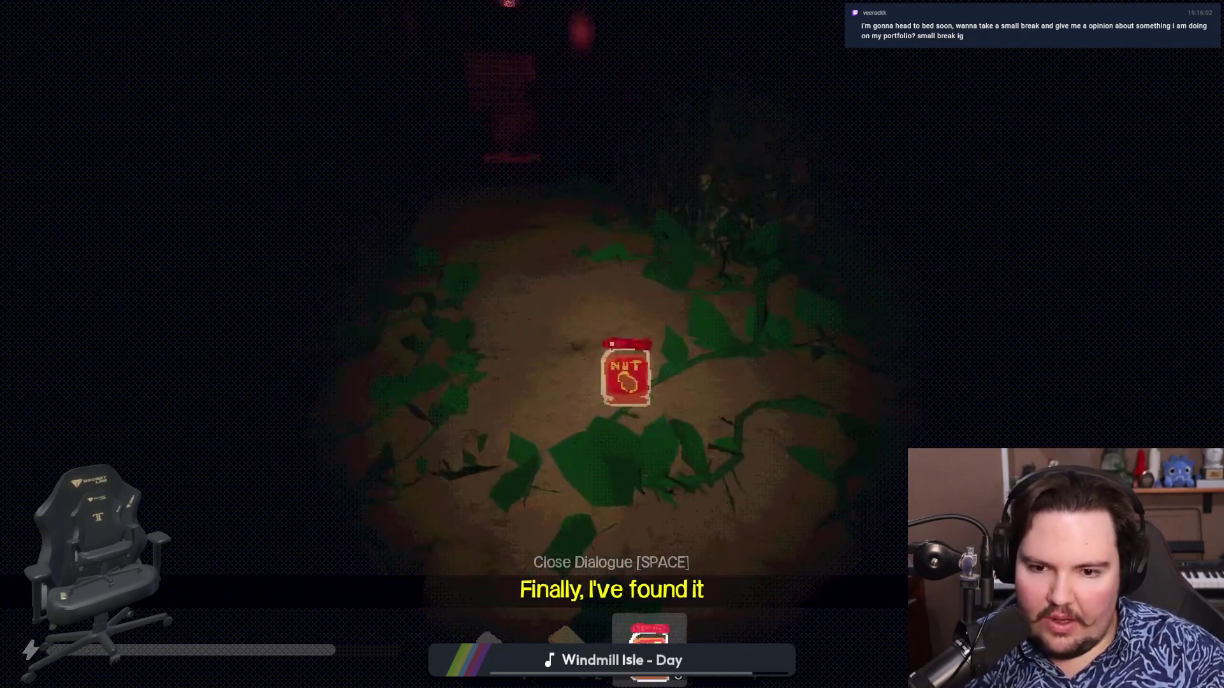
{"action": "left_click", "coordinate": [612, 345]}
{"action": "scroll", "coordinate": [612, 344], "scroll_direction": "down", "scroll_amount": 1}
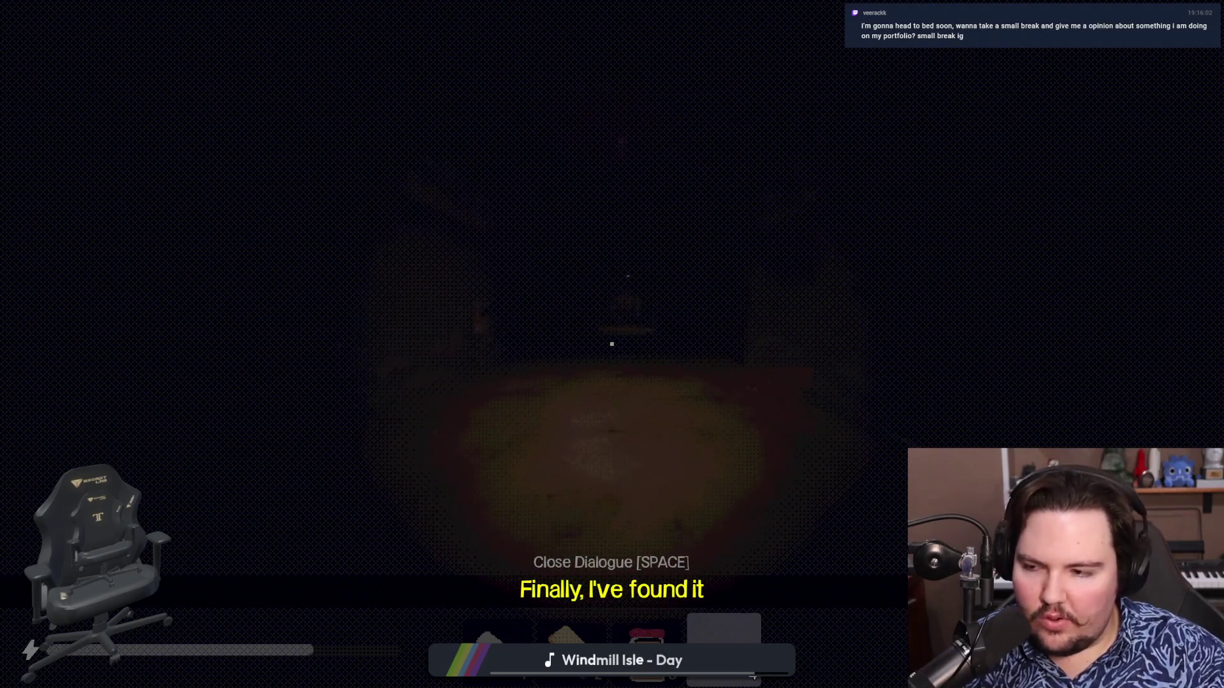
Walk and sprint down the dark corridor past the crate toward the red light and vine-covered wall.
{"action": "key", "text": "shift+w"}
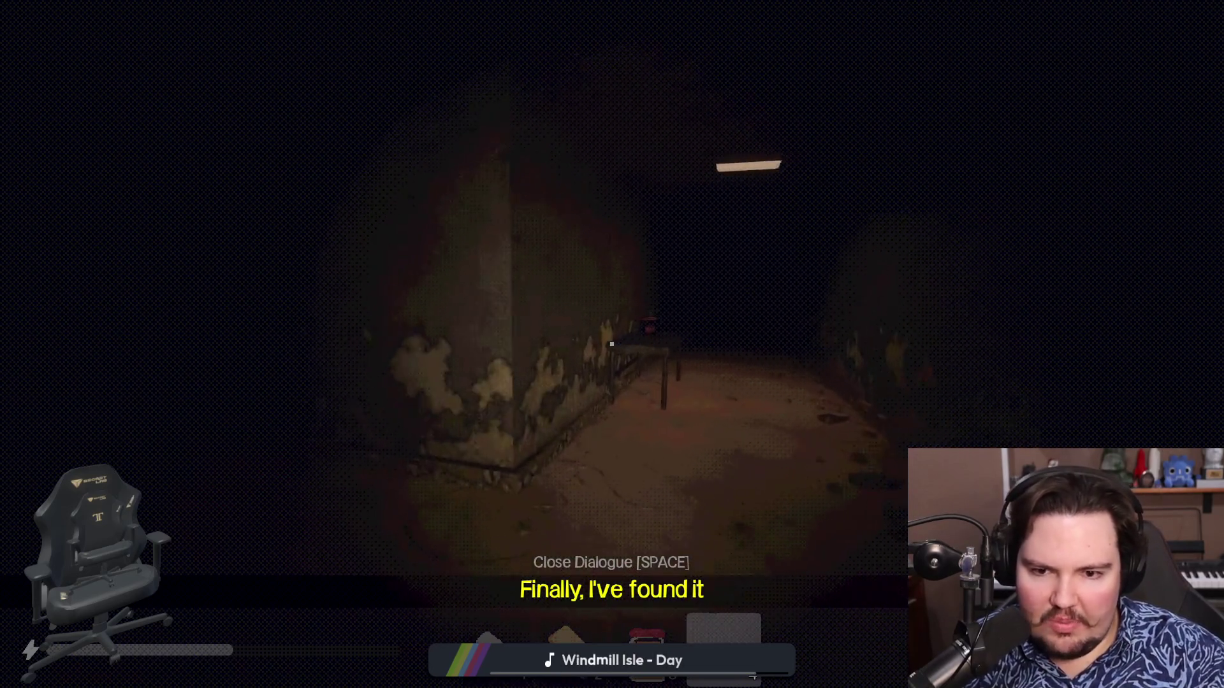
{"action": "key", "text": "shift+w"}
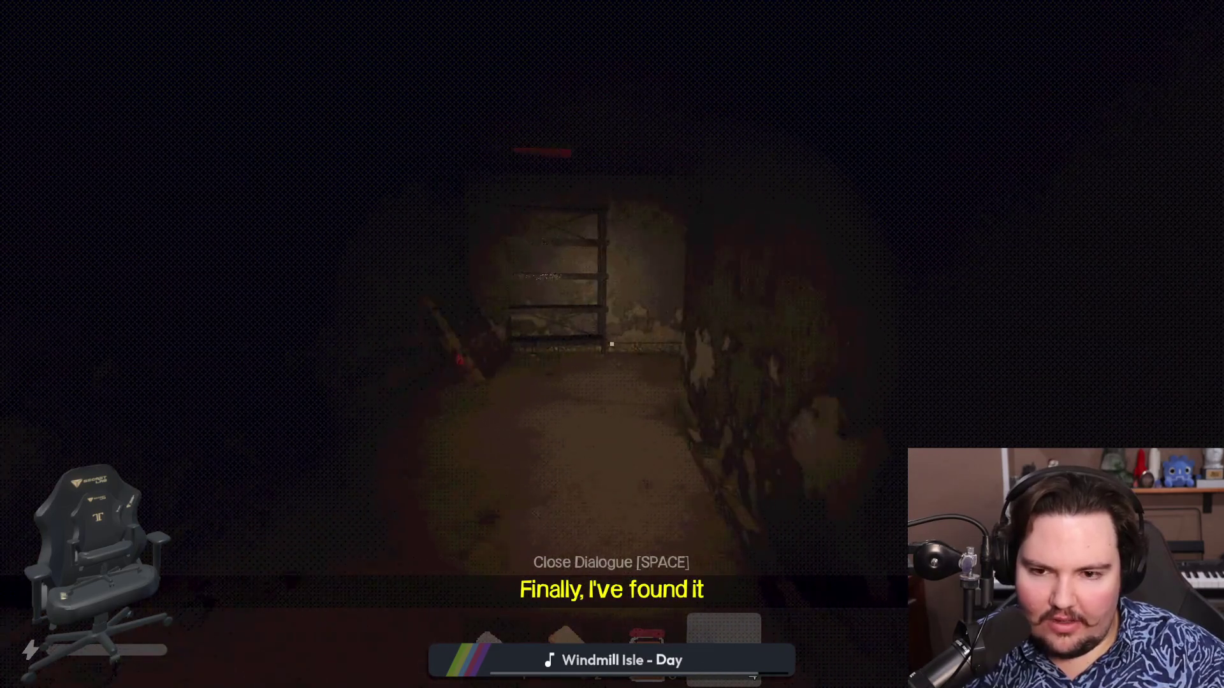
{"action": "key", "text": "w"}
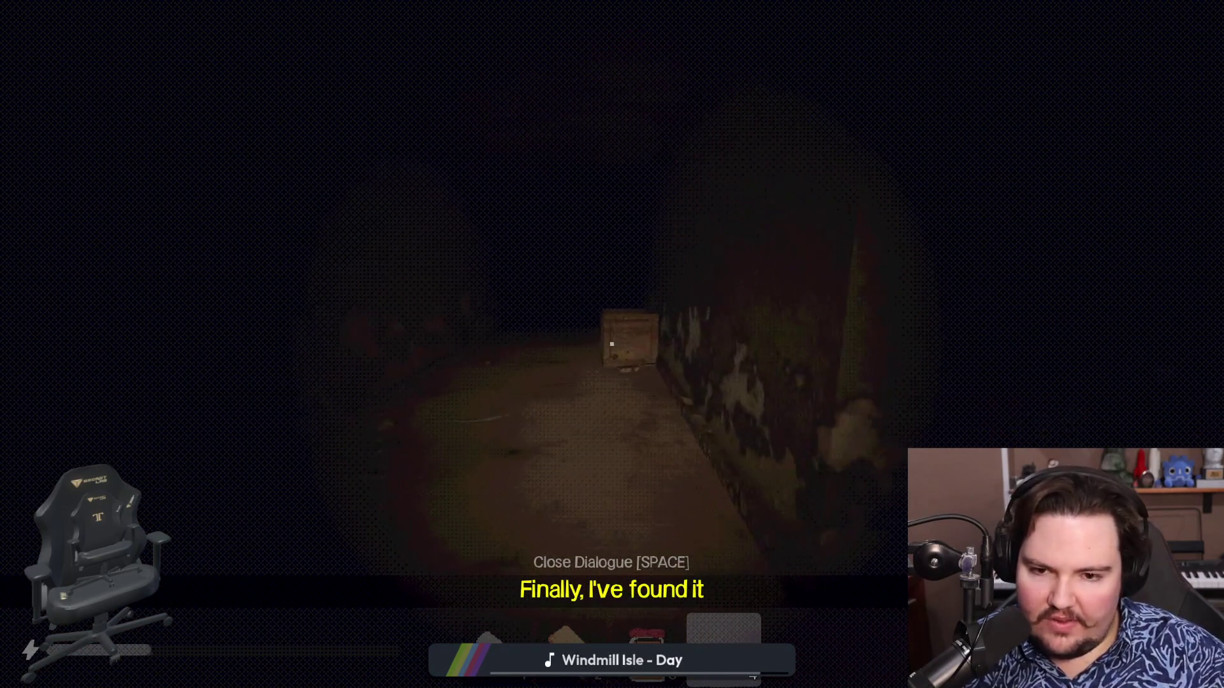
{"action": "key", "text": "shift+w"}
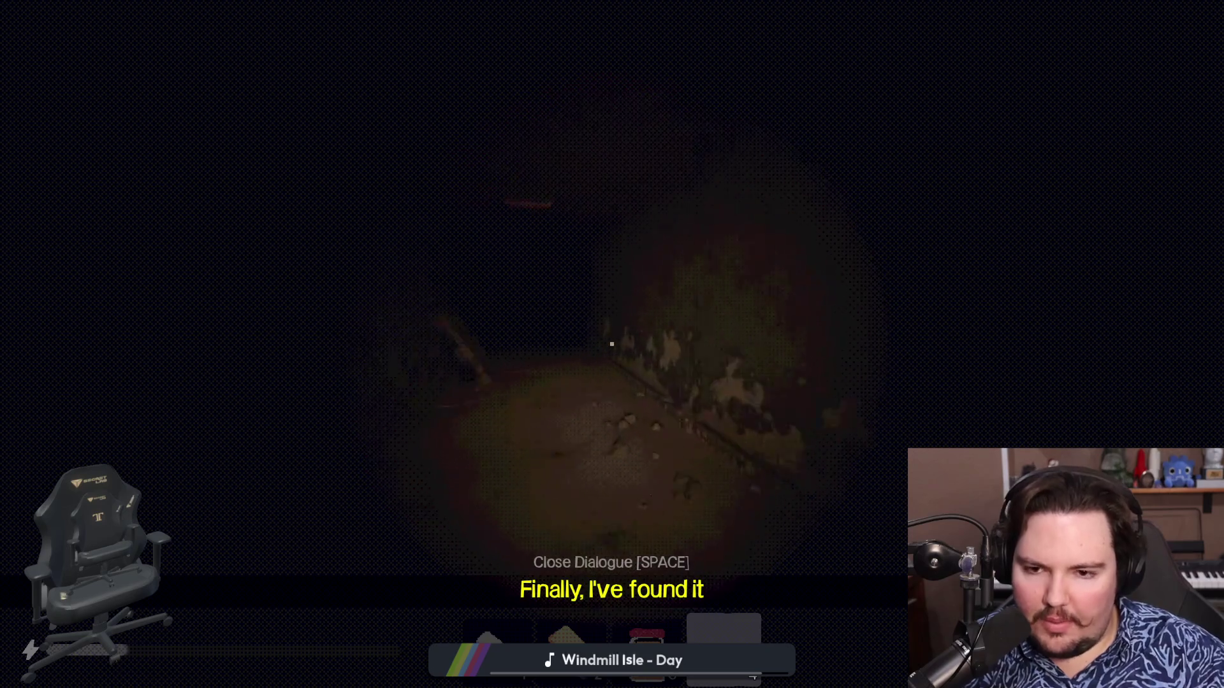
{"action": "key", "text": "w"}
{"action": "key", "text": "w"}
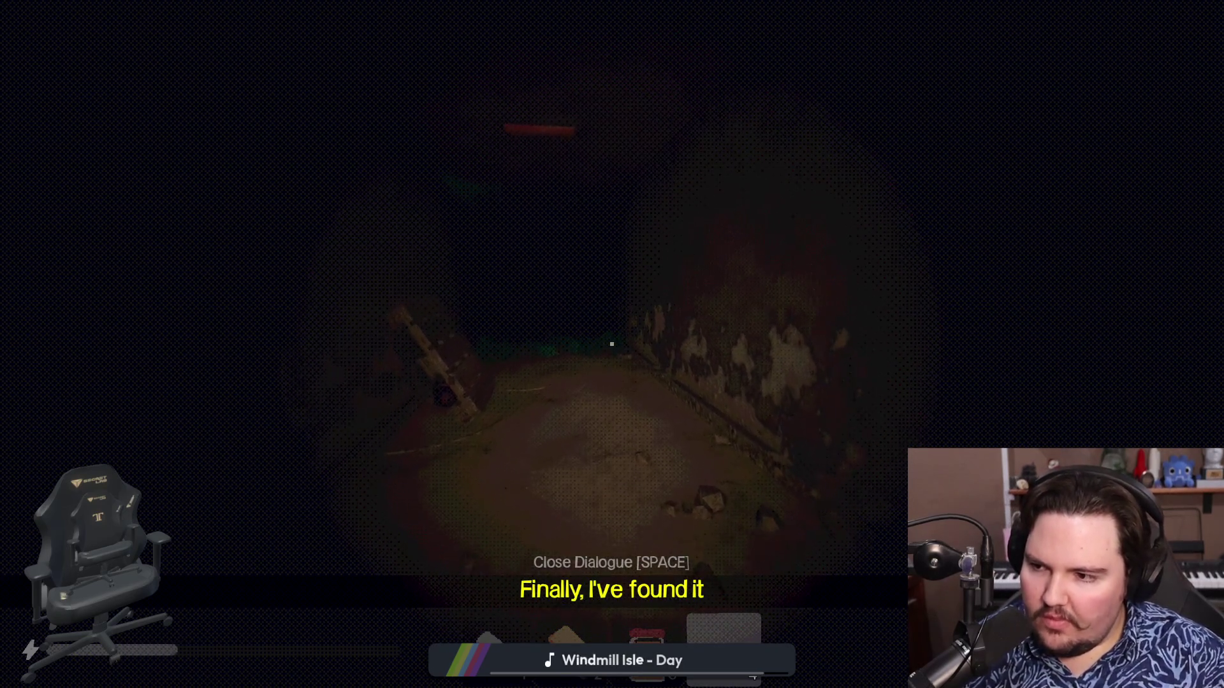
{"action": "key", "text": "w"}
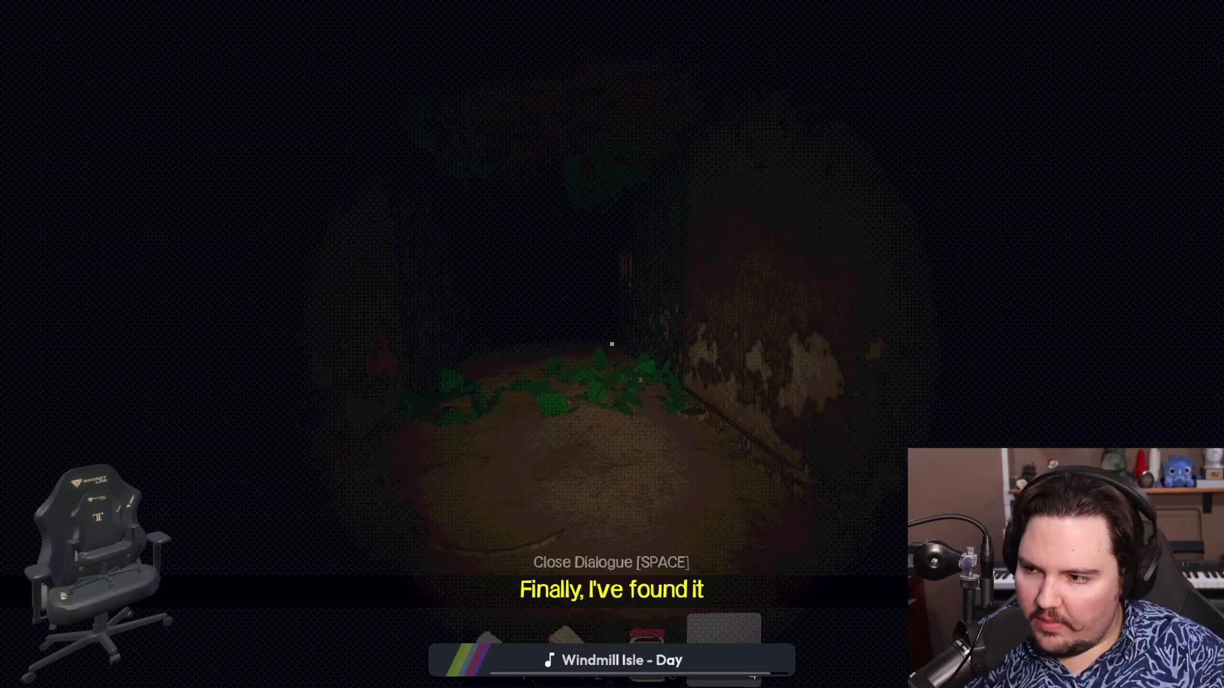
{"action": "key", "text": "shift+w"}
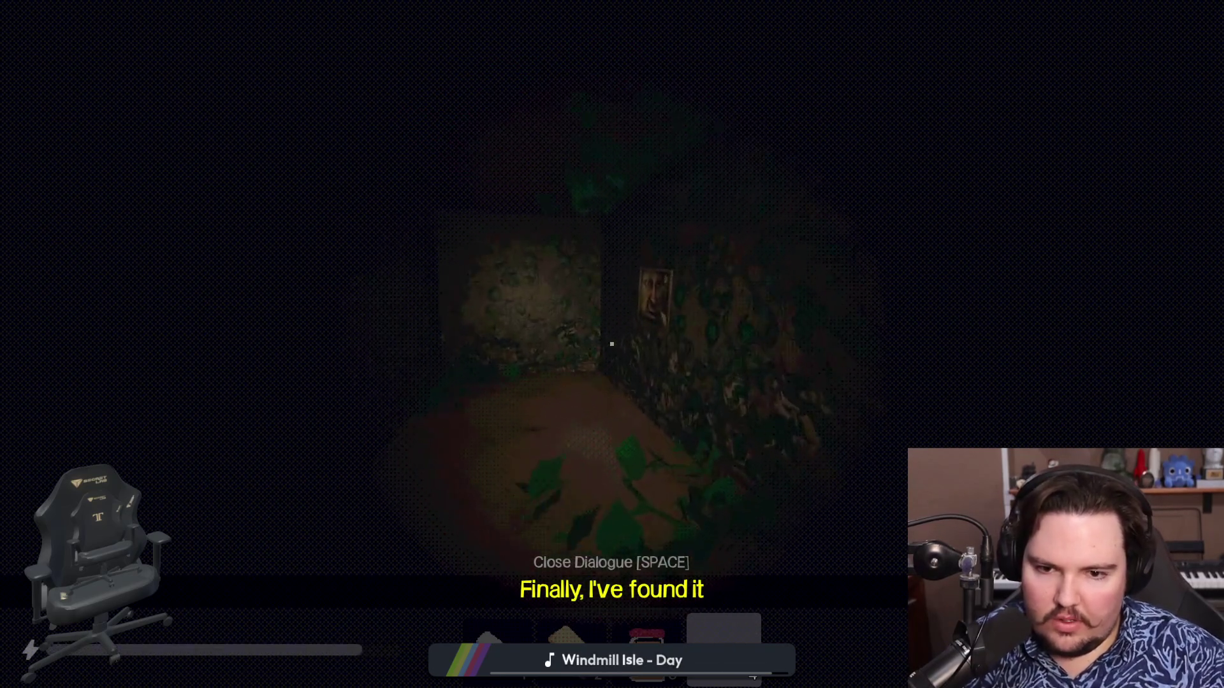
{"action": "key", "text": "3"}
Put away the nut jar, run to the crate and pick up the lollipop.
{"action": "key", "text": "shift+w"}
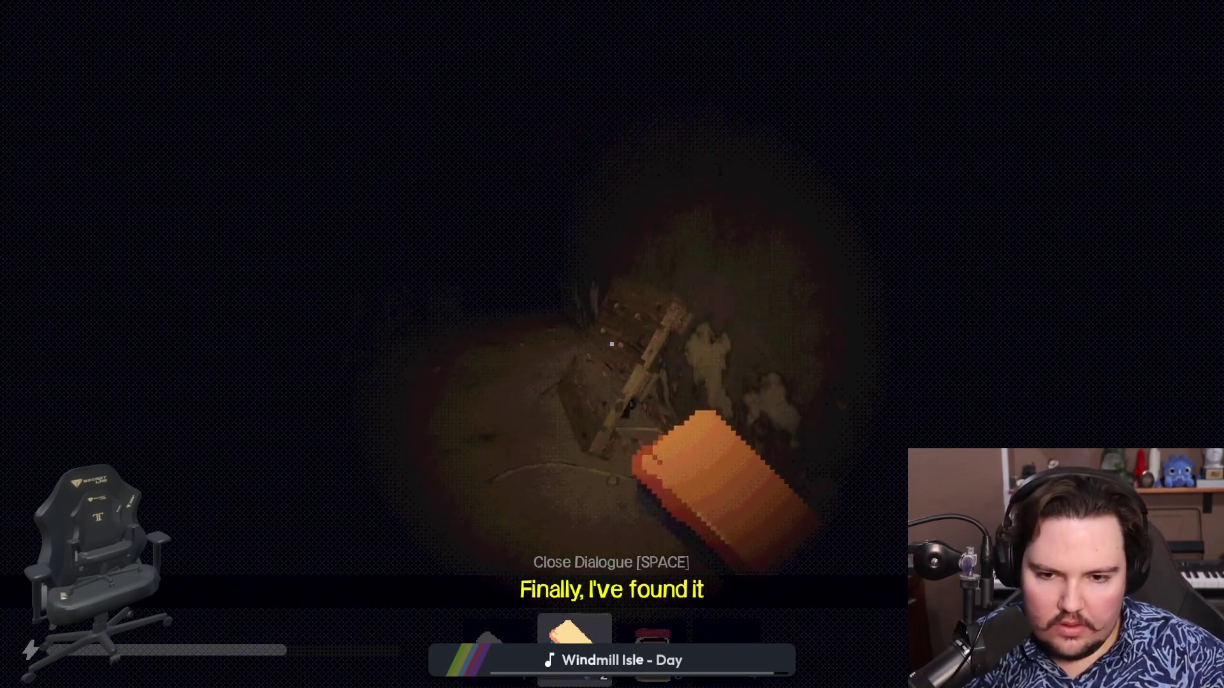
{"action": "key", "text": "shift+w"}
{"action": "key", "text": "4"}
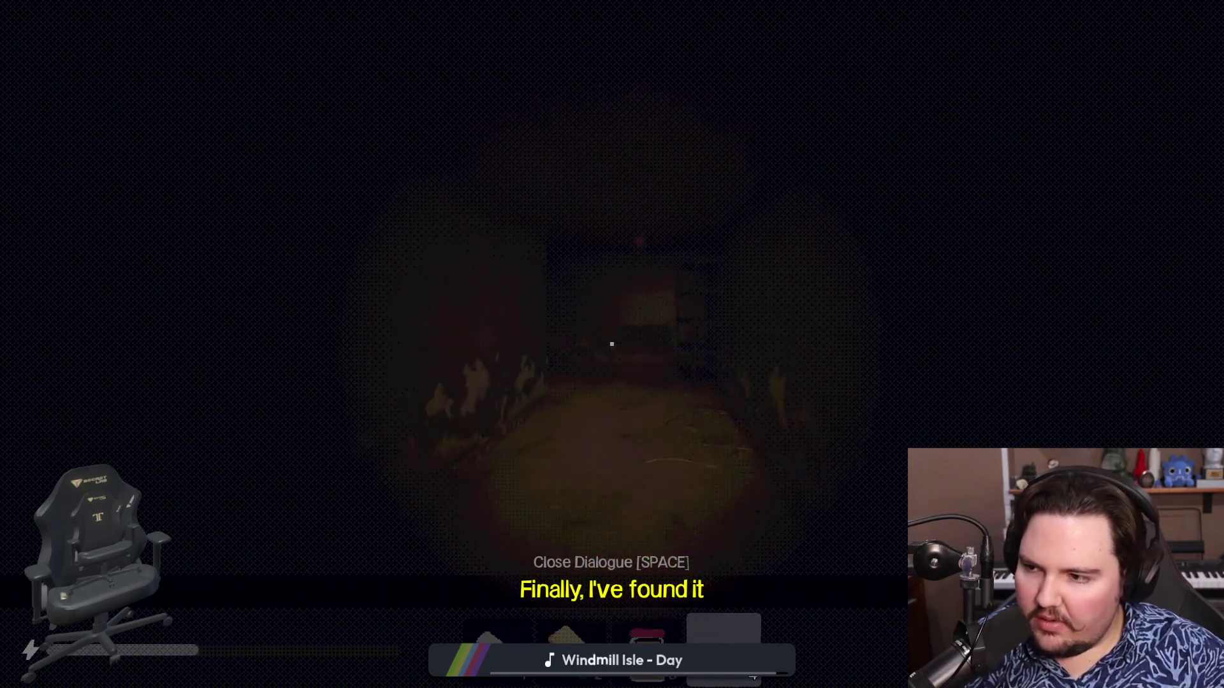
{"action": "key", "text": "shift+w"}
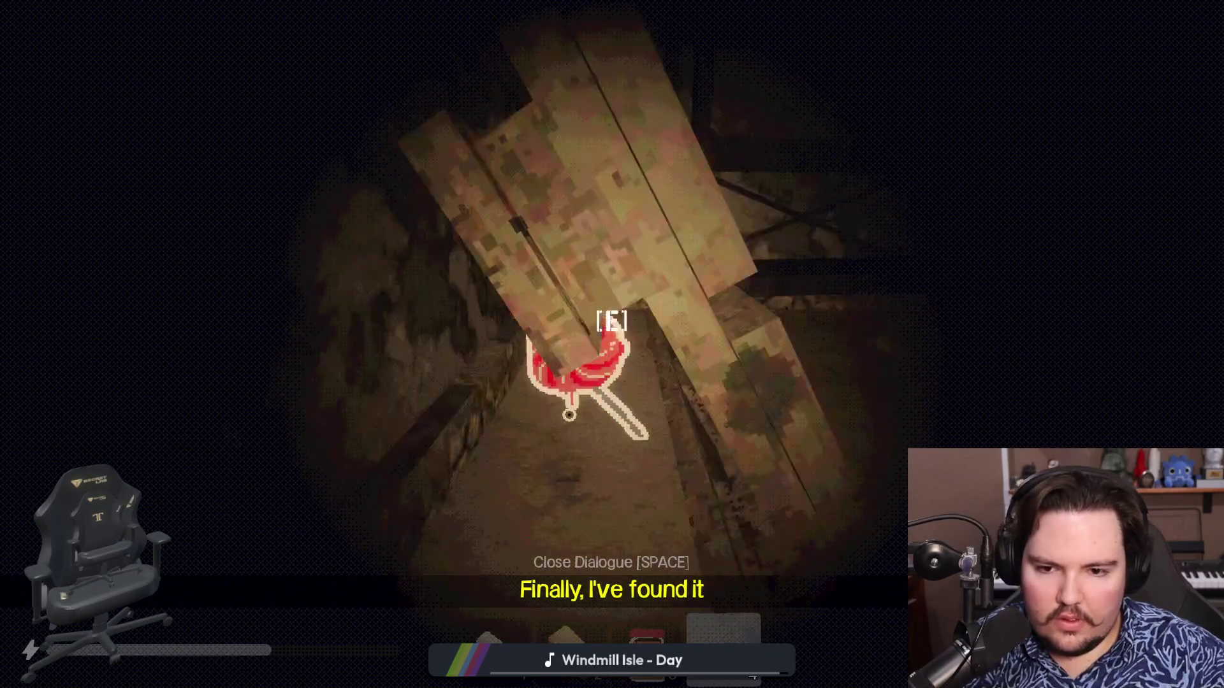
{"action": "key", "text": "e"}
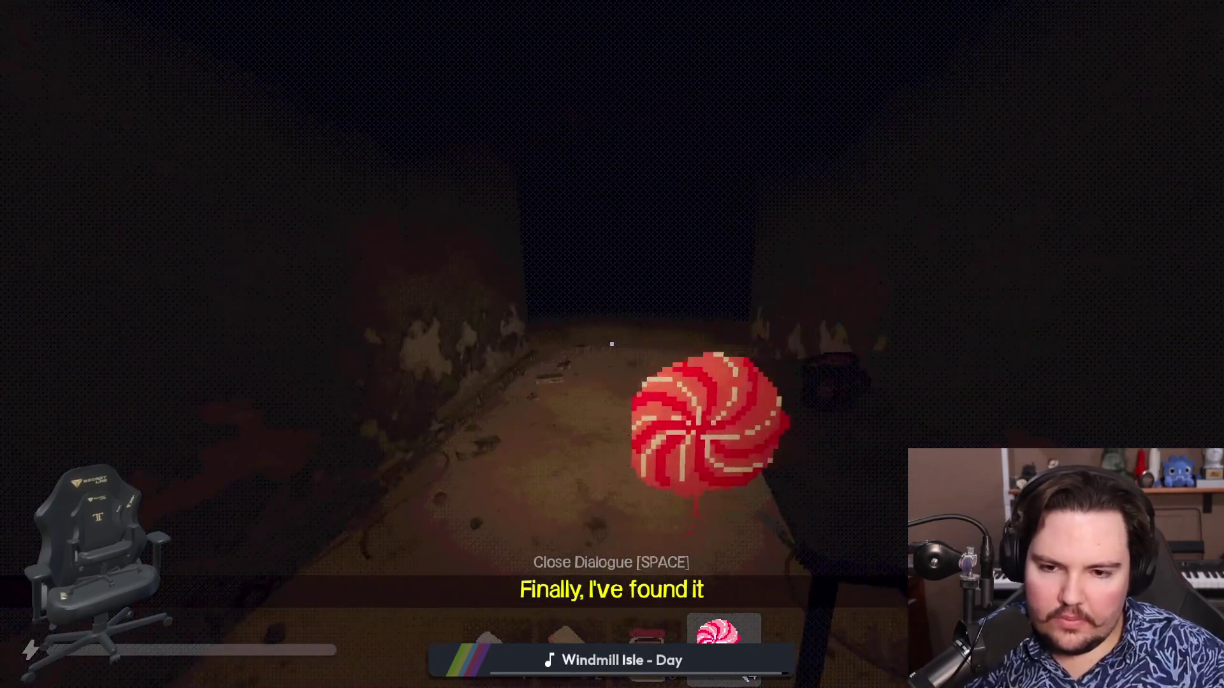
Drop the lollipop by the ladder, pick it back up, and sprint through the stone doorway into the room.
{"action": "key", "text": "shift+w"}
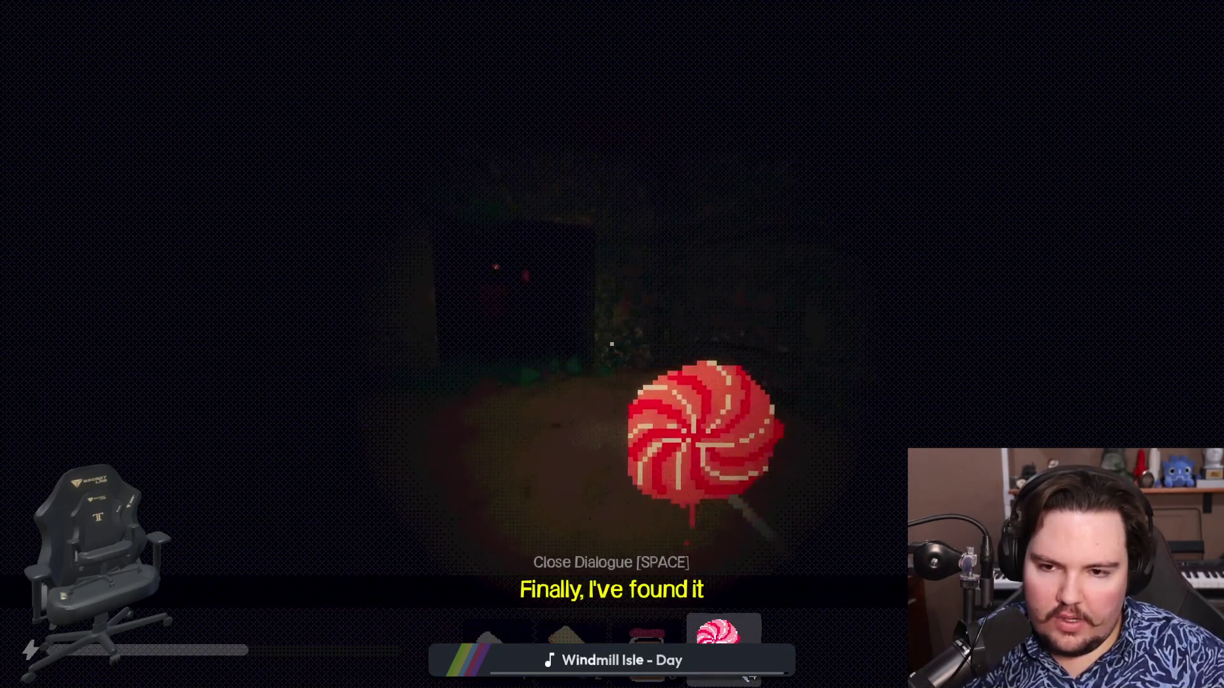
{"action": "key", "text": "shift+w"}
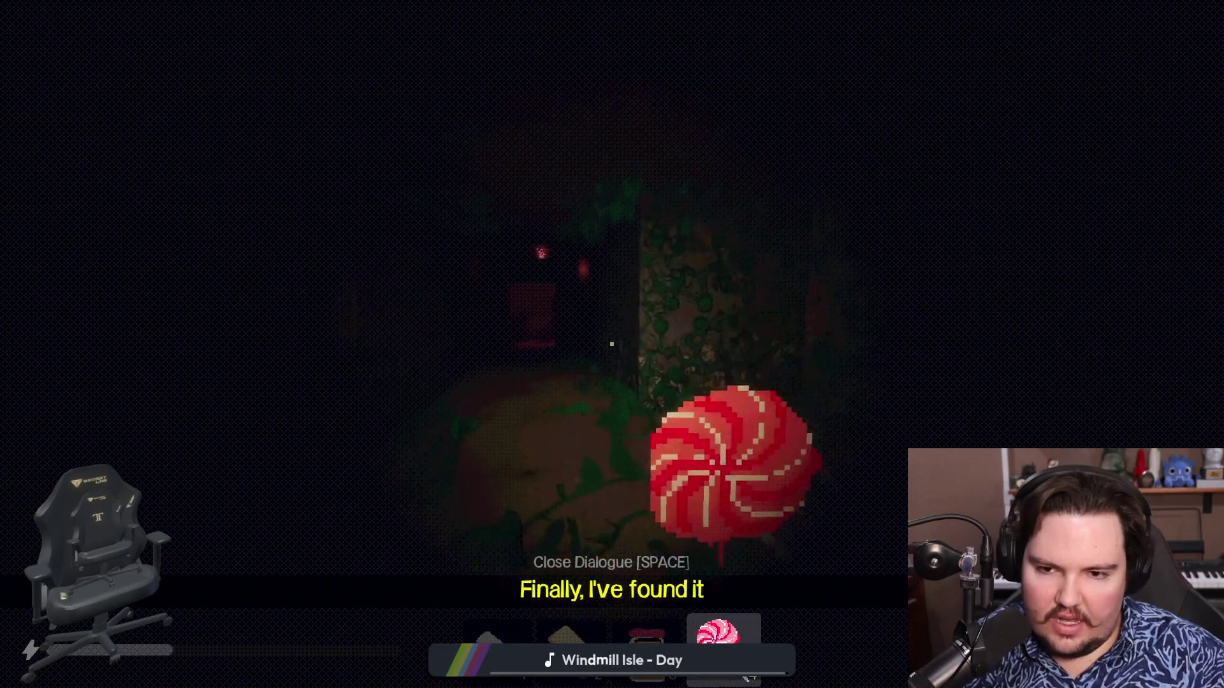
{"action": "key", "text": "shift+w"}
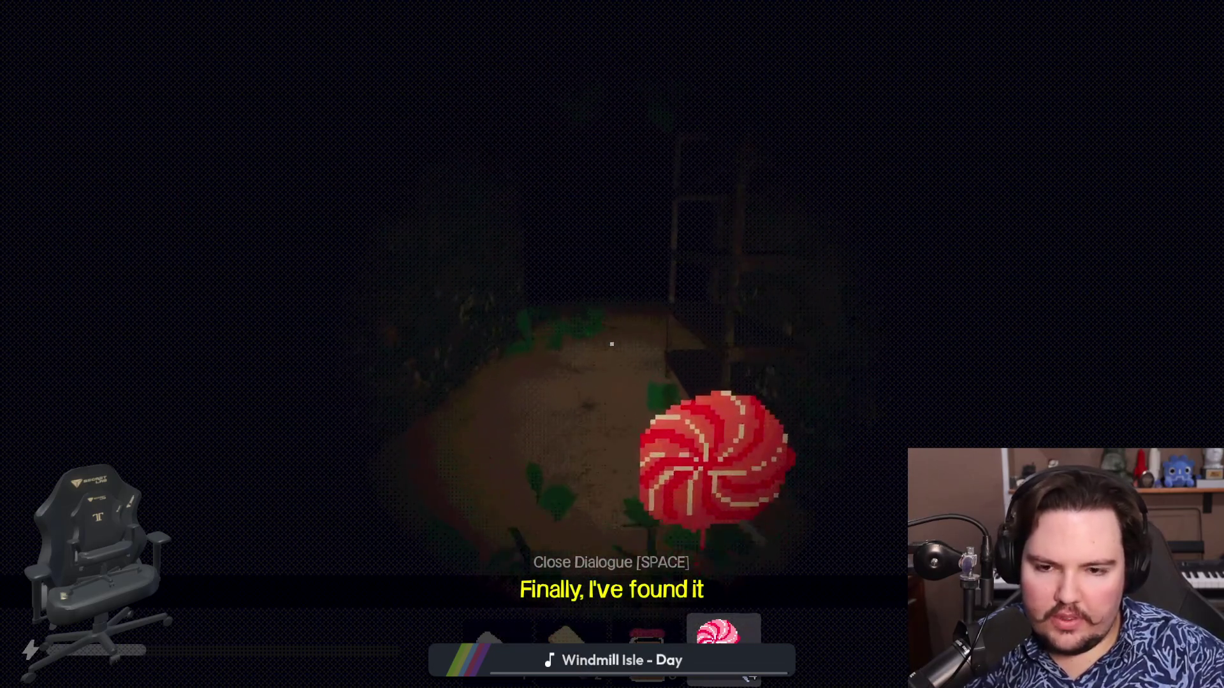
{"action": "key", "text": "w"}
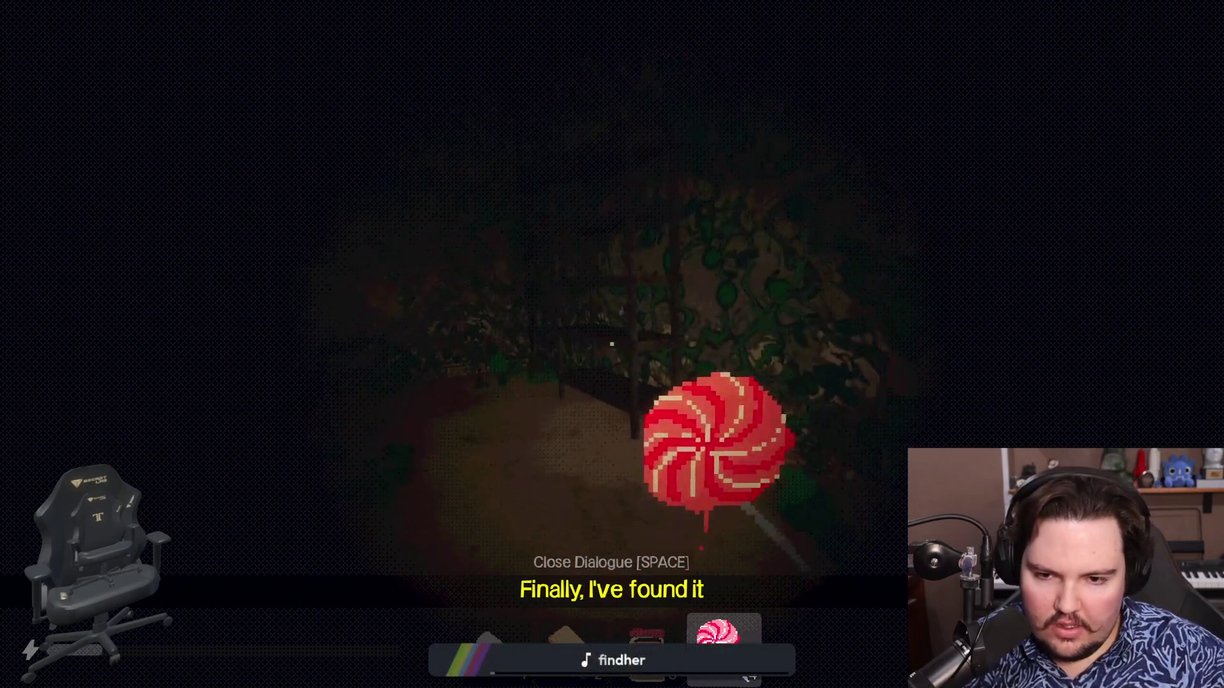
{"action": "key", "text": "q"}
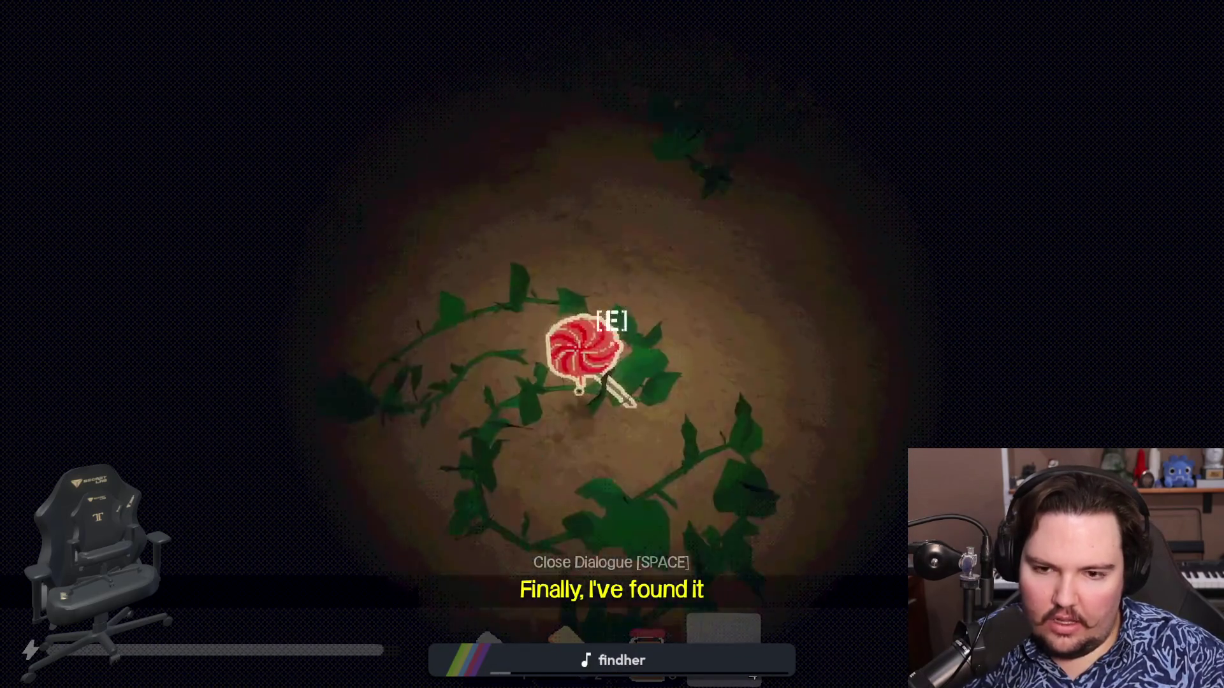
{"action": "key", "text": "e"}
{"action": "key", "text": "shift+w"}
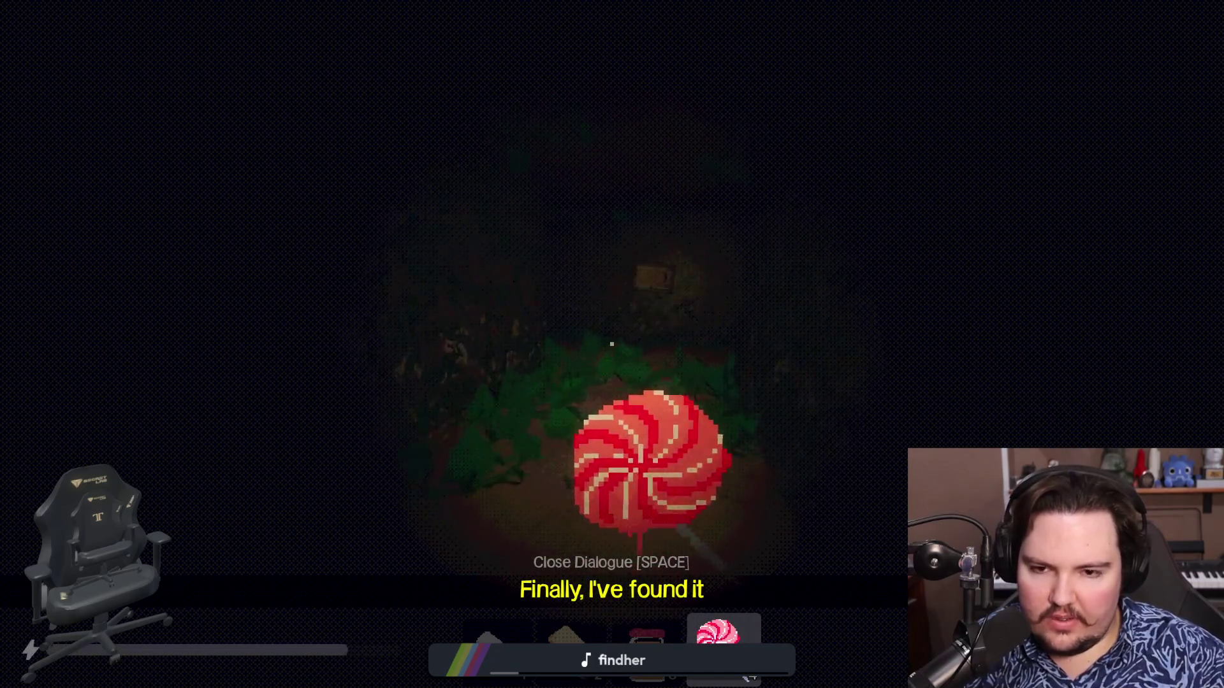
{"action": "key", "text": "shift+w"}
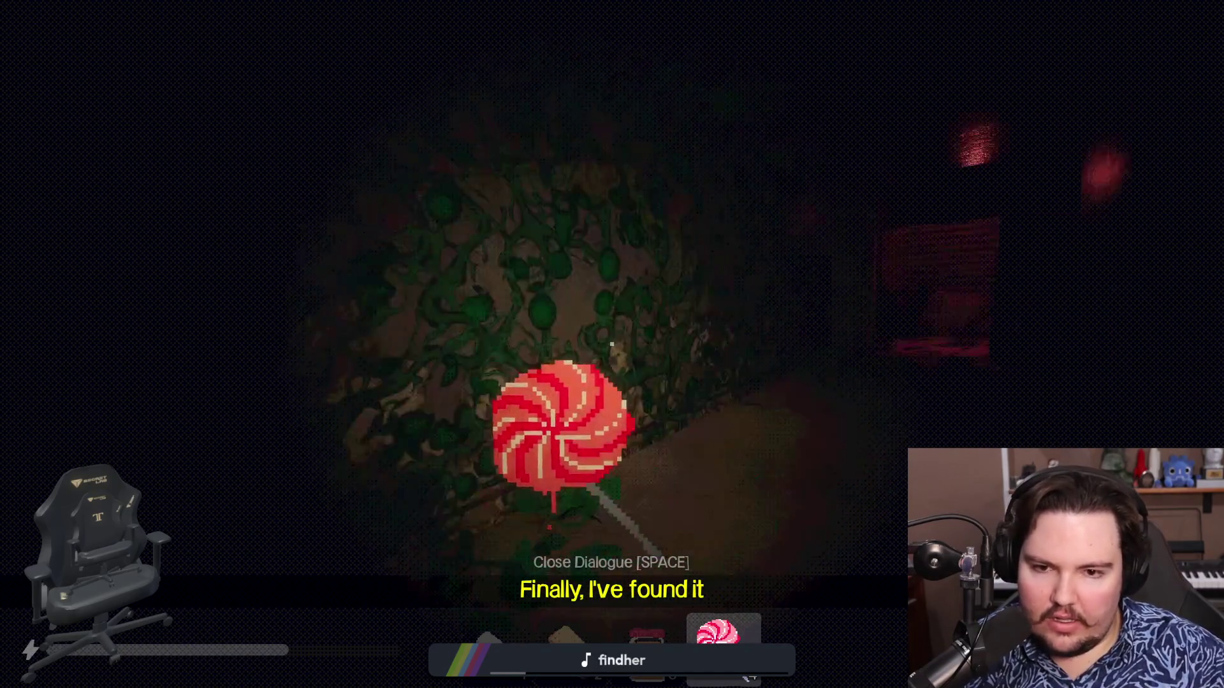
{"action": "key", "text": "shift+w"}
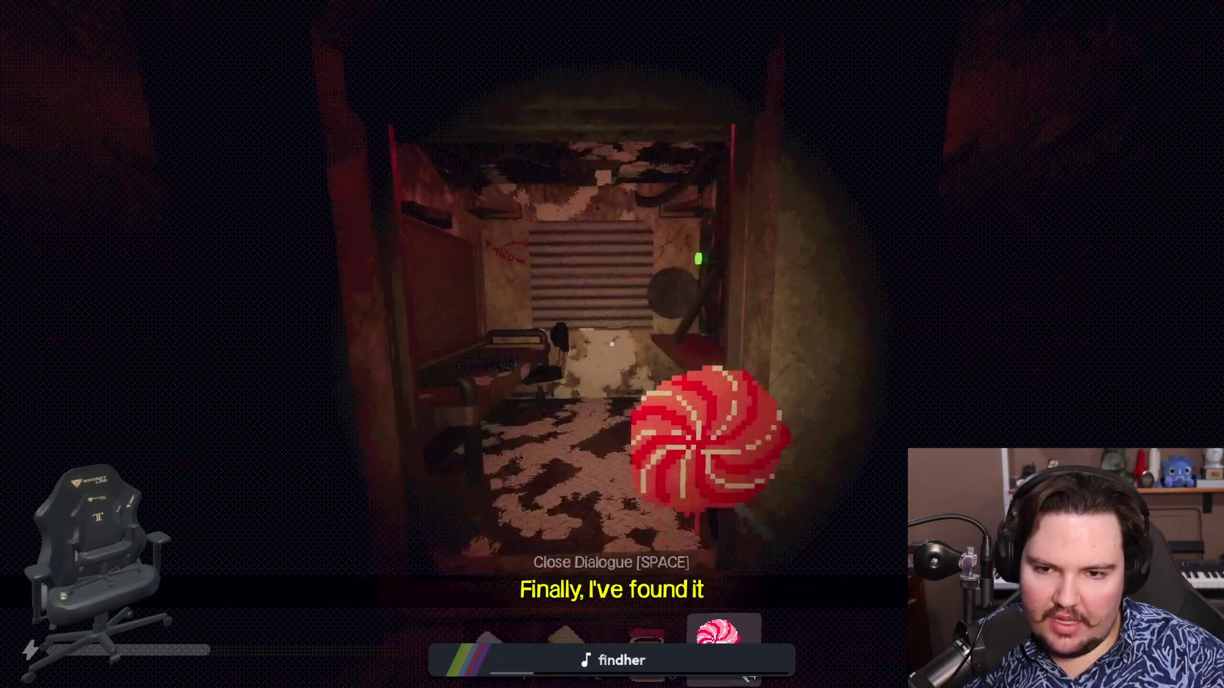
Stick the orange candy and white roll on the corkboard beside the nut jar.
{"action": "key", "text": "w"}
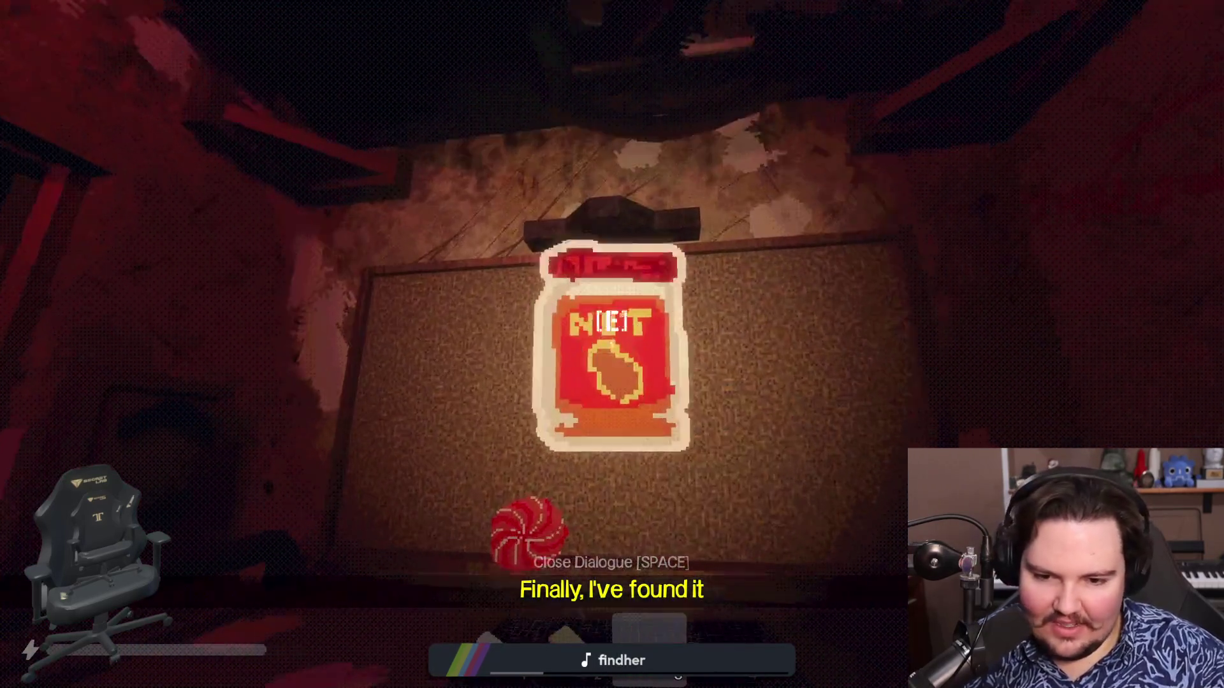
{"action": "key", "text": "s"}
{"action": "left_click", "coordinate": [610, 345]}
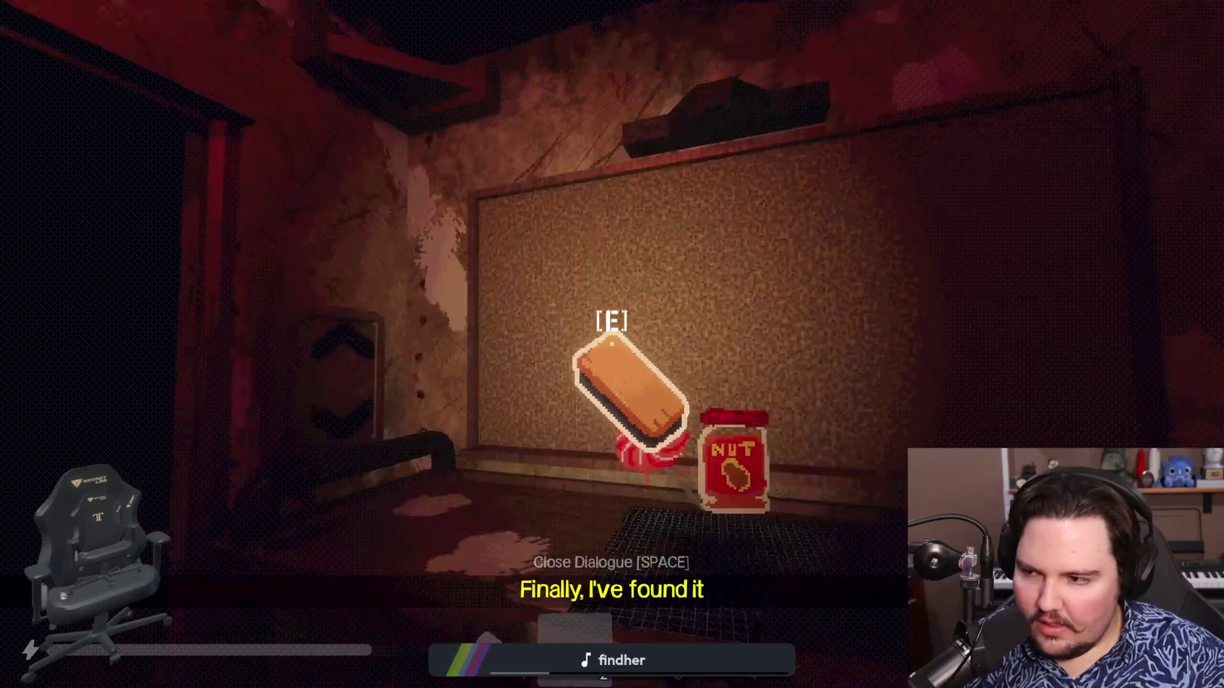
{"action": "key", "text": "w"}
{"action": "left_click", "coordinate": [611, 345]}
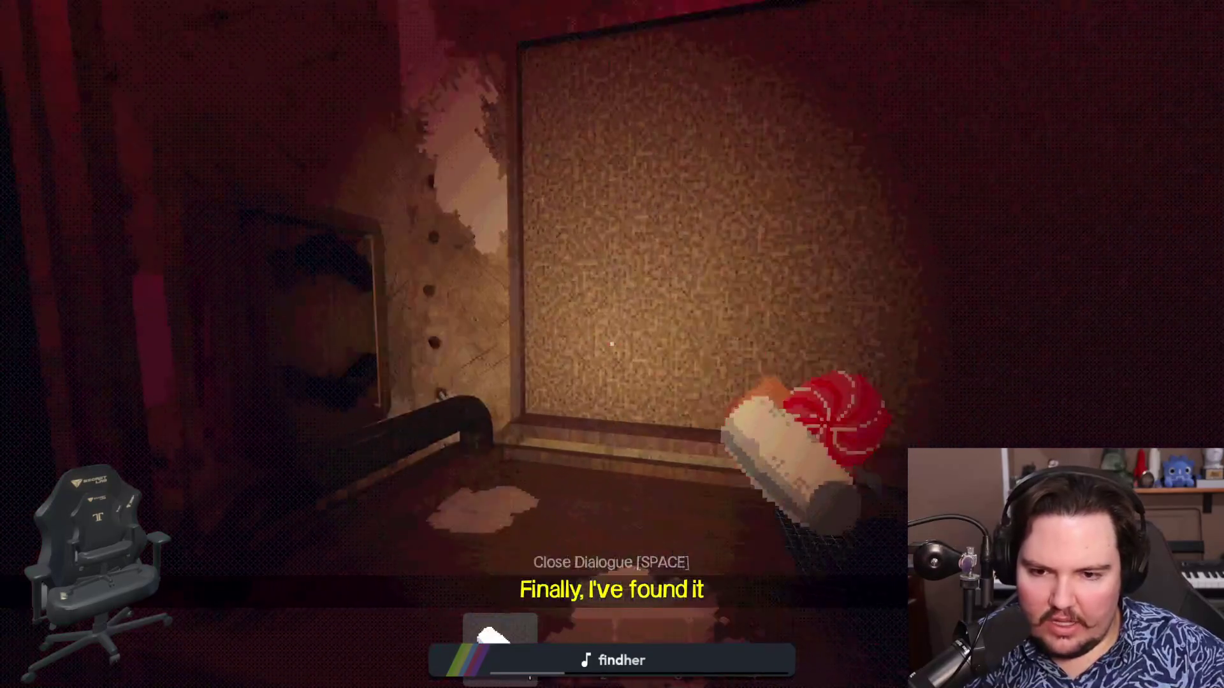
{"action": "key", "text": "s"}
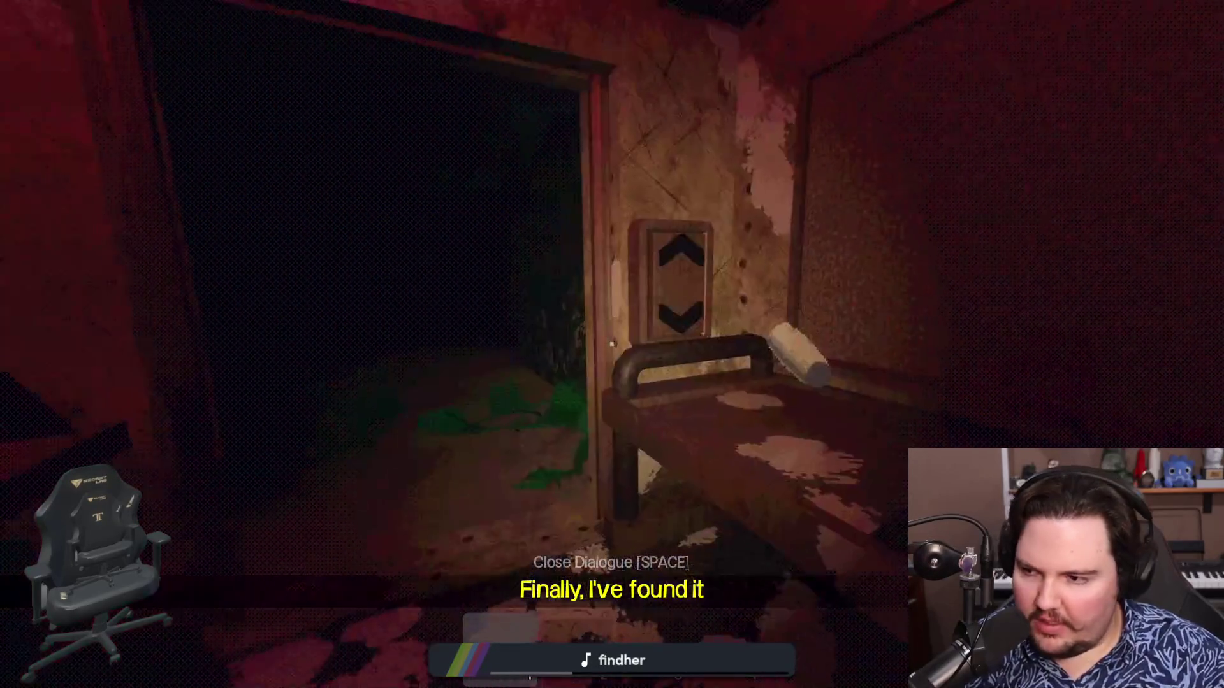
Walk back through the corridors past the rusted robot to the green wall and pause the game.
{"action": "key", "text": "w"}
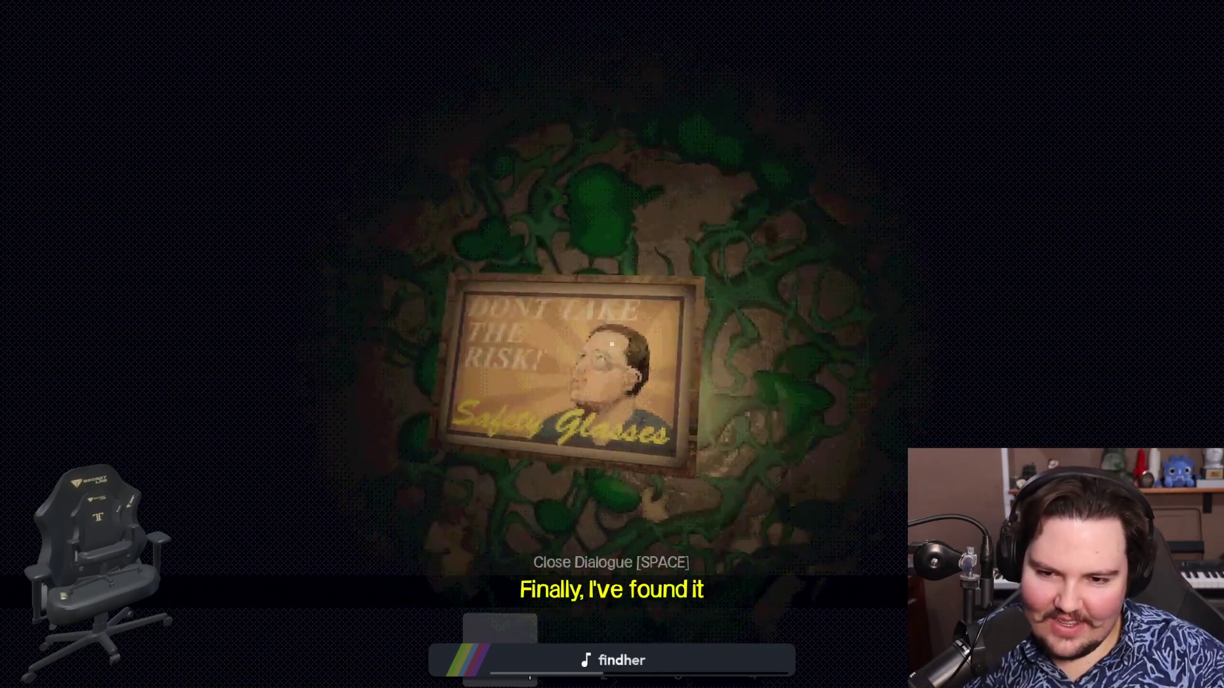
{"action": "key", "text": "w"}
{"action": "key", "text": "shift+w"}
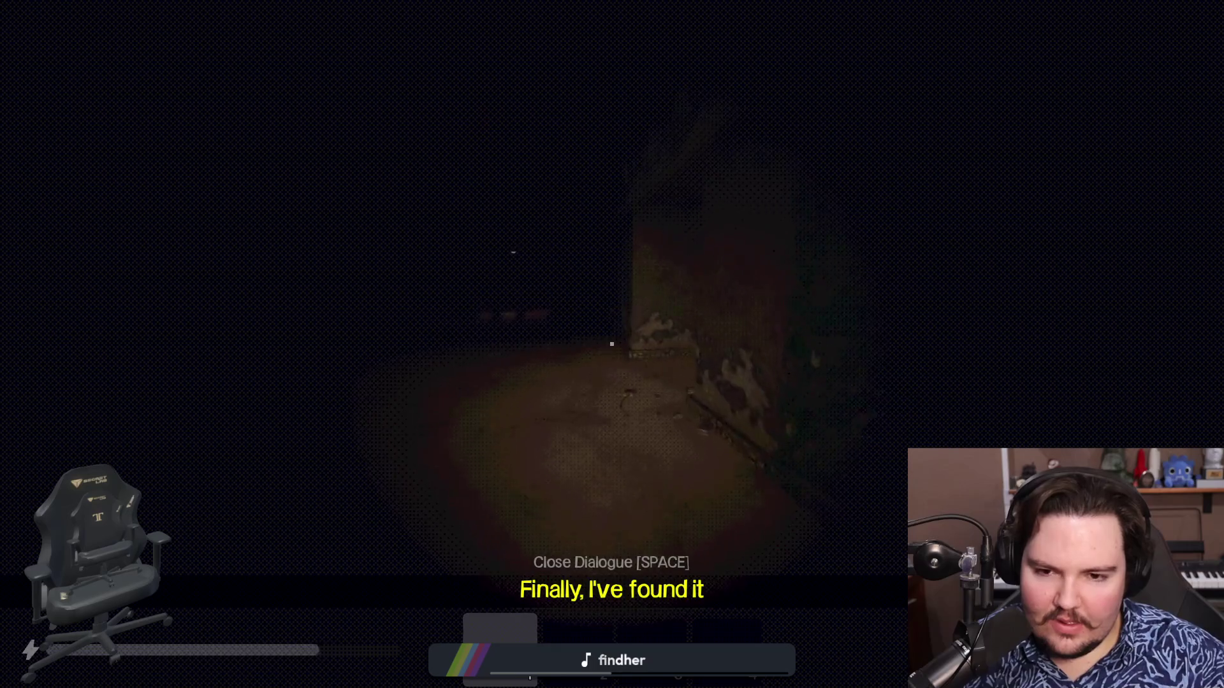
{"action": "key", "text": "shift+w"}
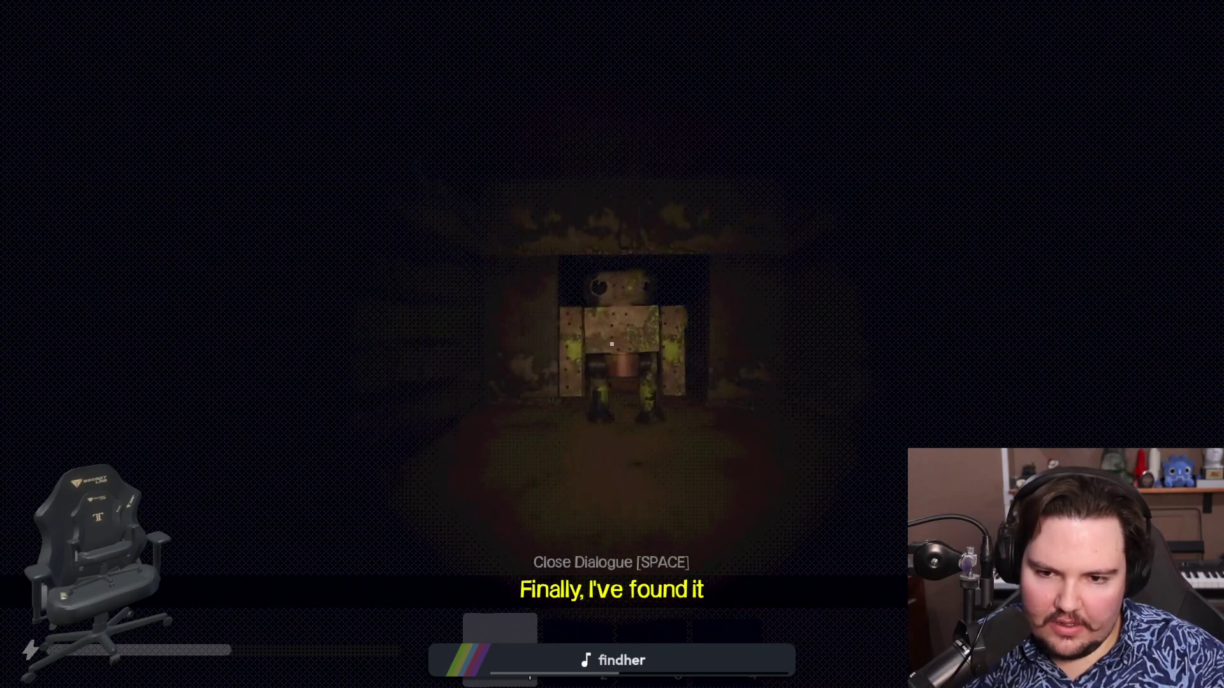
{"action": "key", "text": "shift+w"}
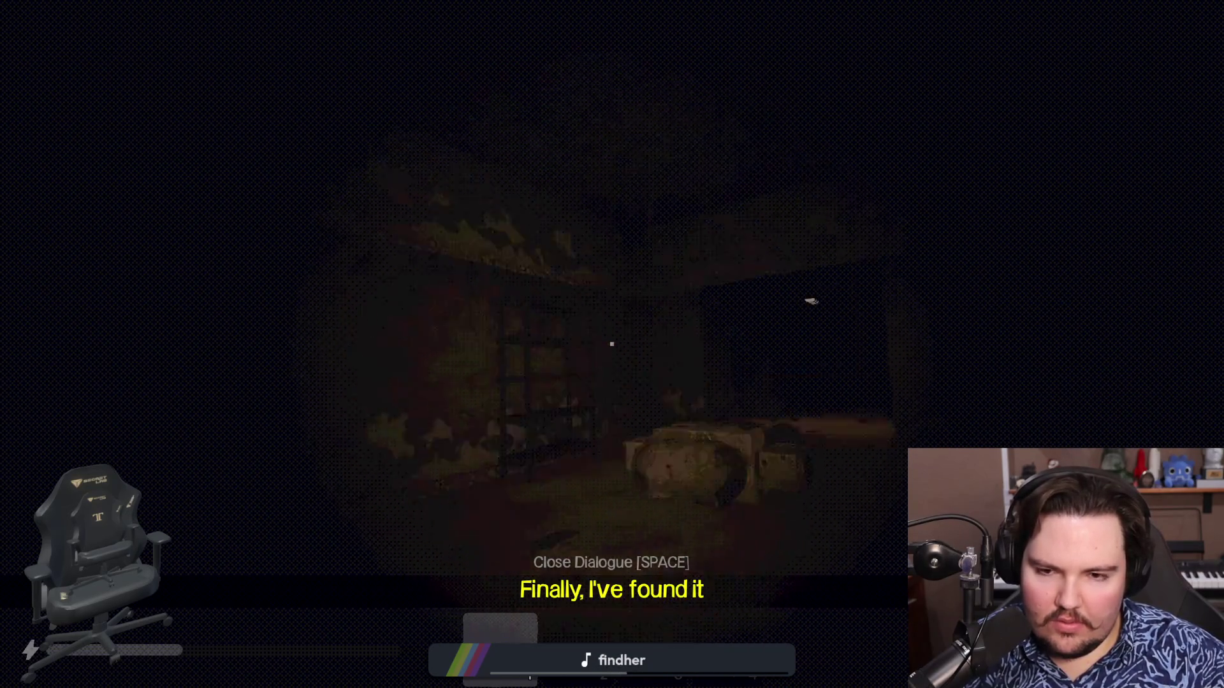
{"action": "key", "text": "shift+w"}
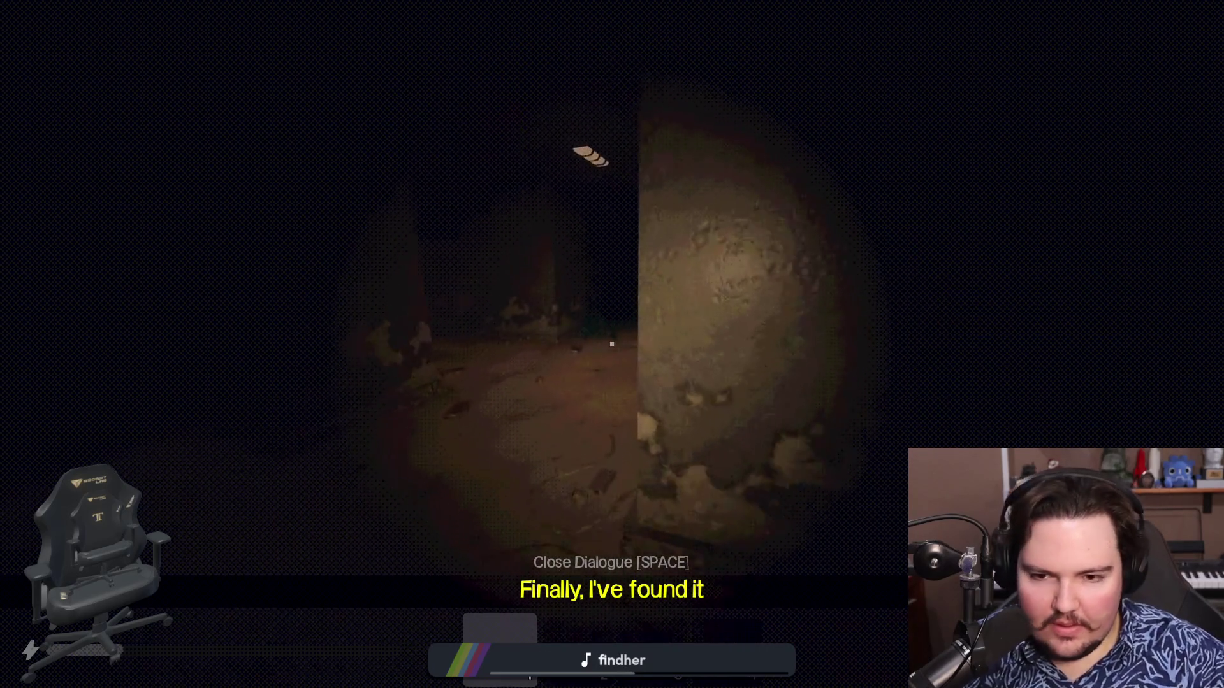
{"action": "key", "text": "w"}
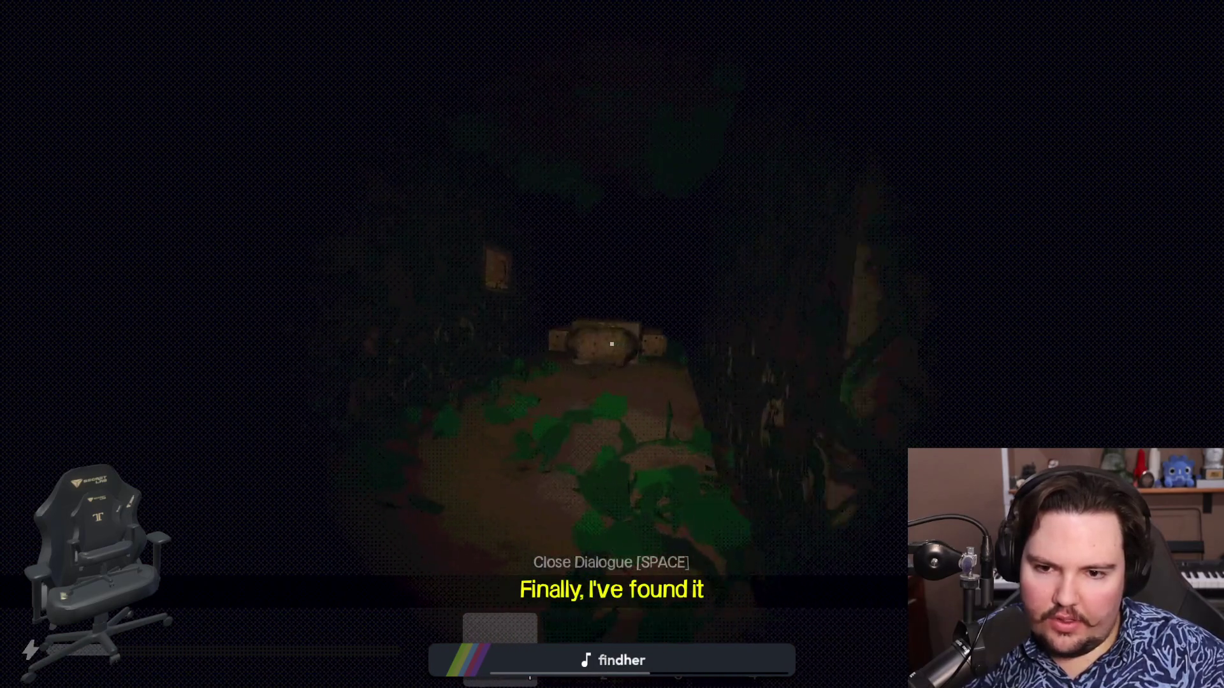
{"action": "key", "text": "Escape"}
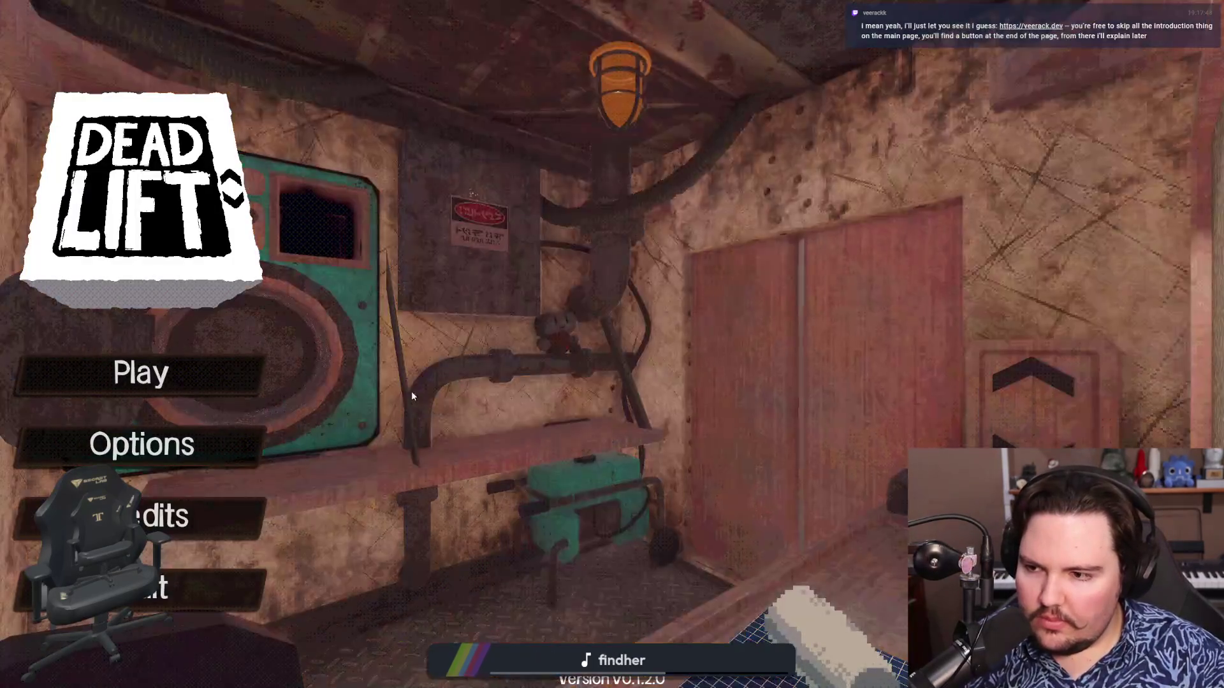
Stop the game with F8, enable 'Embed Game on Next Play', and save the scene.
{"action": "key", "text": "F8"}
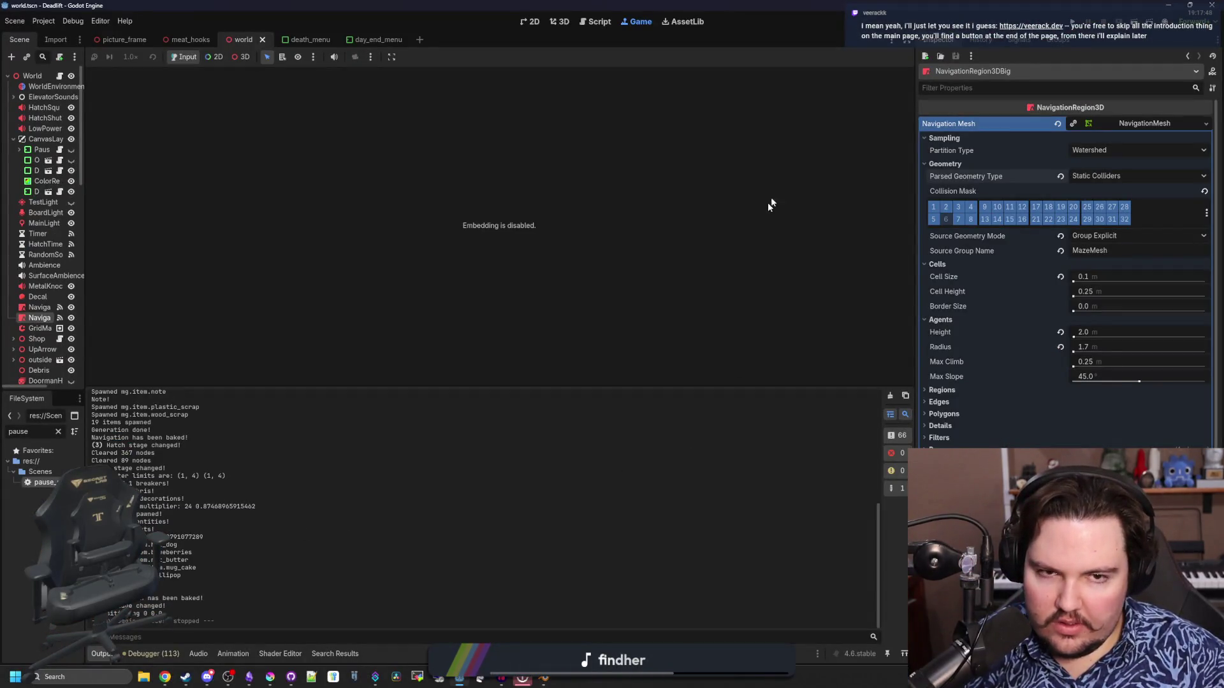
{"action": "left_click", "coordinate": [391, 57]}
{"action": "left_click", "coordinate": [414, 75]}
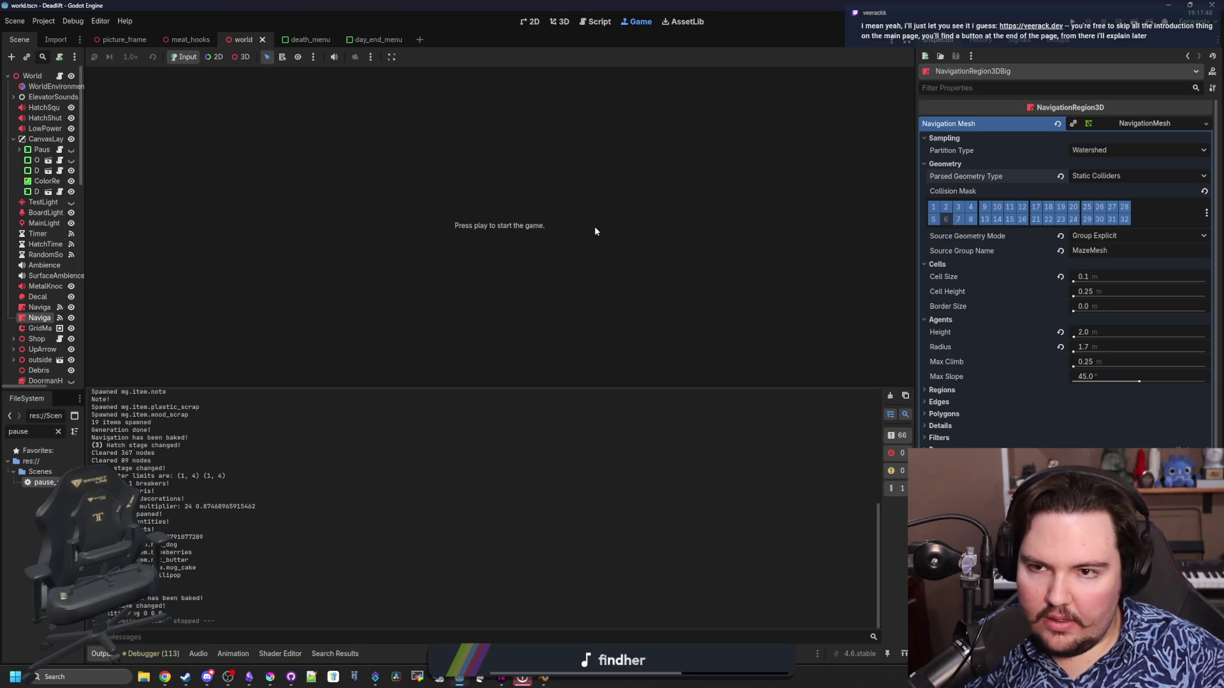
{"action": "key", "text": "ctrl+s"}
{"action": "key", "text": "ctrl+s"}
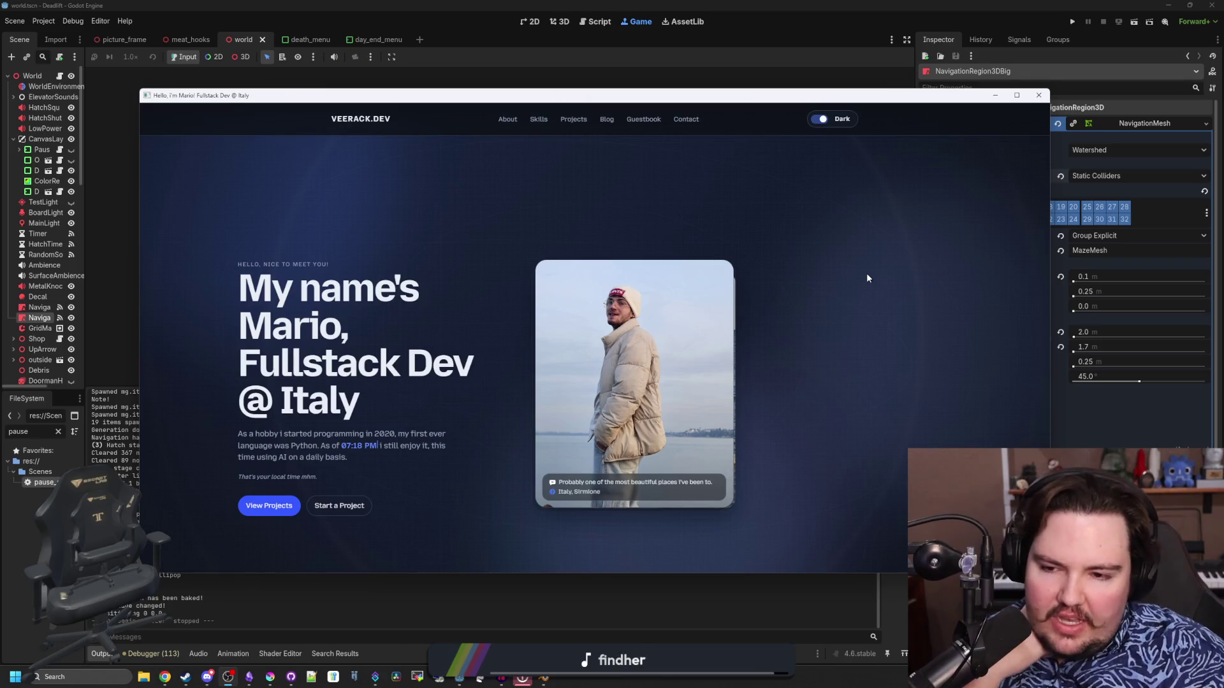
Select and scroll through the veerack.dev portfolio's headline and intro text.
{"action": "left_click_drag", "start_coordinate": [427, 294], "coordinate": [374, 295]}
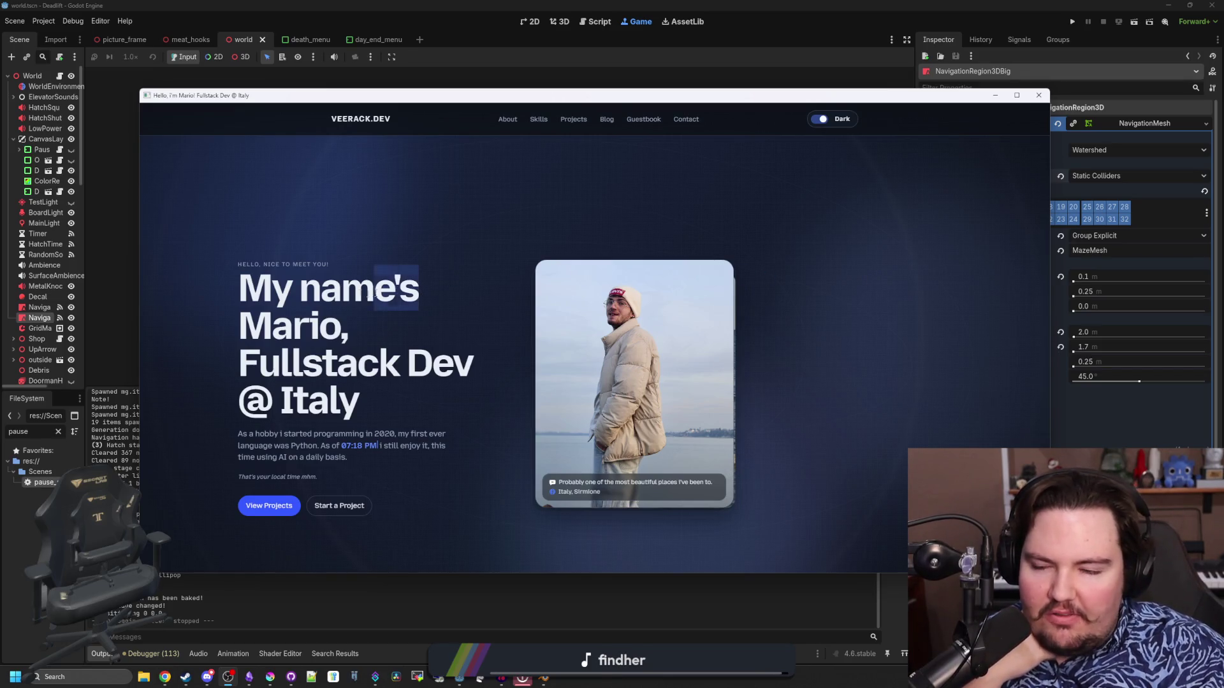
{"action": "left_click_drag", "start_coordinate": [240, 322], "coordinate": [421, 364]}
{"action": "left_click", "coordinate": [415, 433]}
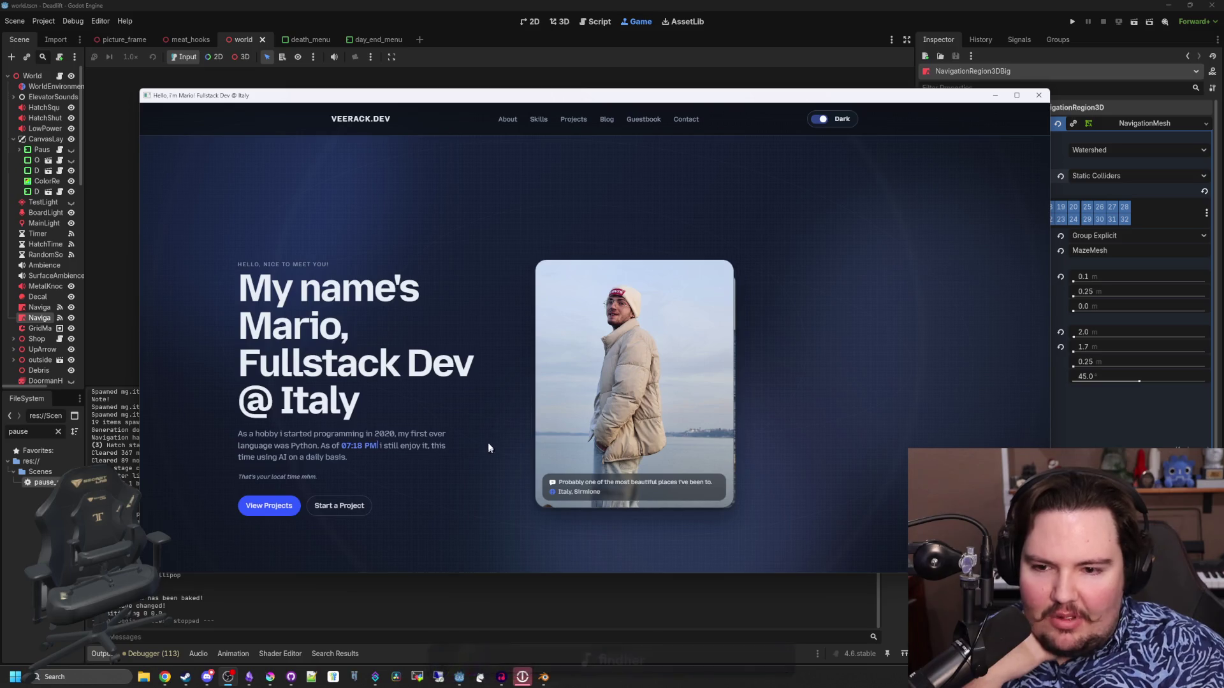
{"action": "left_click_drag", "start_coordinate": [488, 448], "coordinate": [420, 255]}
{"action": "left_click", "coordinate": [385, 418]}
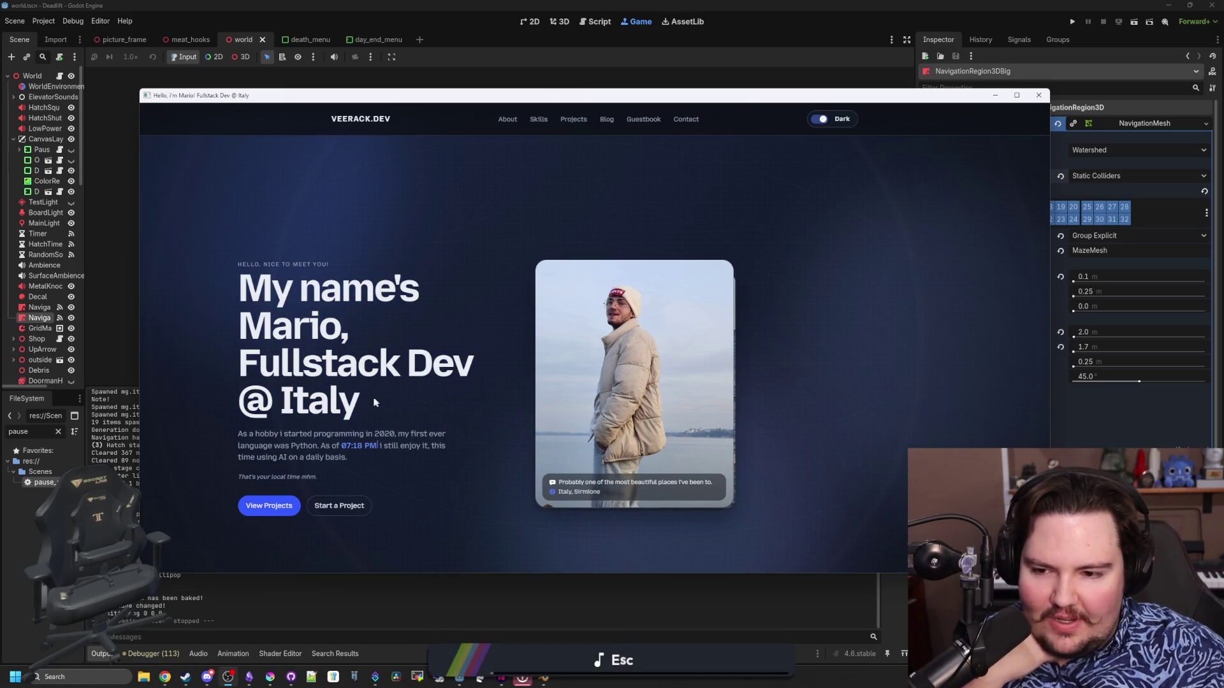
{"action": "mouse_move", "coordinate": [375, 403]}
{"action": "left_mouse_down"}
{"action": "mouse_move", "coordinate": [243, 306]}
{"action": "mouse_move", "coordinate": [232, 267]}
{"action": "left_mouse_up"}
{"action": "left_click", "coordinate": [232, 268]}
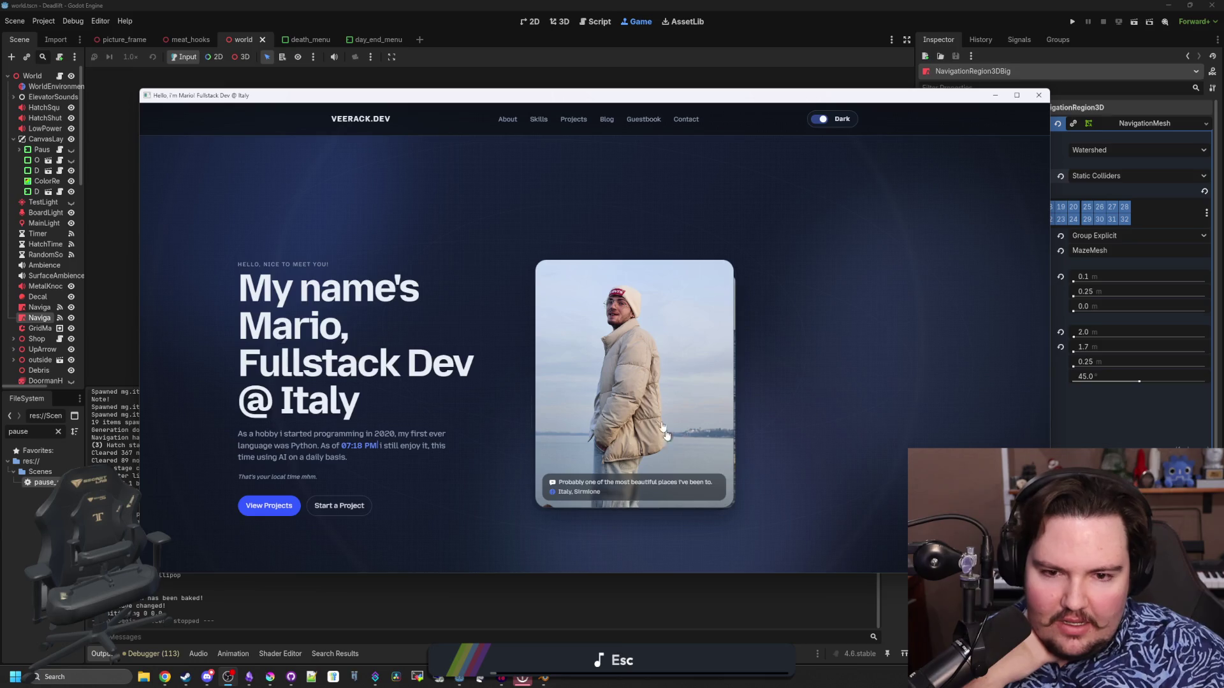
{"action": "scroll", "coordinate": [837, 342], "scroll_direction": "down", "scroll_amount": 1}
{"action": "scroll", "coordinate": [836, 342], "scroll_direction": "up", "scroll_amount": 1}
{"action": "scroll", "coordinate": [836, 341], "scroll_direction": "down", "scroll_amount": 1}
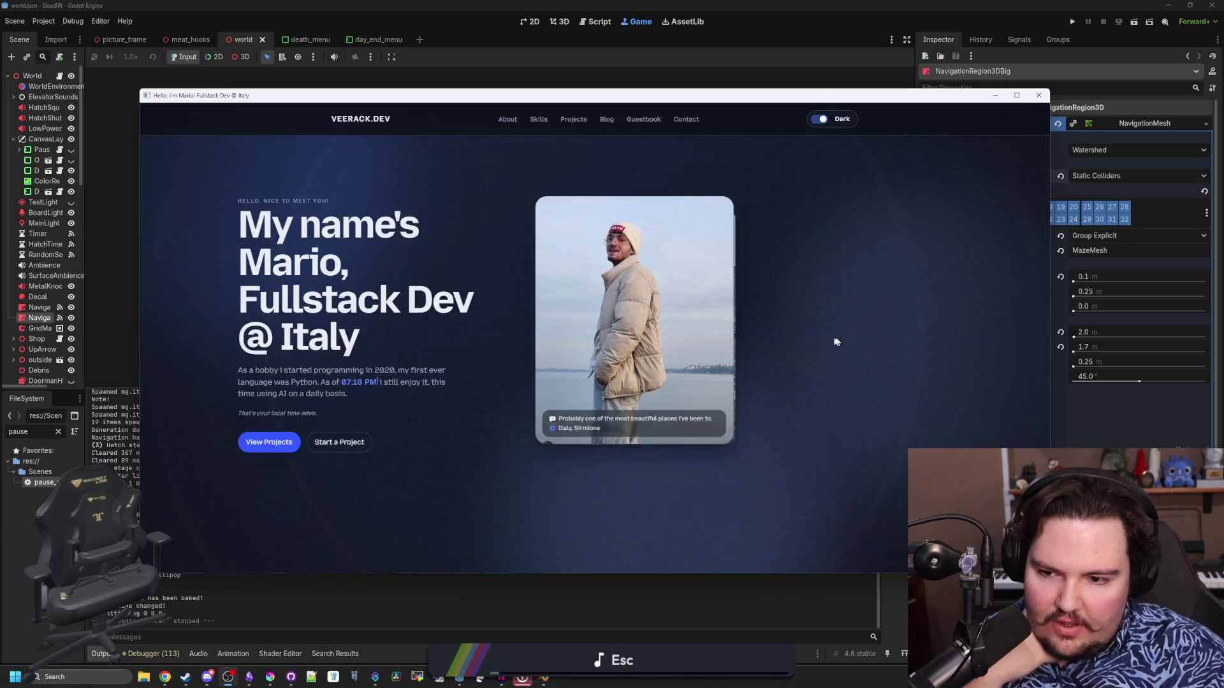
{"action": "scroll", "coordinate": [308, 438], "scroll_direction": "down", "scroll_amount": 4}
{"action": "scroll", "coordinate": [259, 415], "scroll_direction": "down", "scroll_amount": 5}
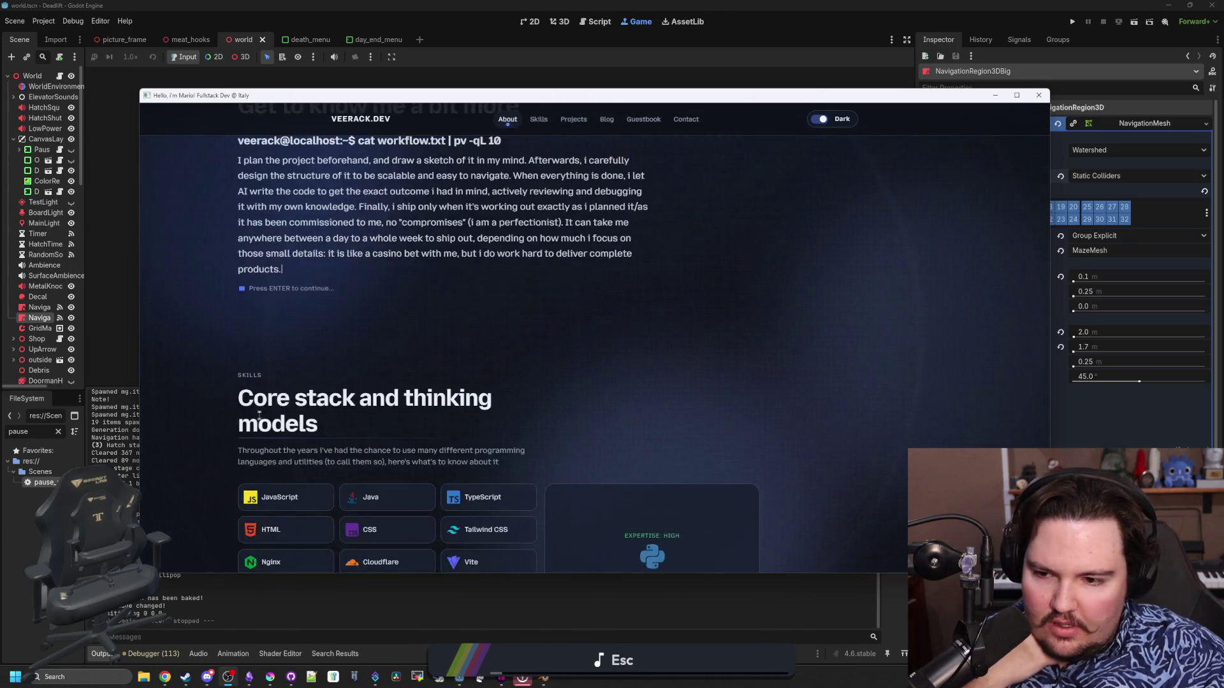
{"action": "scroll", "coordinate": [260, 396], "scroll_direction": "up", "scroll_amount": 7}
{"action": "scroll", "coordinate": [261, 361], "scroll_direction": "down", "scroll_amount": 5}
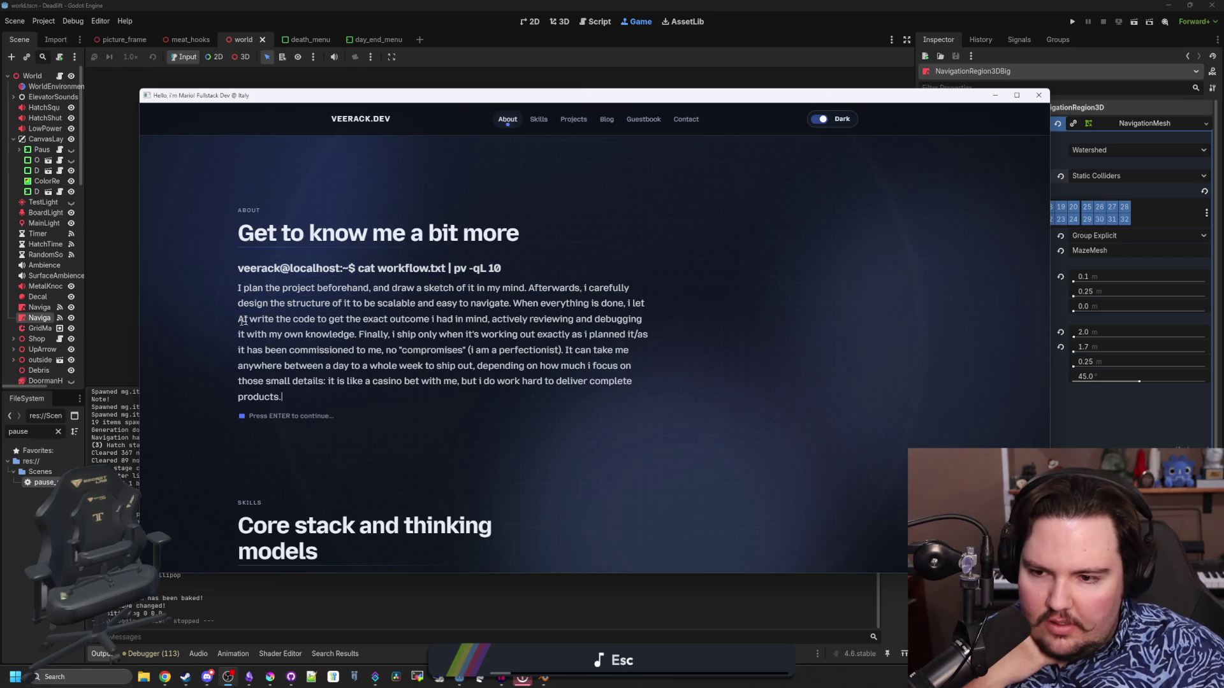
{"action": "scroll", "coordinate": [308, 408], "scroll_direction": "down", "scroll_amount": 1}
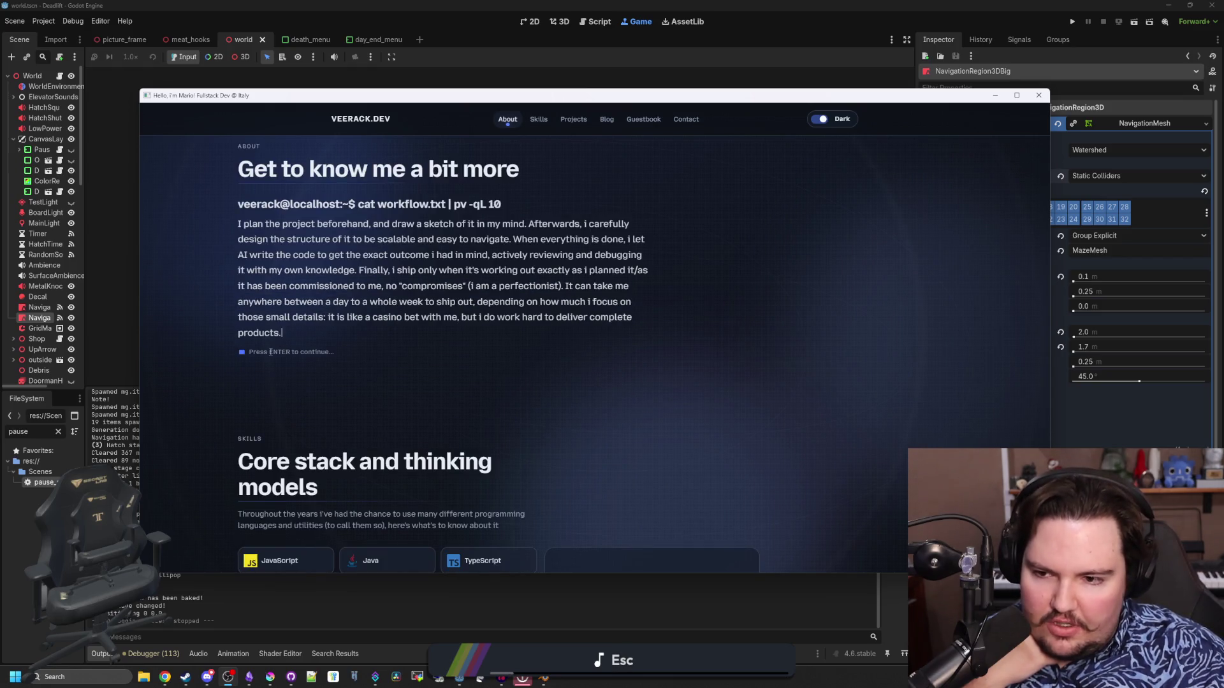
{"action": "scroll", "coordinate": [291, 336], "scroll_direction": "up", "scroll_amount": 1}
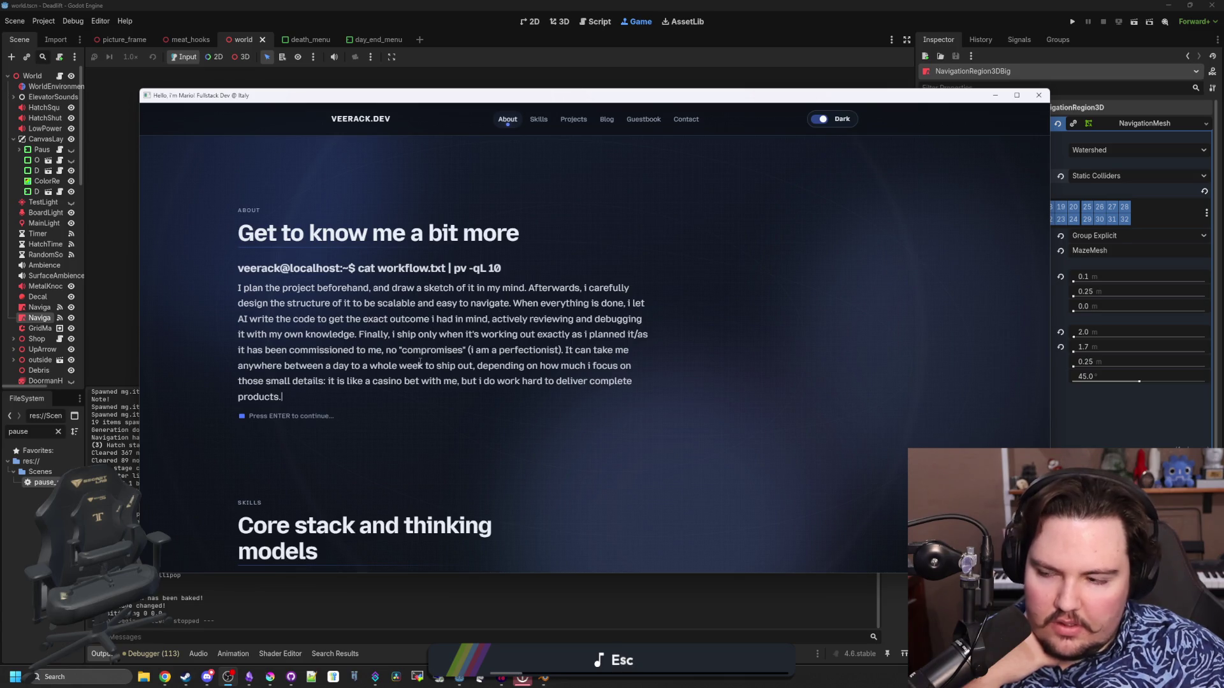
{"action": "scroll", "coordinate": [408, 363], "scroll_direction": "down", "scroll_amount": 2}
{"action": "scroll", "coordinate": [383, 364], "scroll_direction": "up", "scroll_amount": 2}
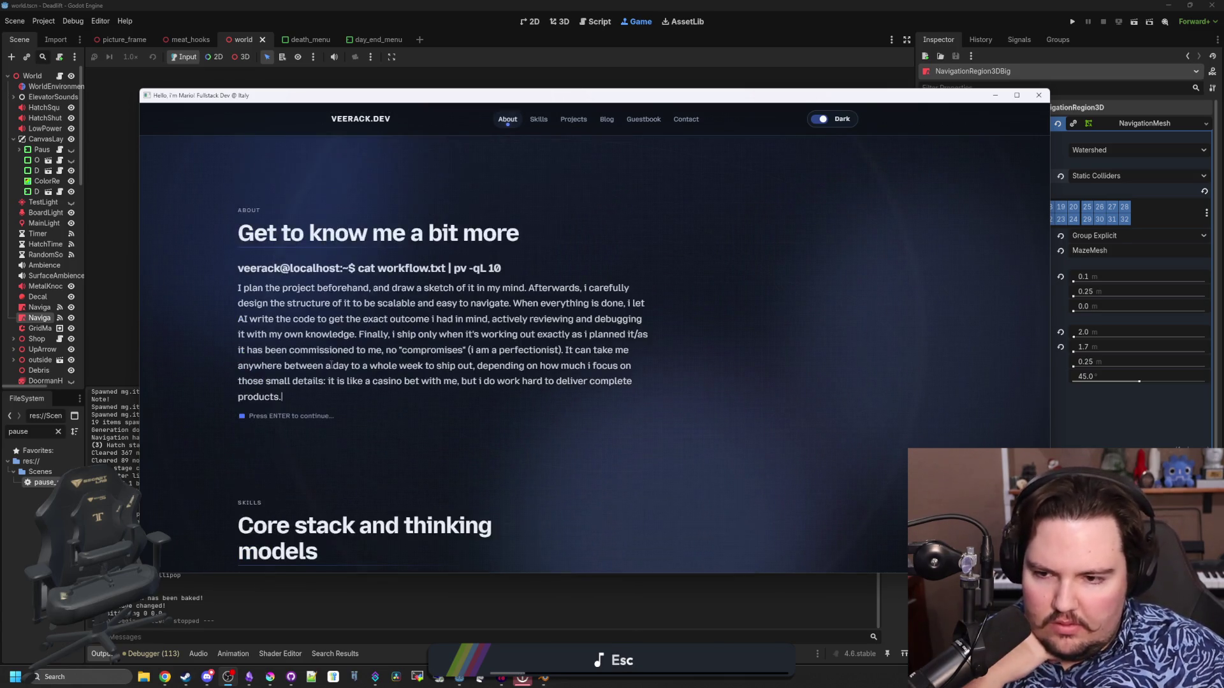
Advance the About text to background.txt, read it, and close the portfolio window.
{"action": "key", "text": "Return"}
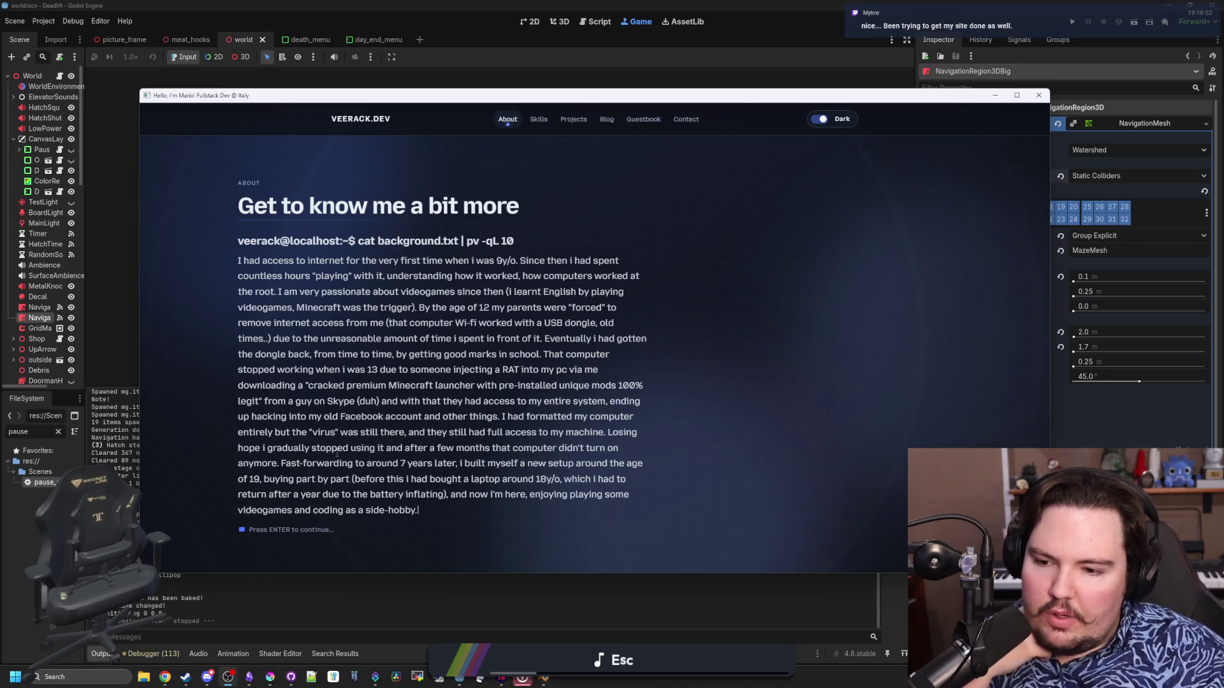
{"action": "scroll", "coordinate": [291, 538], "scroll_direction": "down", "scroll_amount": 1}
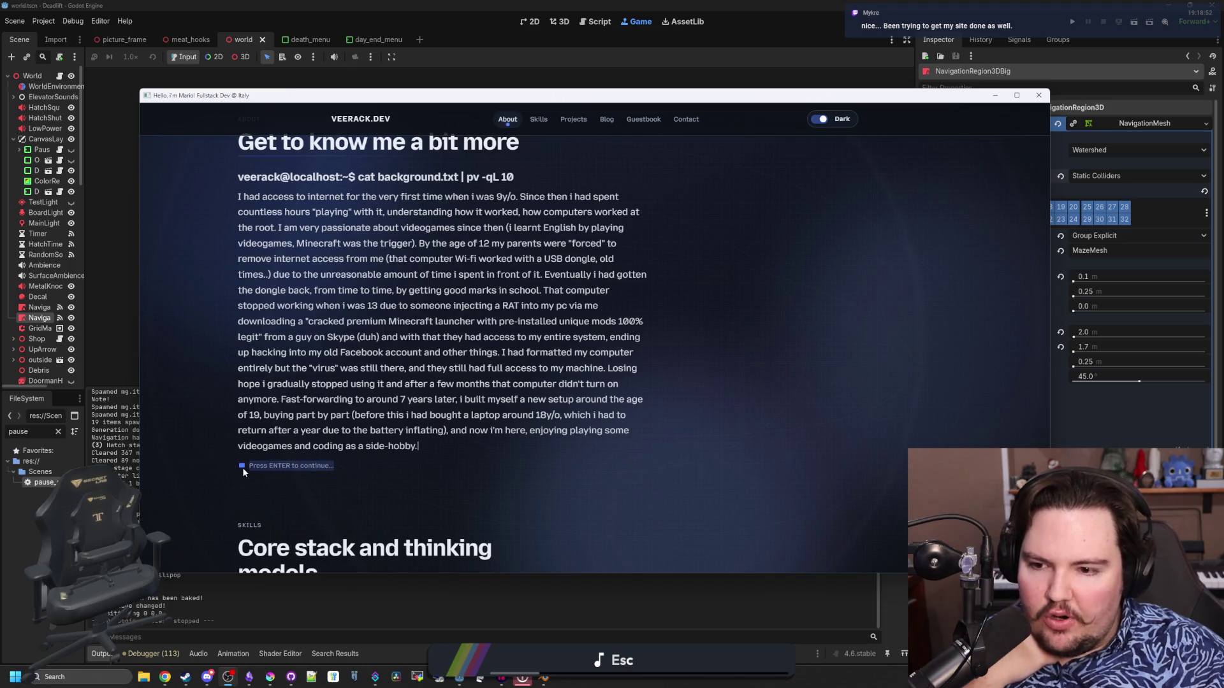
{"action": "scroll", "coordinate": [269, 392], "scroll_direction": "up", "scroll_amount": 1}
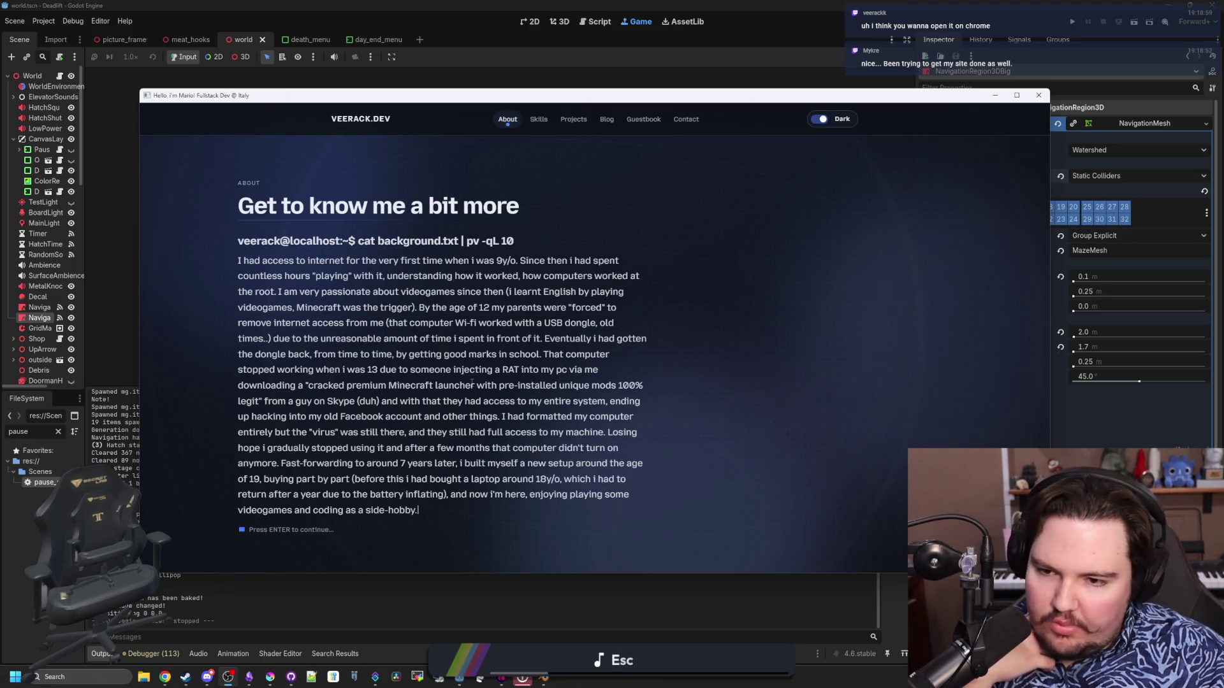
{"action": "left_click", "coordinate": [1038, 95]}
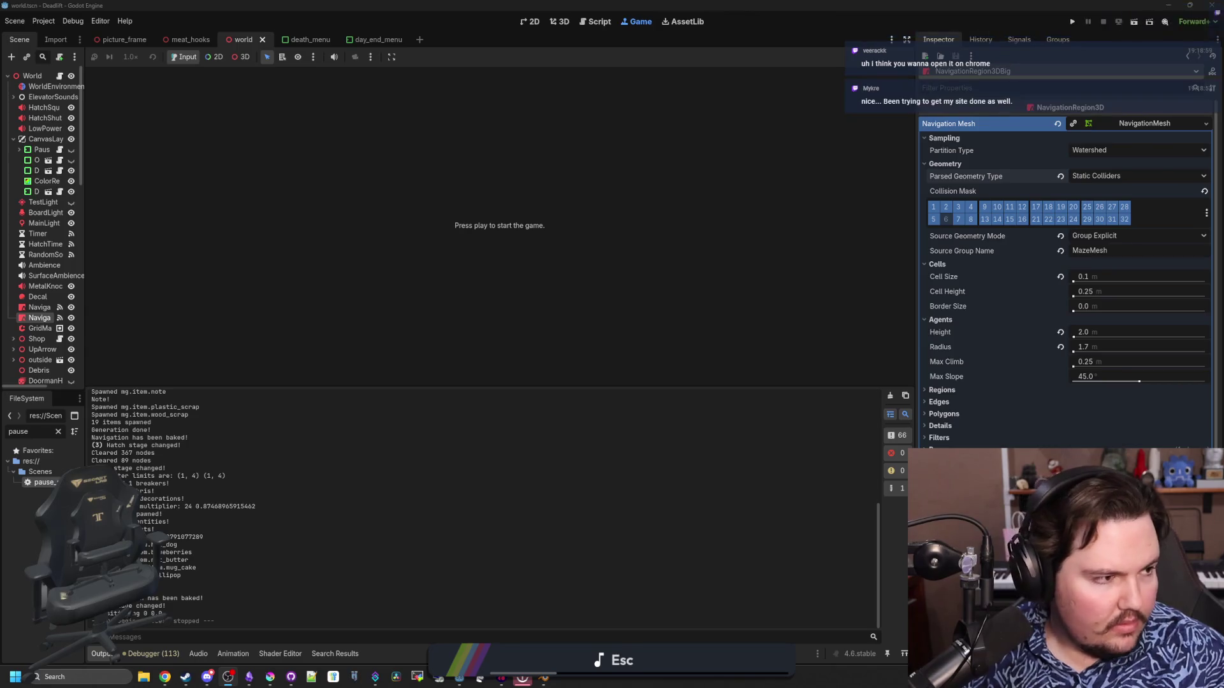
{"action": "key", "text": "super+2"}
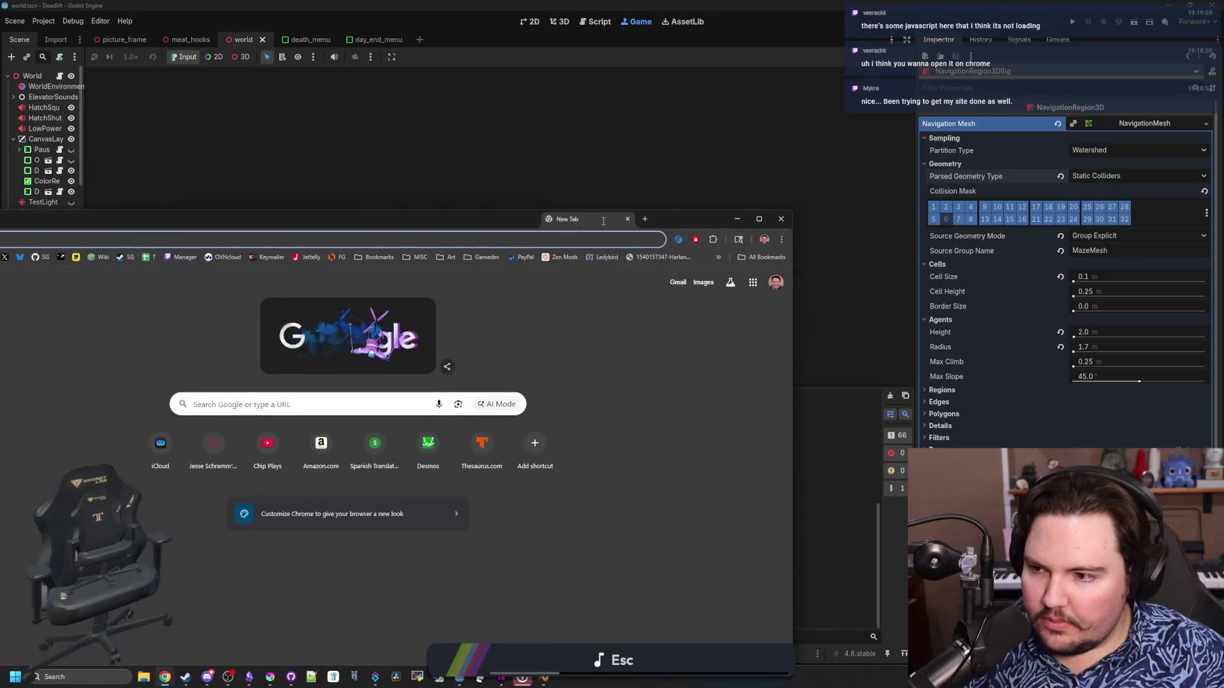
{"action": "type", "text": "https://veerack.dev"}
{"action": "key", "text": "Return"}
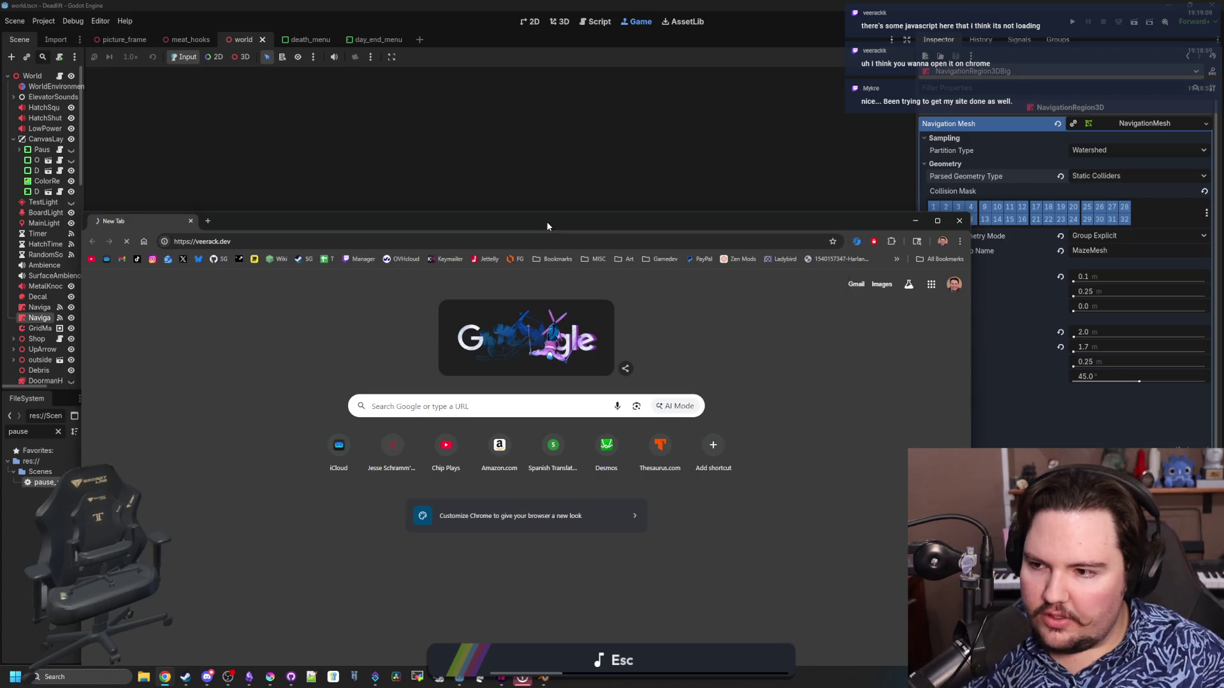
{"action": "double_click", "coordinate": [546, 221]}
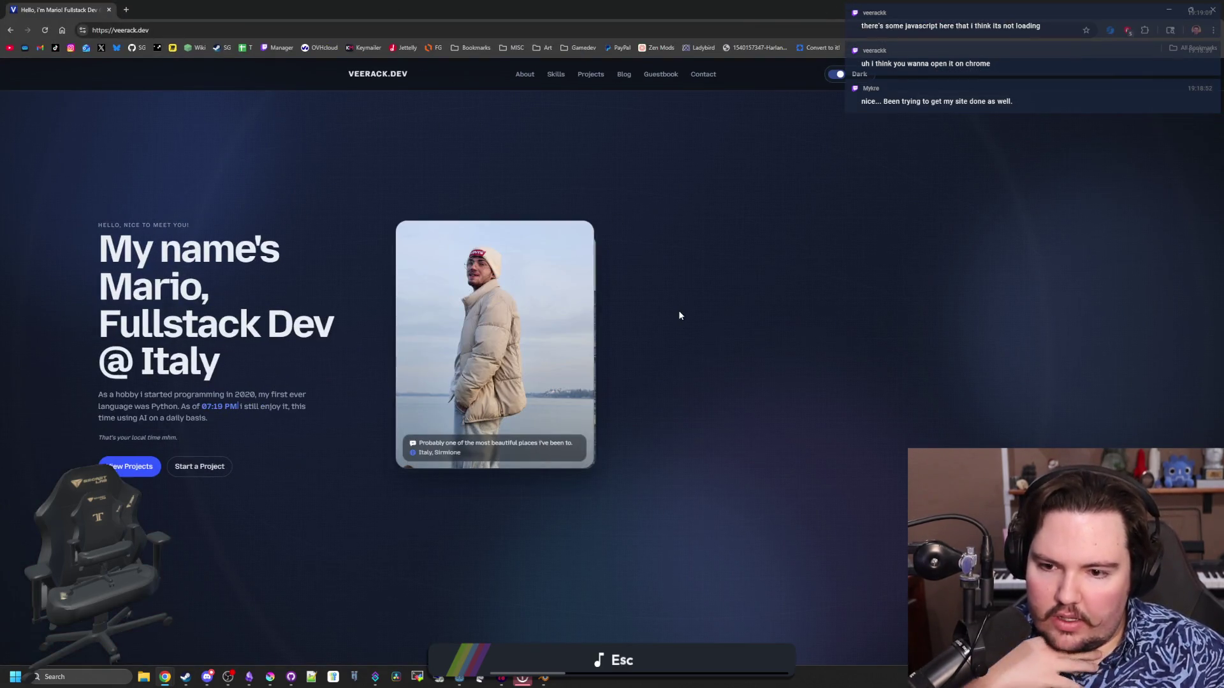
{"action": "scroll", "coordinate": [679, 316], "scroll_direction": "down", "scroll_amount": 5}
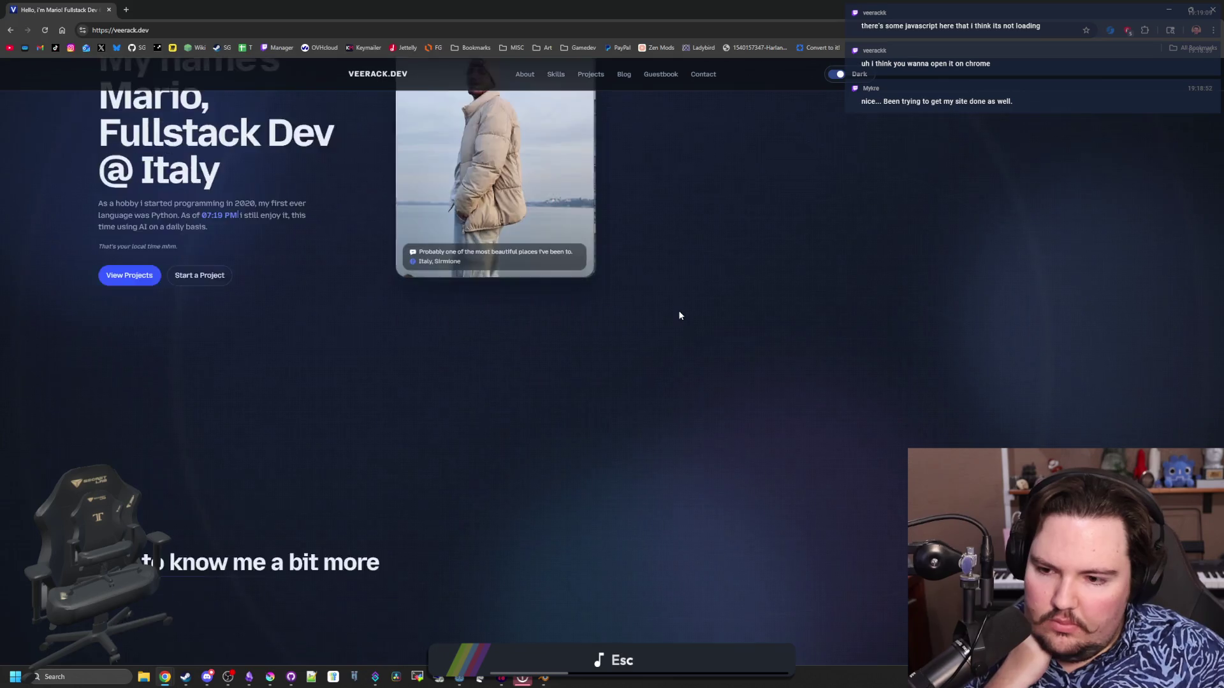
{"action": "scroll", "coordinate": [266, 424], "scroll_direction": "down", "scroll_amount": 2}
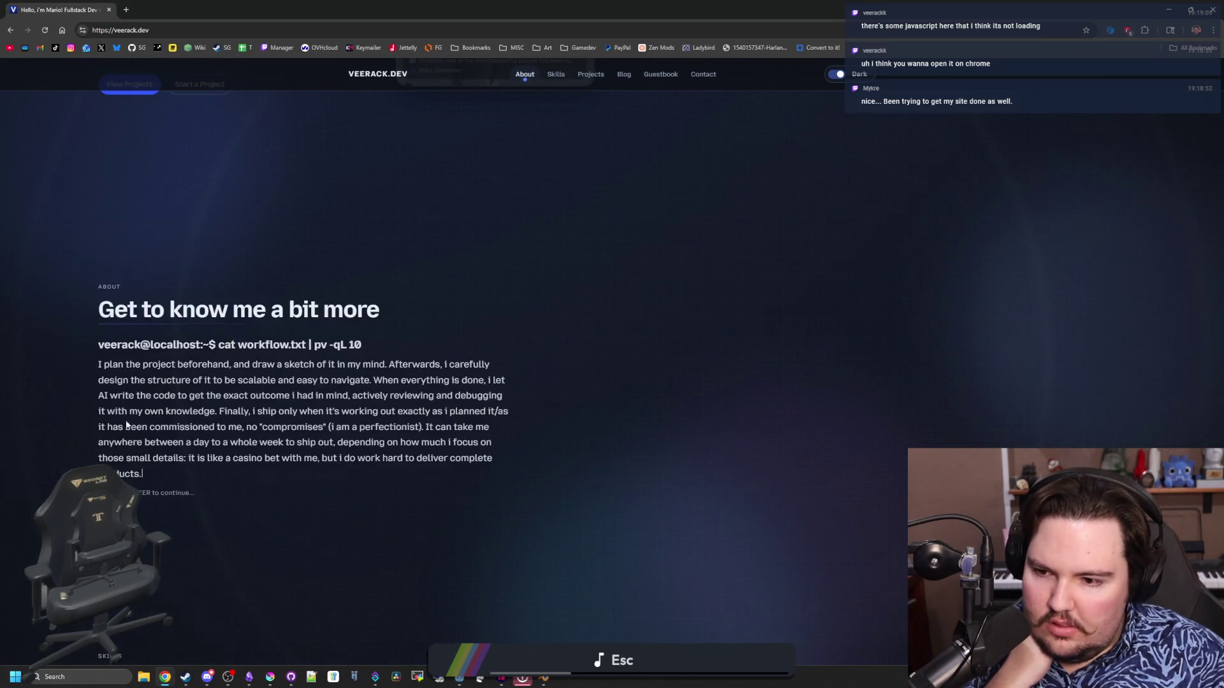
{"action": "scroll", "coordinate": [132, 436], "scroll_direction": "down", "scroll_amount": 3}
{"action": "scroll", "coordinate": [132, 436], "scroll_direction": "up", "scroll_amount": 3}
{"action": "scroll", "coordinate": [774, 276], "scroll_direction": "up", "scroll_amount": 5}
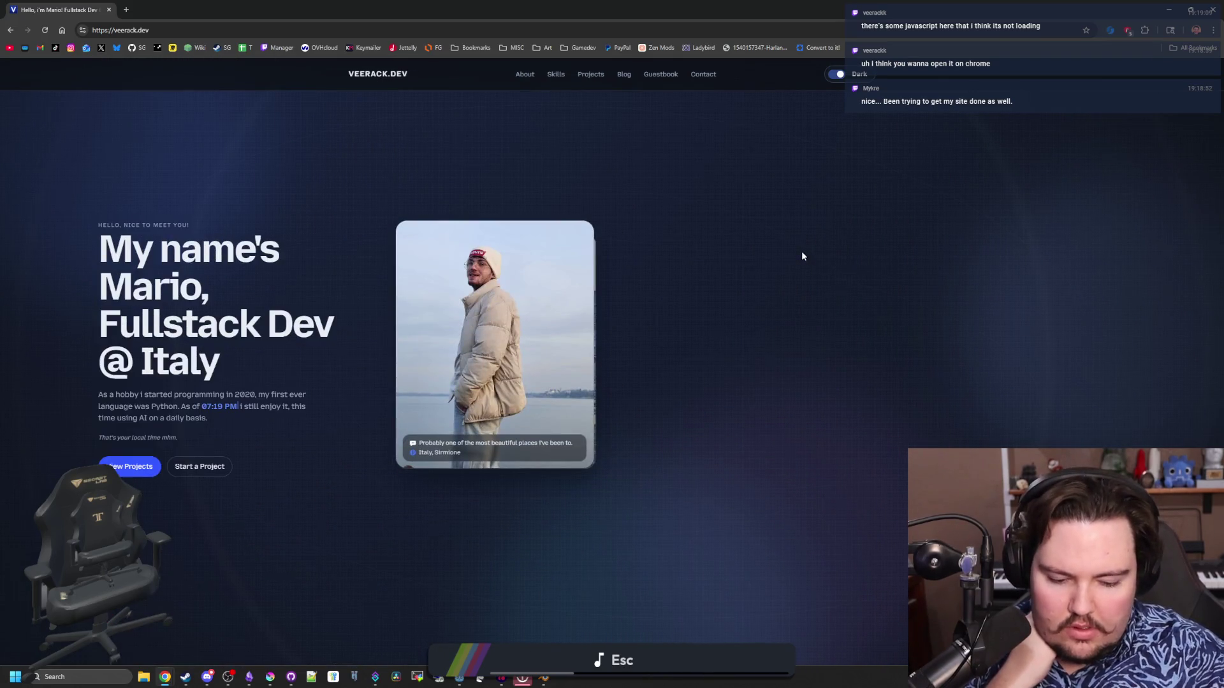
Open the DevTools Console and read the X-Frame-Options and blocked-script errors.
{"action": "key", "text": "F12"}
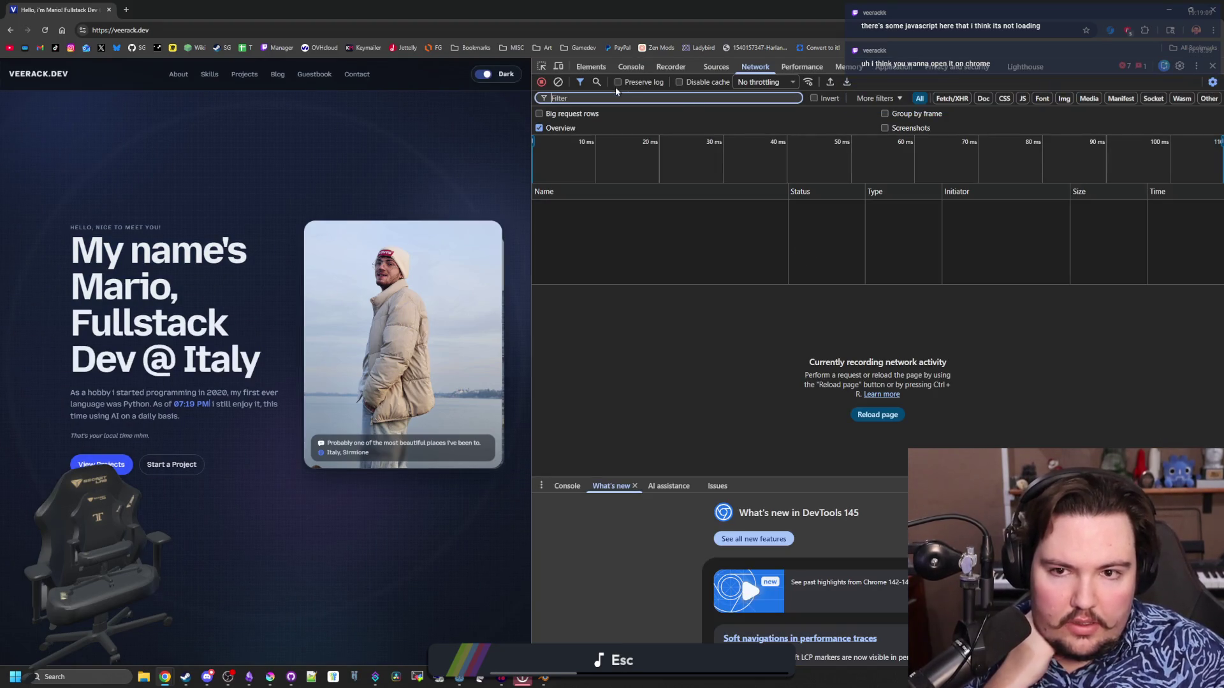
{"action": "left_click", "coordinate": [629, 67]}
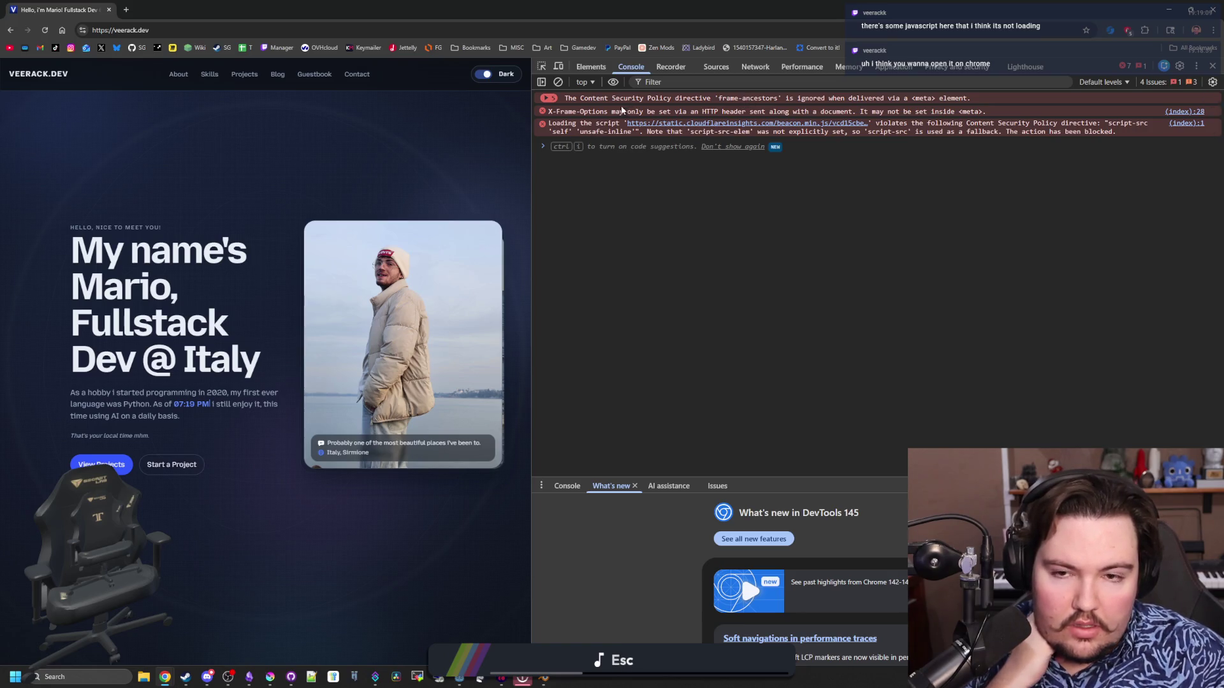
{"action": "mouse_move", "coordinate": [611, 112]}
{"action": "left_mouse_down"}
{"action": "mouse_move", "coordinate": [892, 117]}
{"action": "mouse_move", "coordinate": [828, 127]}
{"action": "left_mouse_up"}
{"action": "left_click", "coordinate": [702, 126]}
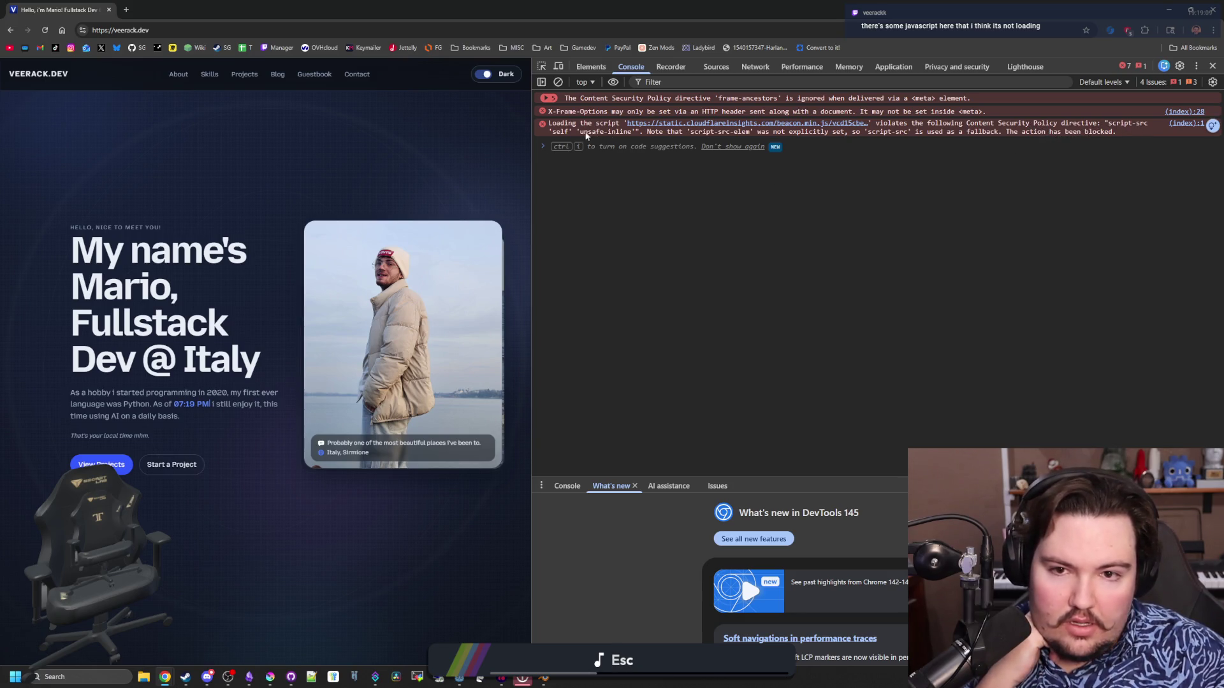
{"action": "left_click_drag", "start_coordinate": [582, 131], "coordinate": [807, 136]}
{"action": "left_click", "coordinate": [818, 137]}
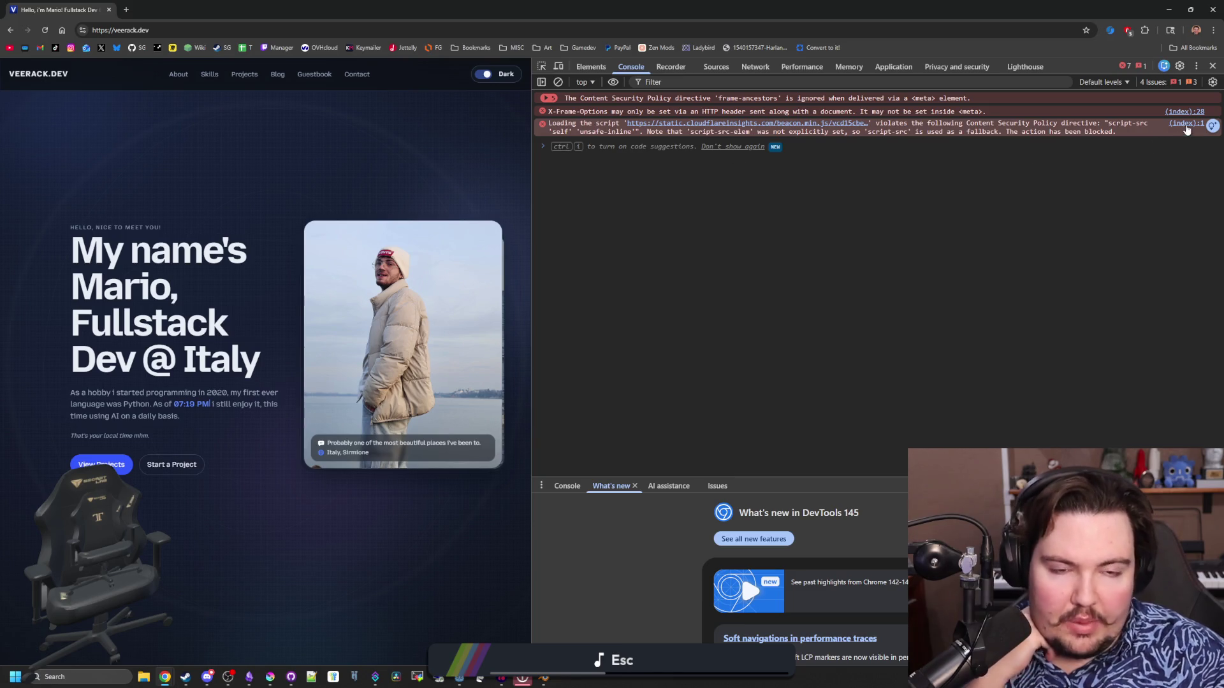
Open the blocked Cloudflare beacon.min.js in a new tab, return to veerack.dev, and close DevTools.
{"action": "left_click", "coordinate": [802, 124]}
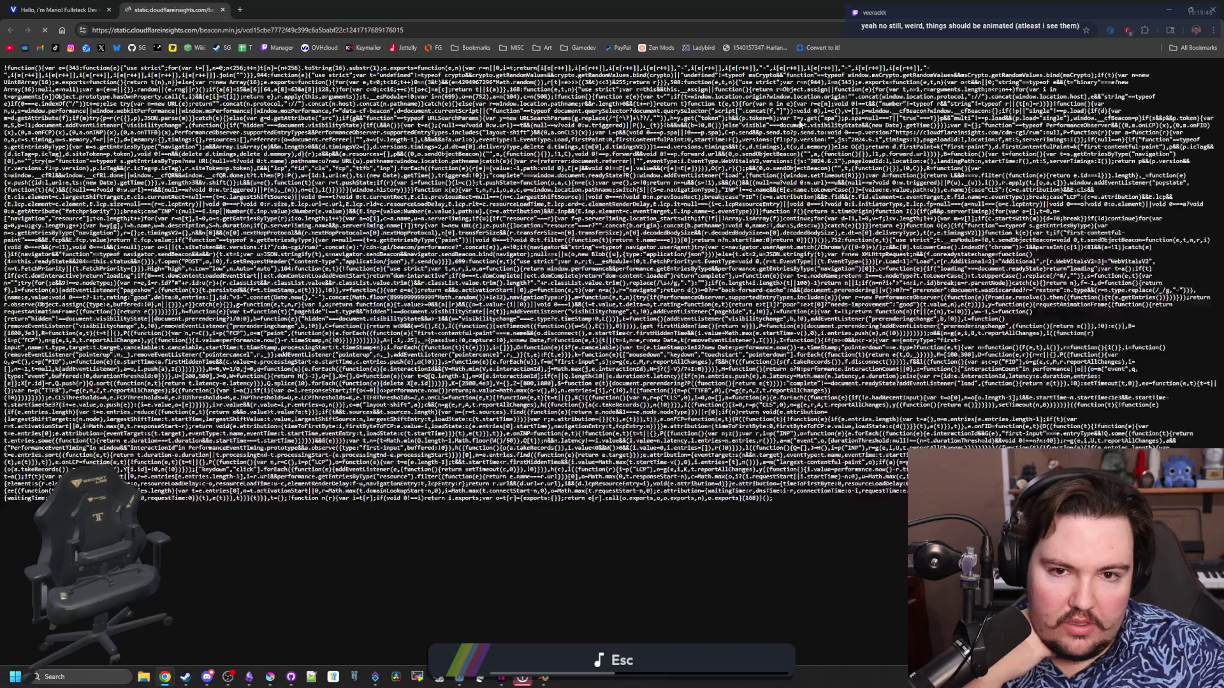
{"action": "left_click", "coordinate": [97, 4]}
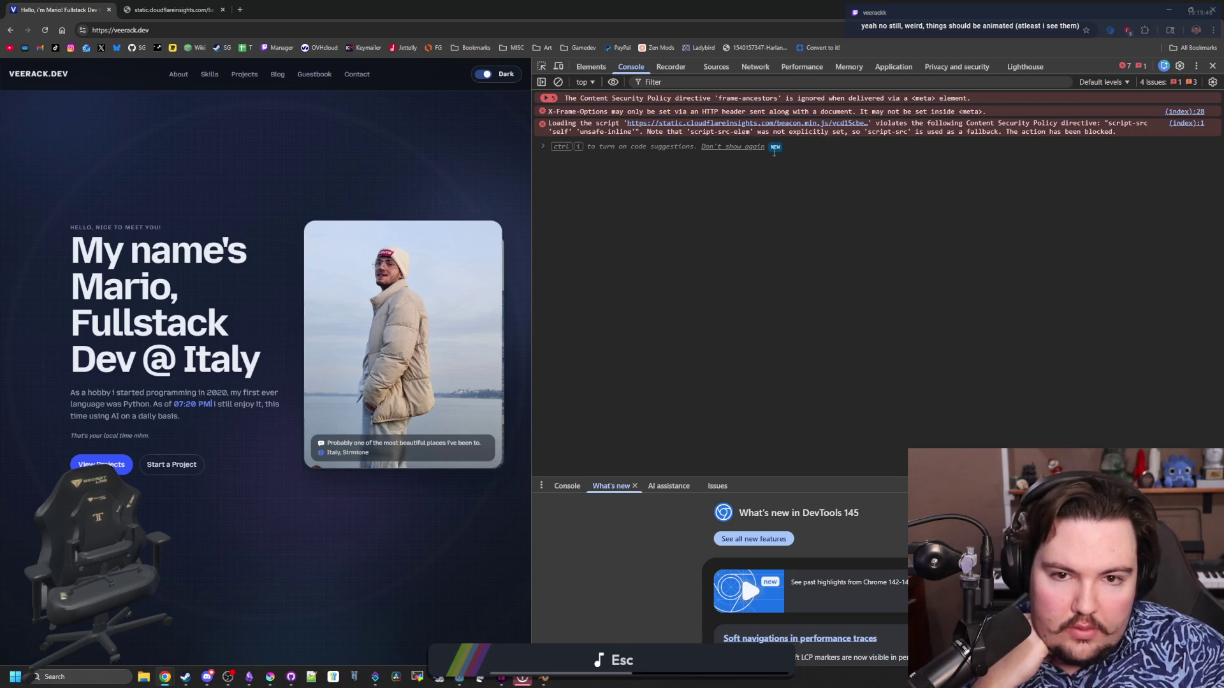
{"action": "left_click", "coordinate": [1212, 66]}
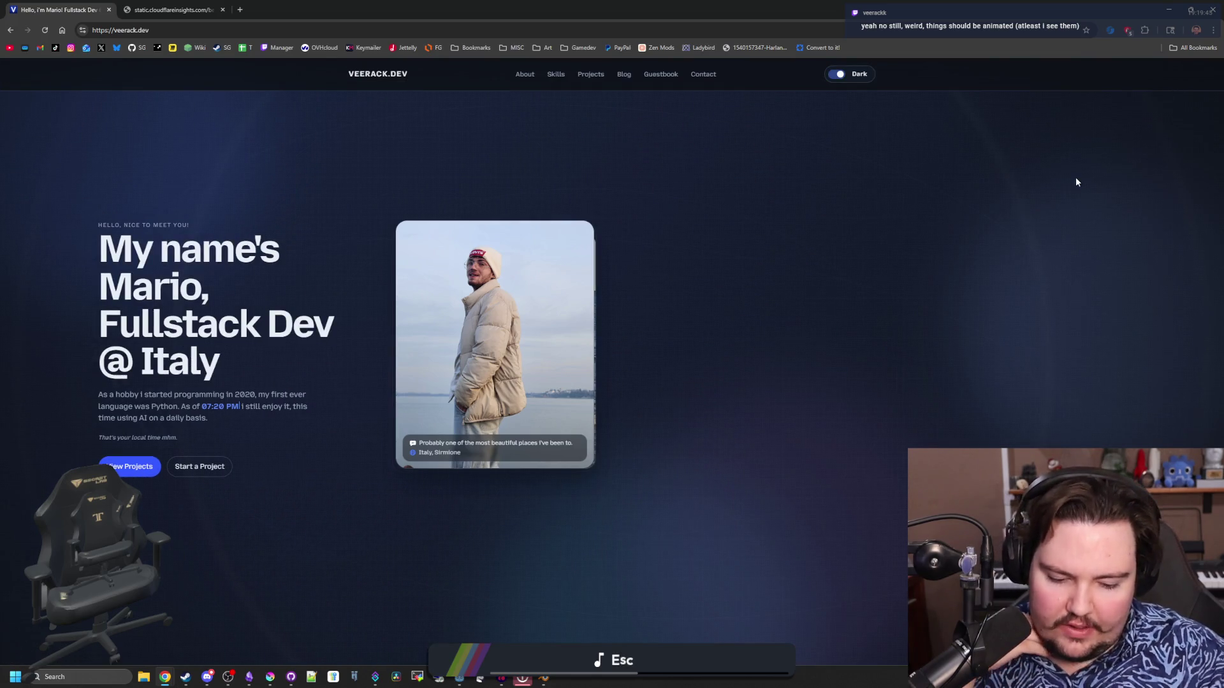
Reopen and close DevTools, then scroll down to the "Get in touch" Contact section.
{"action": "key", "text": "F12"}
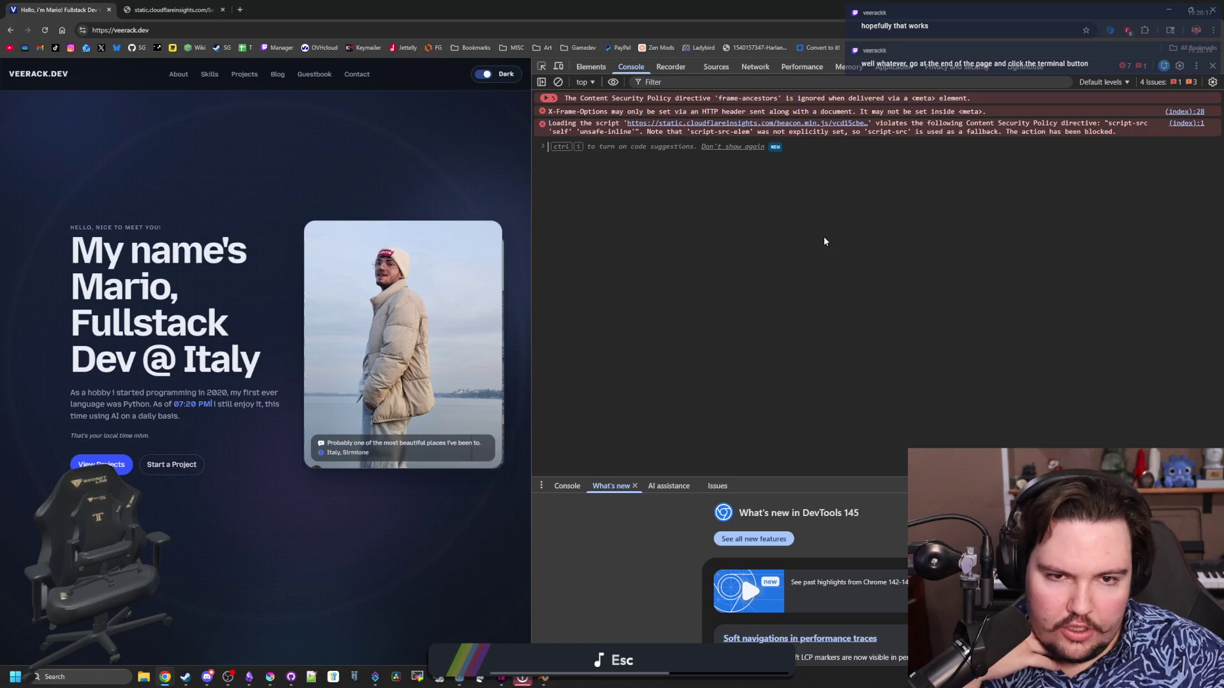
{"action": "left_click", "coordinate": [1212, 66]}
{"action": "scroll", "coordinate": [476, 316], "scroll_direction": "down", "scroll_amount": 10}
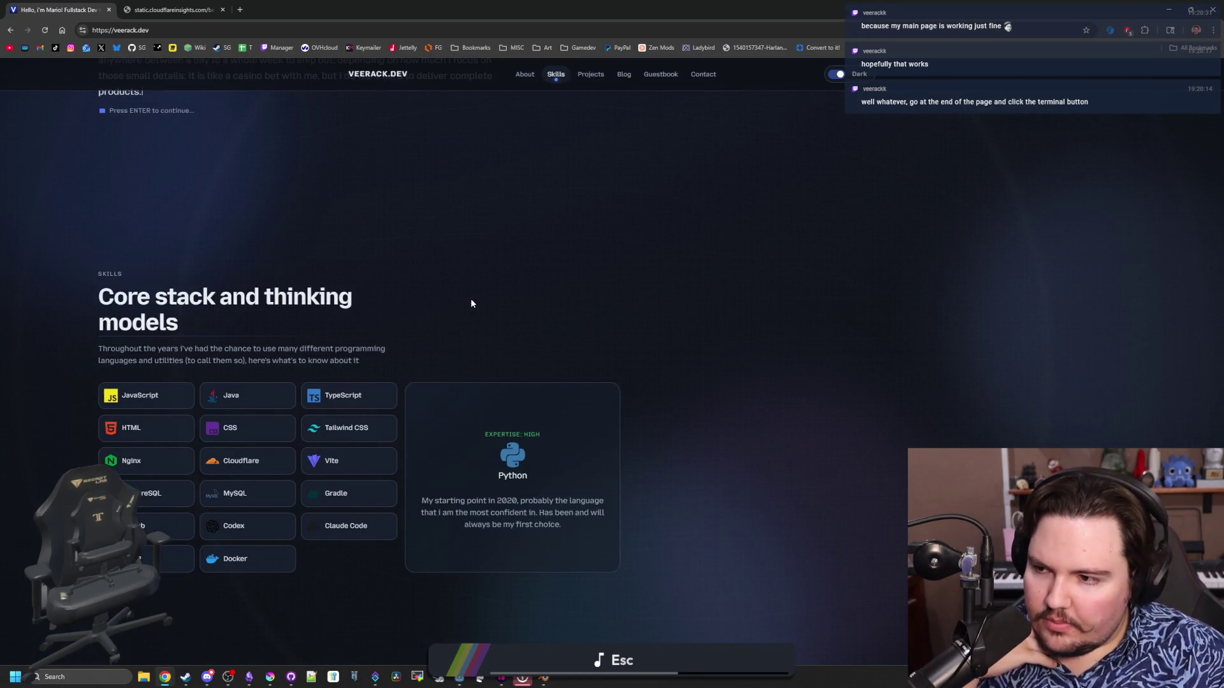
{"action": "scroll", "coordinate": [471, 303], "scroll_direction": "down", "scroll_amount": 5}
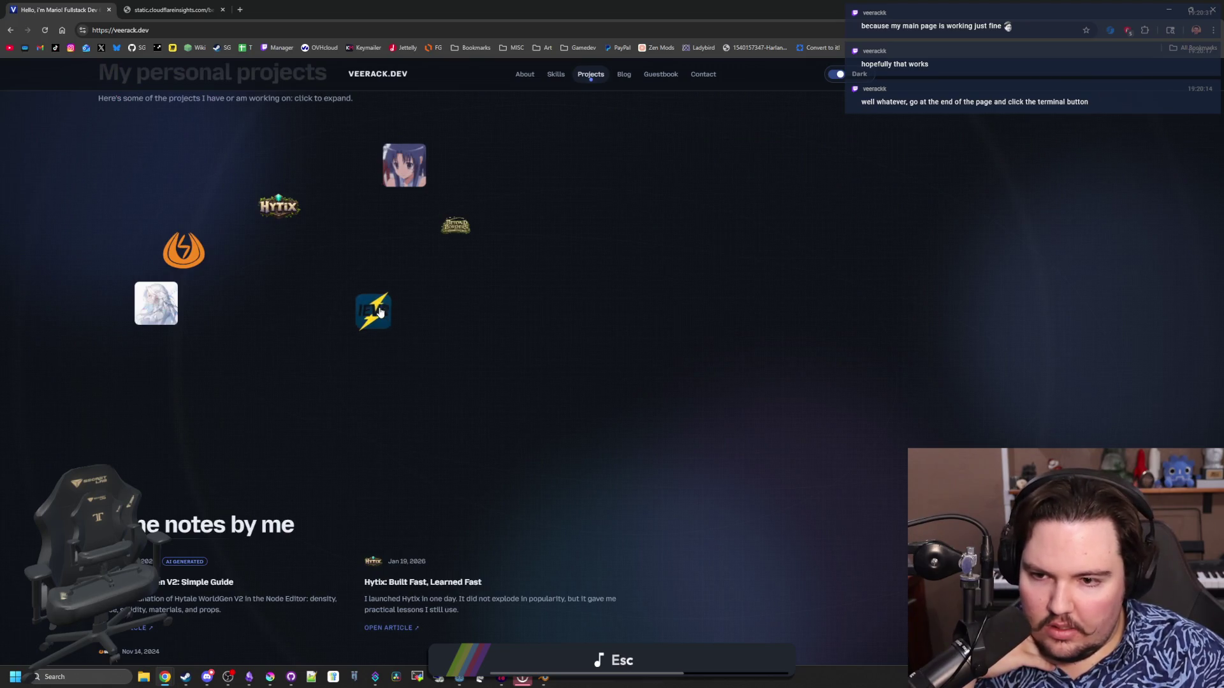
{"action": "scroll", "coordinate": [353, 405], "scroll_direction": "down", "scroll_amount": 3}
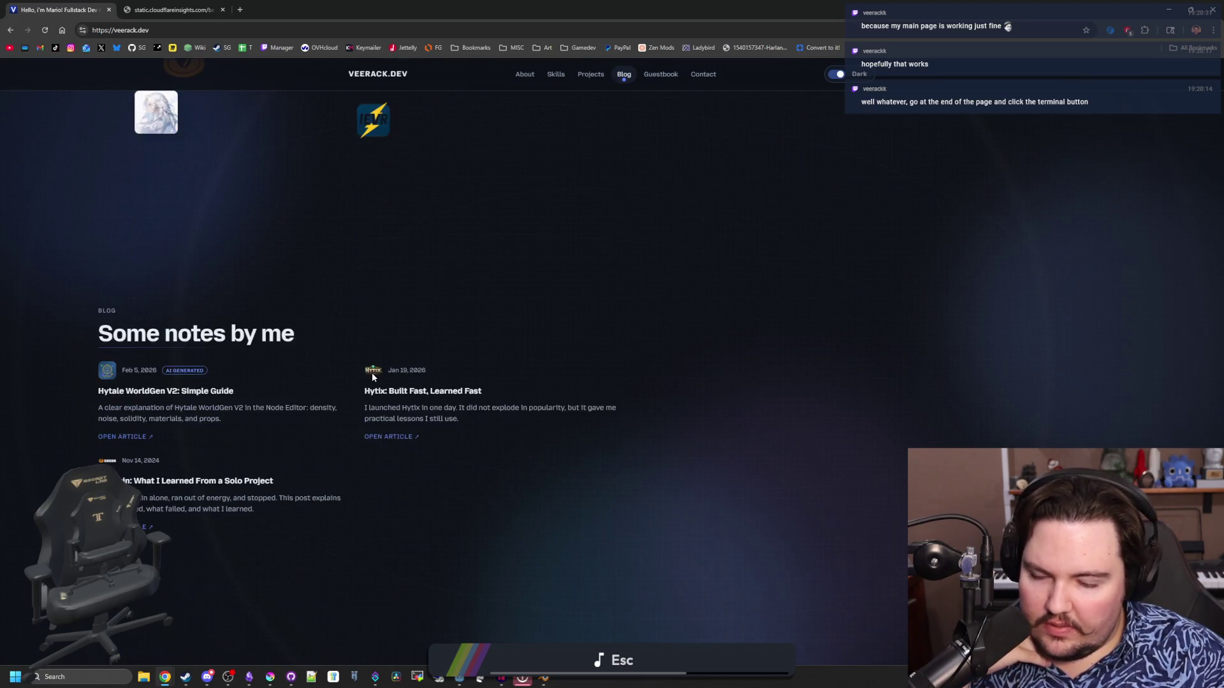
{"action": "scroll", "coordinate": [372, 376], "scroll_direction": "down", "scroll_amount": 4}
{"action": "scroll", "coordinate": [373, 379], "scroll_direction": "down", "scroll_amount": 4}
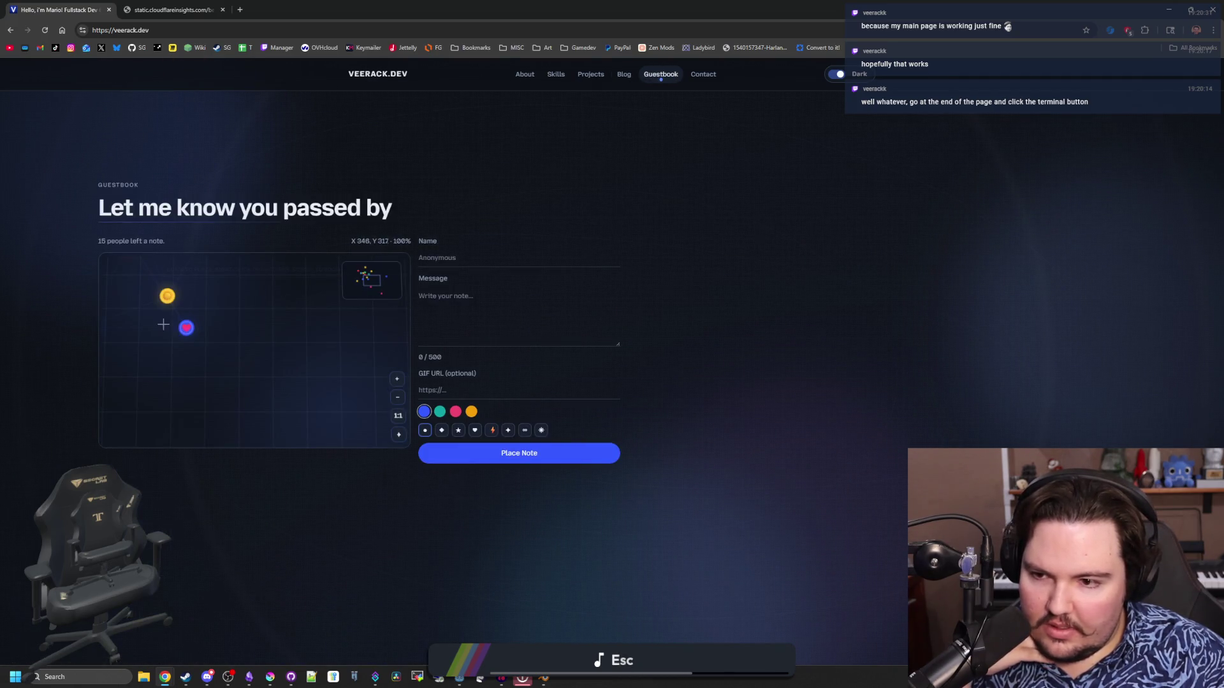
{"action": "scroll", "coordinate": [403, 392], "scroll_direction": "down", "scroll_amount": 2}
{"action": "scroll", "coordinate": [348, 412], "scroll_direction": "down", "scroll_amount": 4}
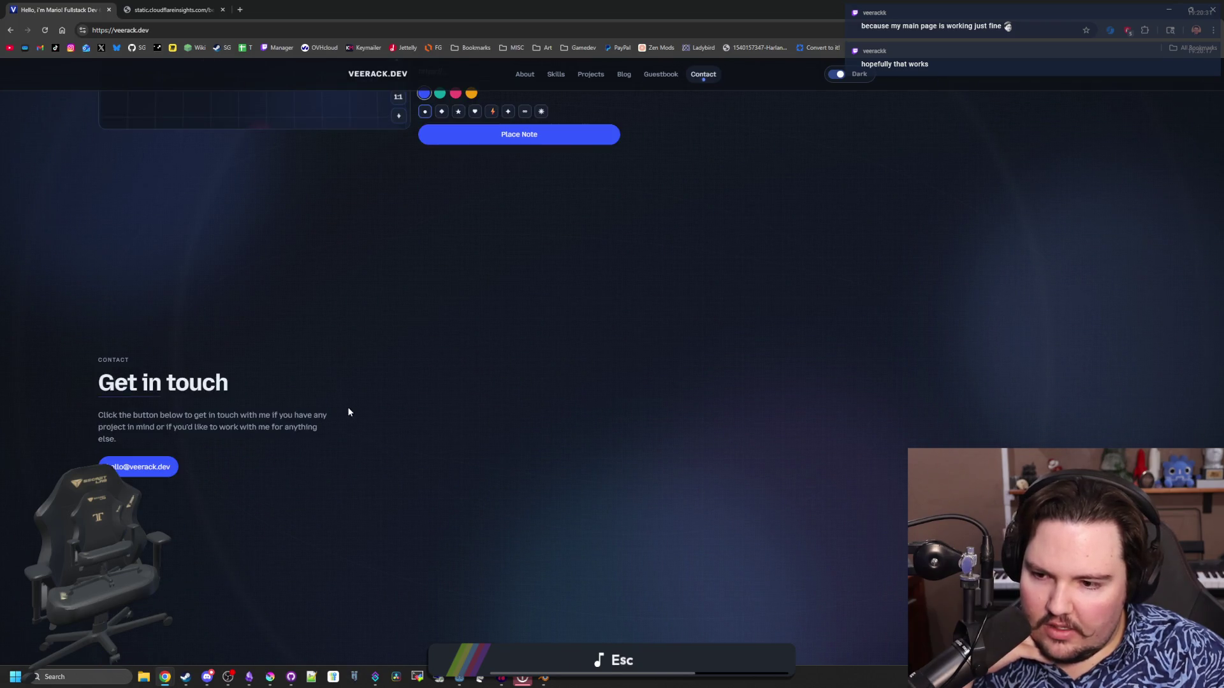
Launch "$ OPEN IN TERMINAL" to sh.veerack.dev and continue past the System Boot log.
{"action": "left_click", "coordinate": [449, 642]}
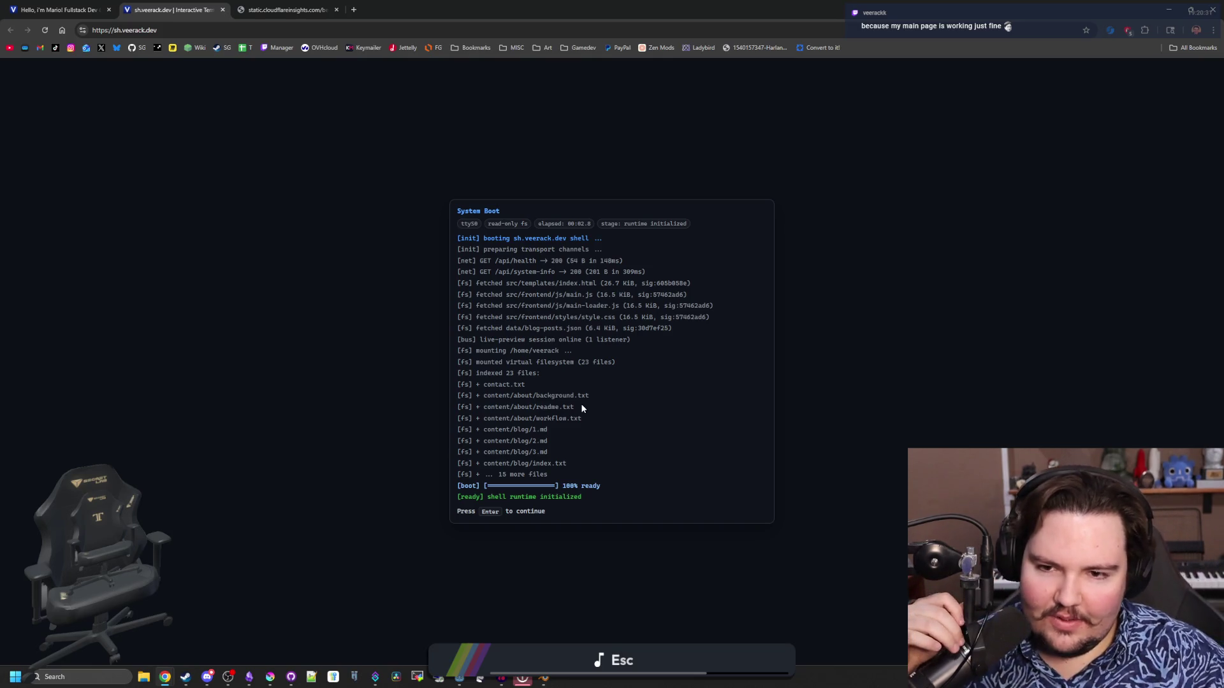
{"action": "key", "text": "Return"}
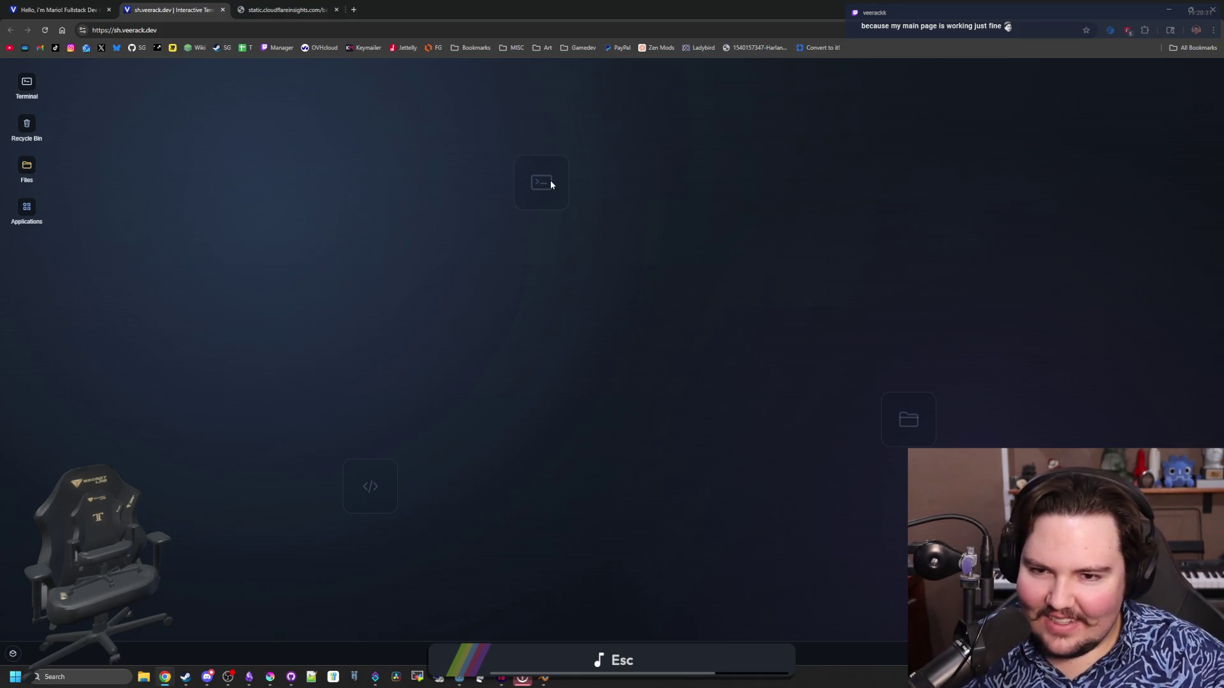
Open the terminal and list the home folder's files with ls.
{"action": "double_click", "coordinate": [35, 89]}
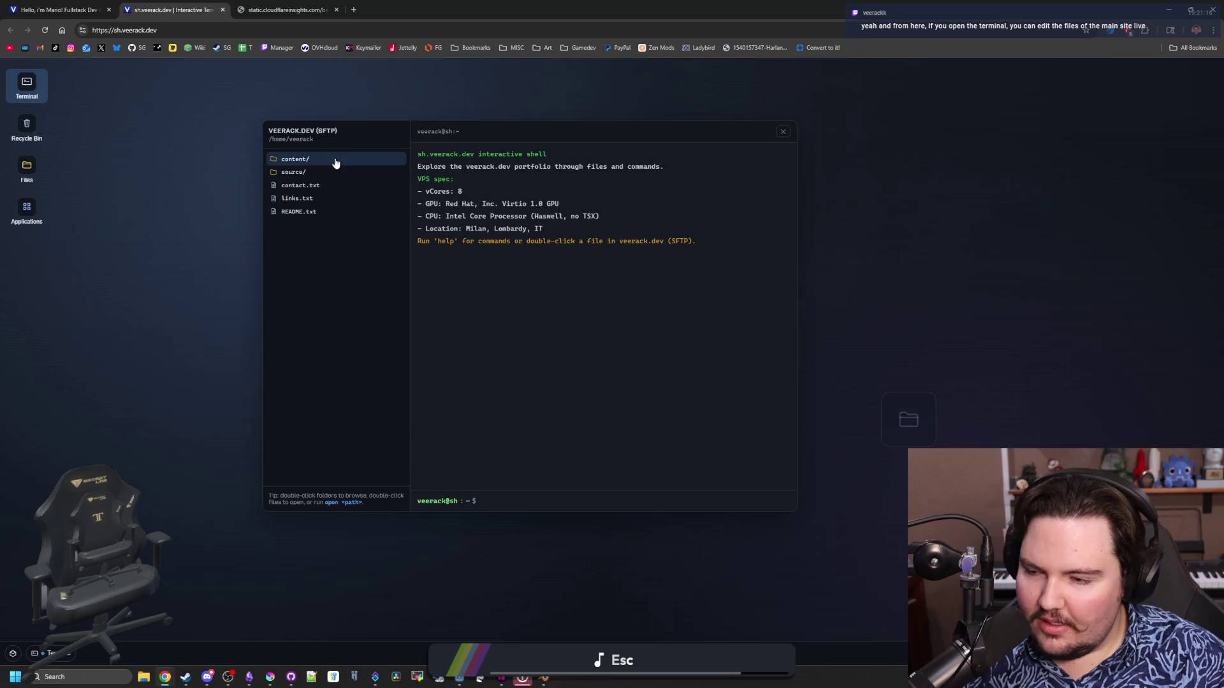
{"action": "left_click", "coordinate": [320, 174]}
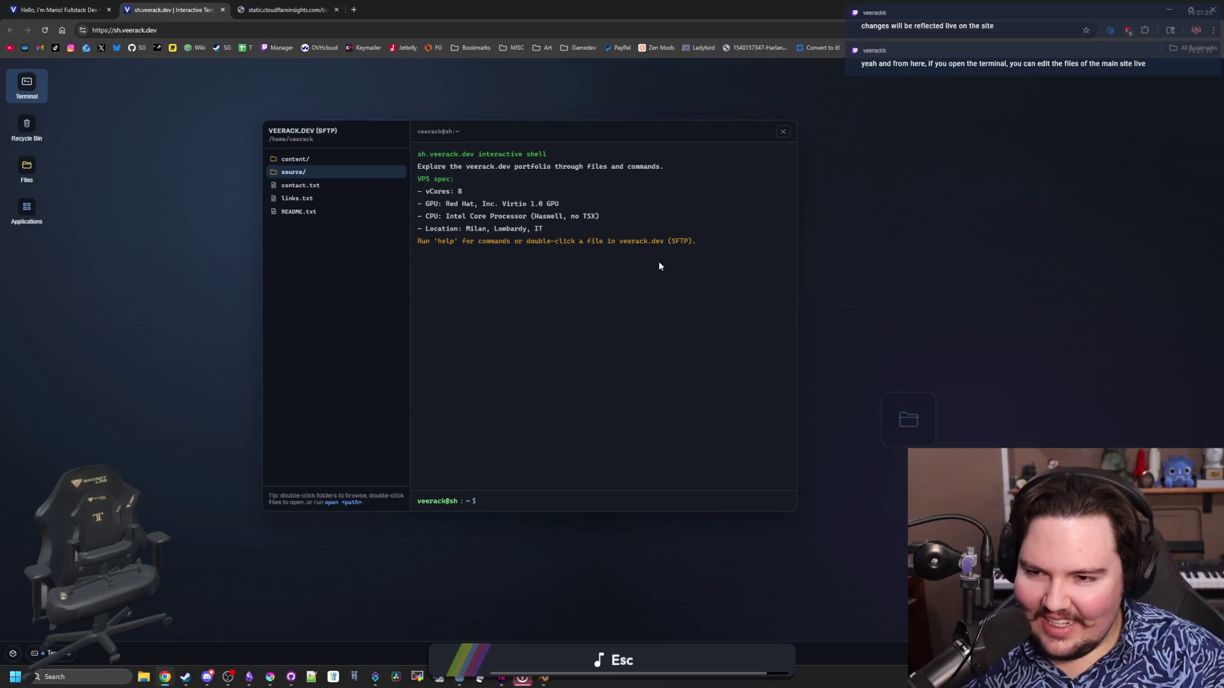
{"action": "left_click", "coordinate": [312, 186]}
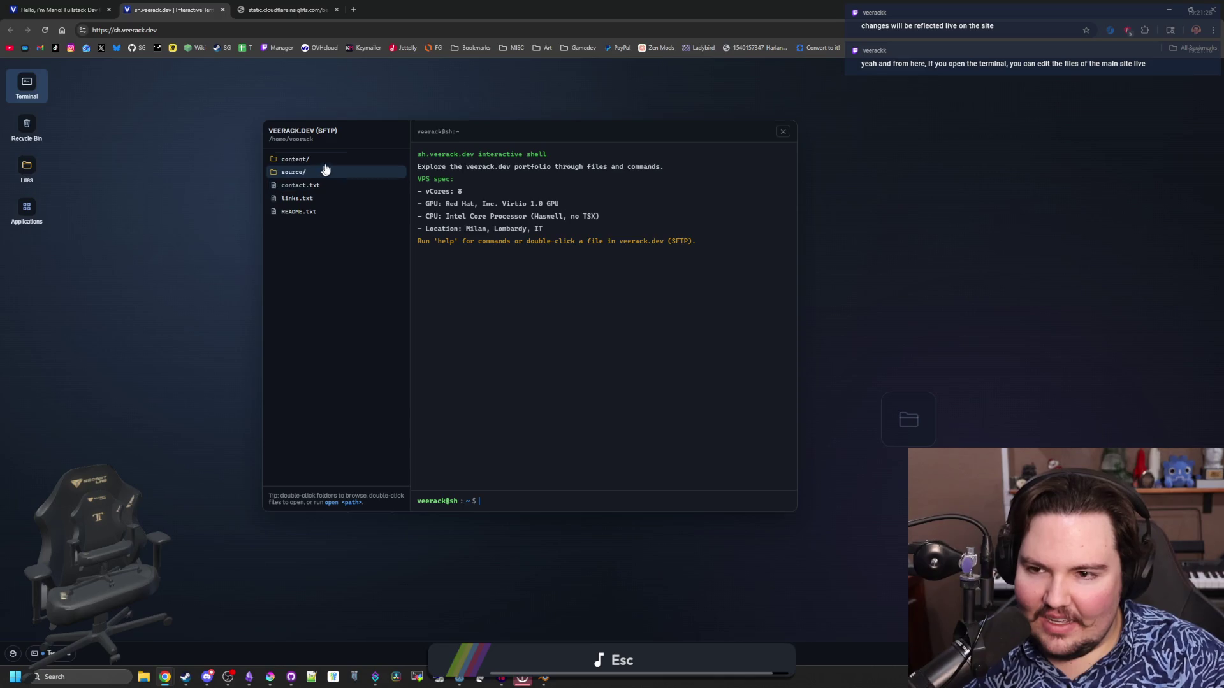
{"action": "left_click", "coordinate": [321, 171]}
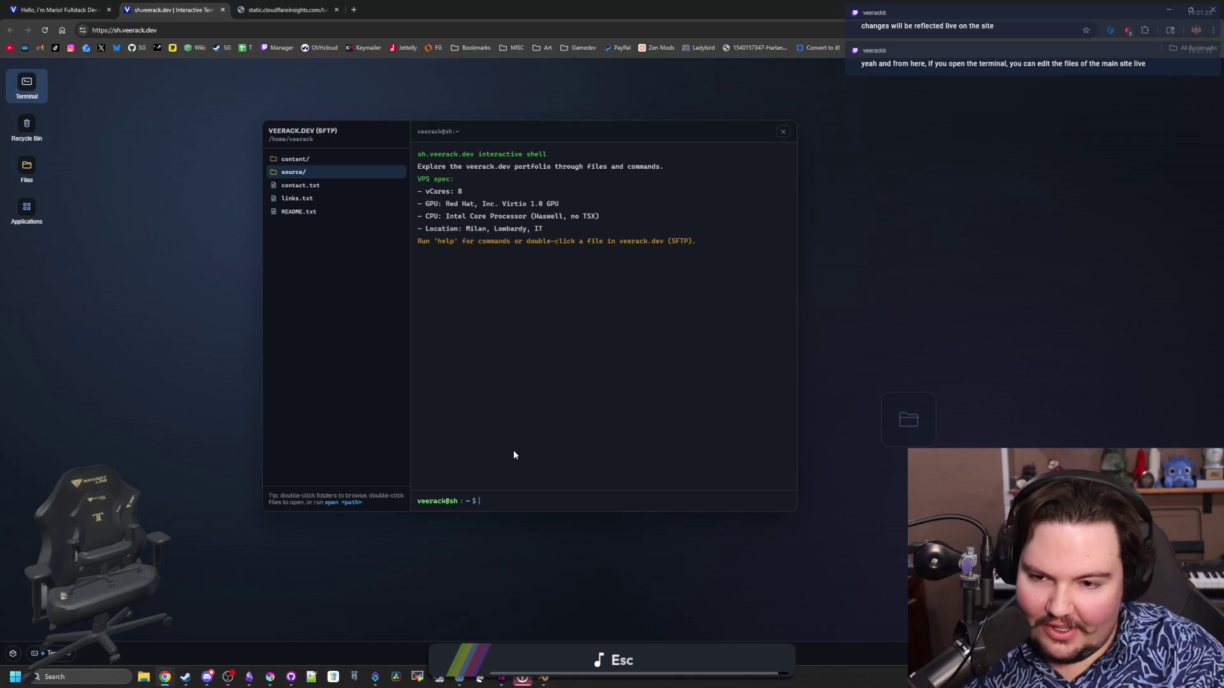
{"action": "type", "text": "cd"}
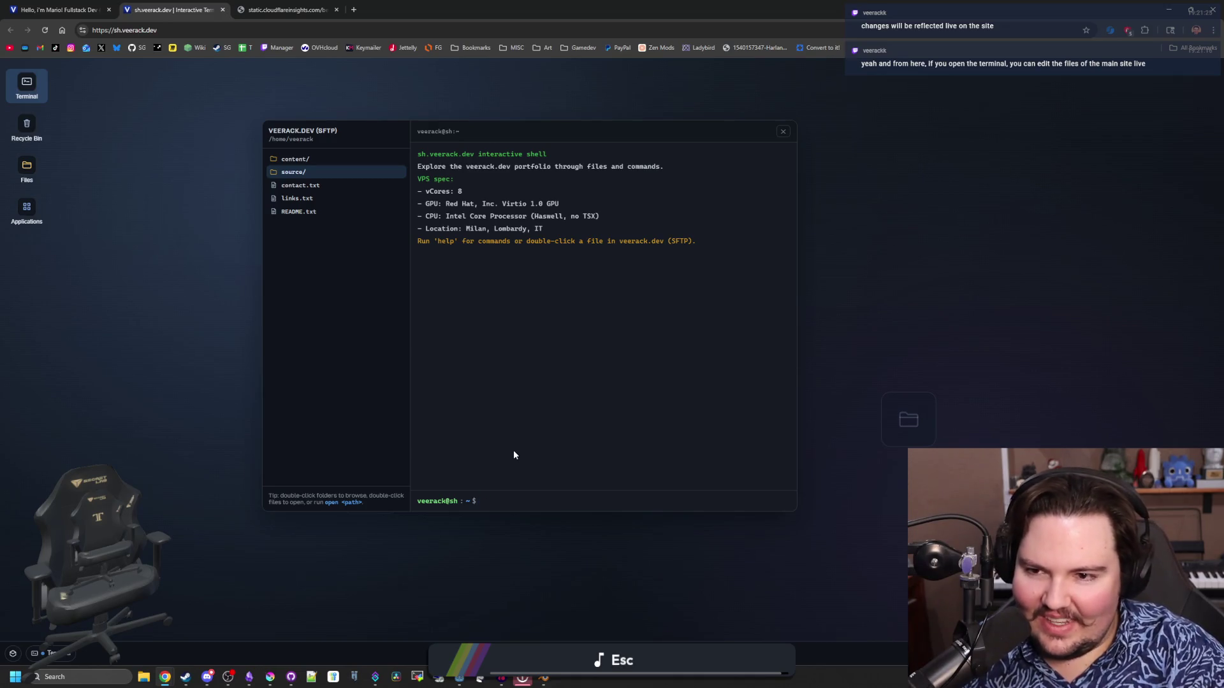
{"action": "type", "text": "ls"}
{"action": "key", "text": "Return"}
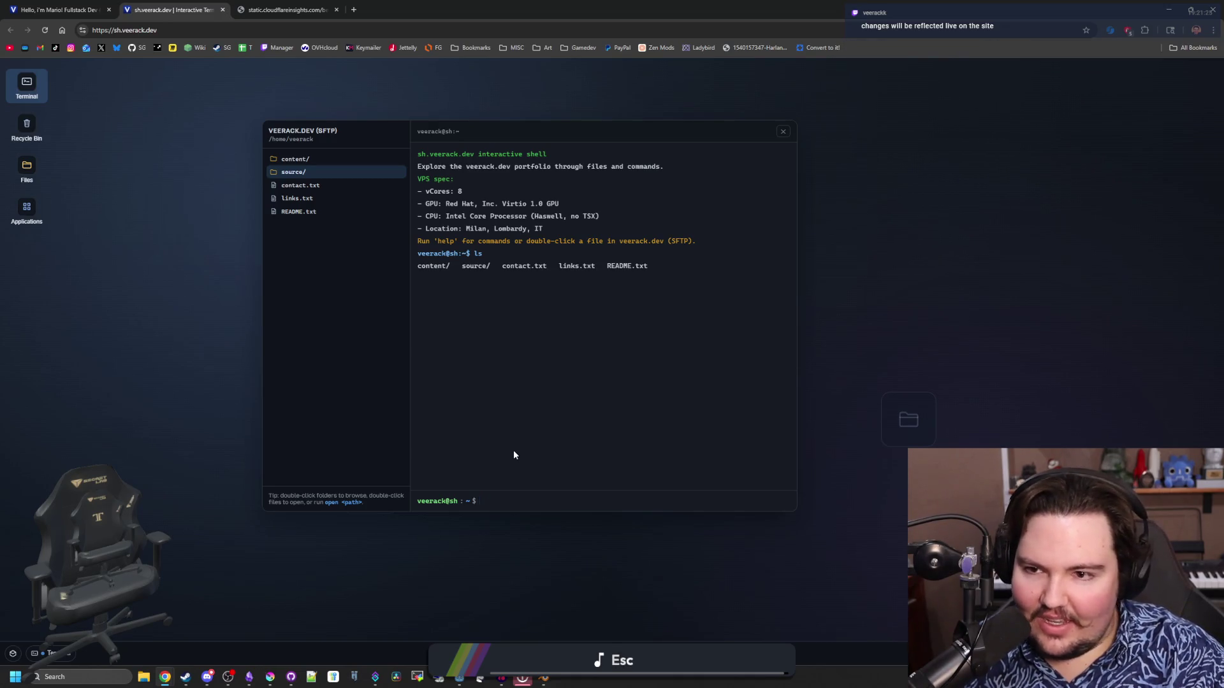
Read contact.txt, then close its viewer and the terminal.
{"action": "double_click", "coordinate": [320, 186]}
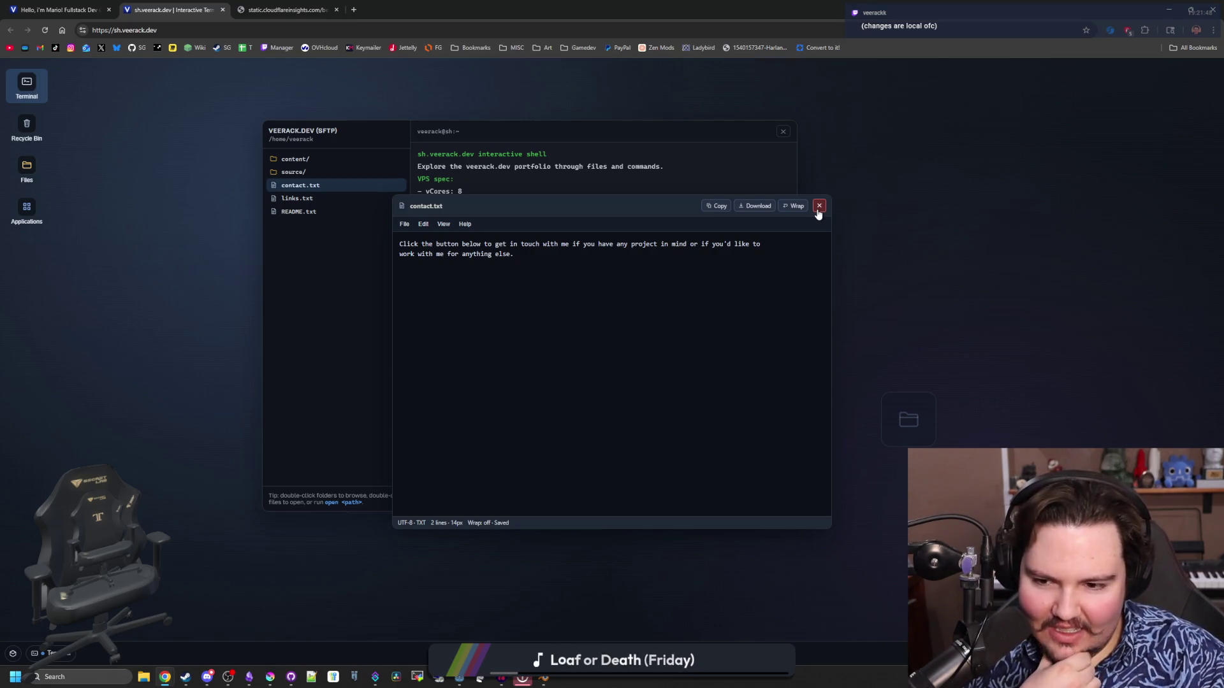
{"action": "left_click", "coordinate": [819, 206]}
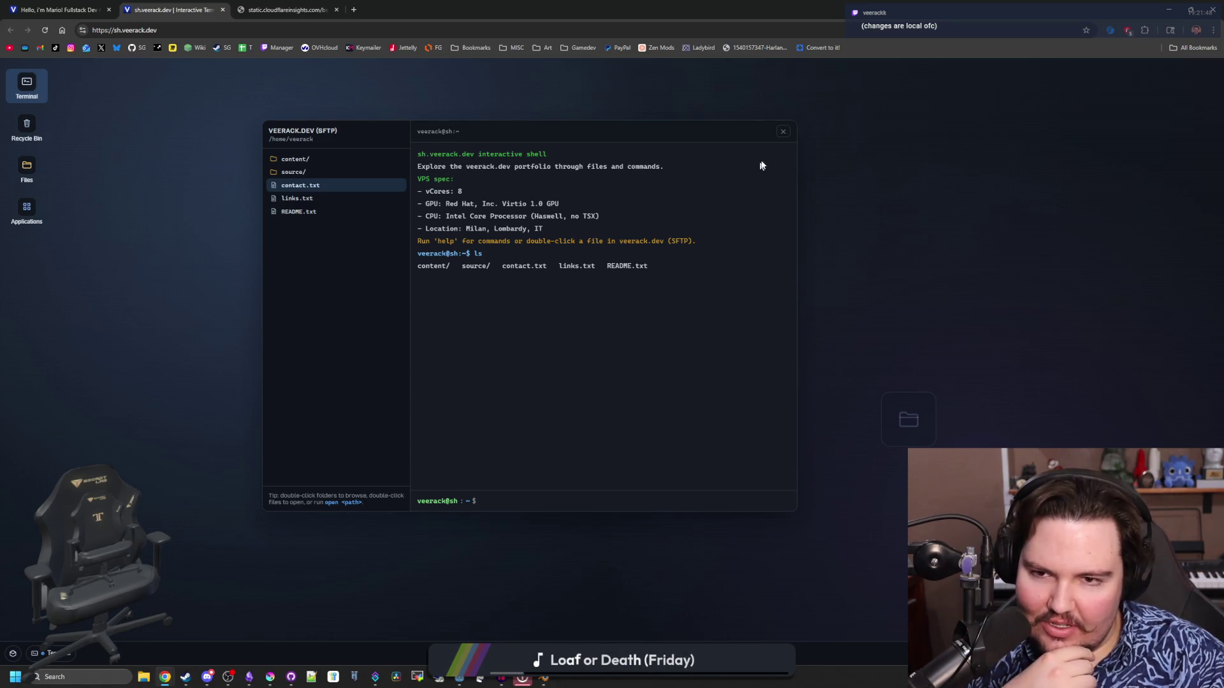
{"action": "left_click", "coordinate": [783, 131]}
Inspect sh.veerack.dev's DOM in the DevTools Elements tab, then close DevTools.
{"action": "key", "text": "F12"}
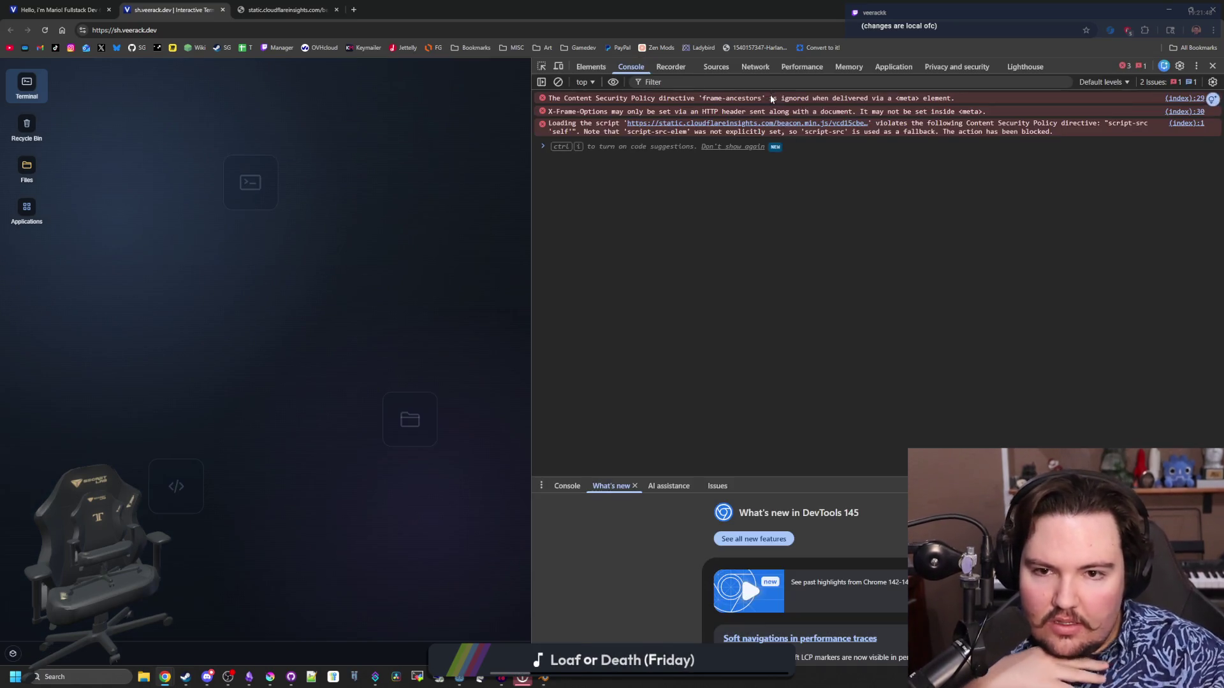
{"action": "left_click", "coordinate": [585, 68]}
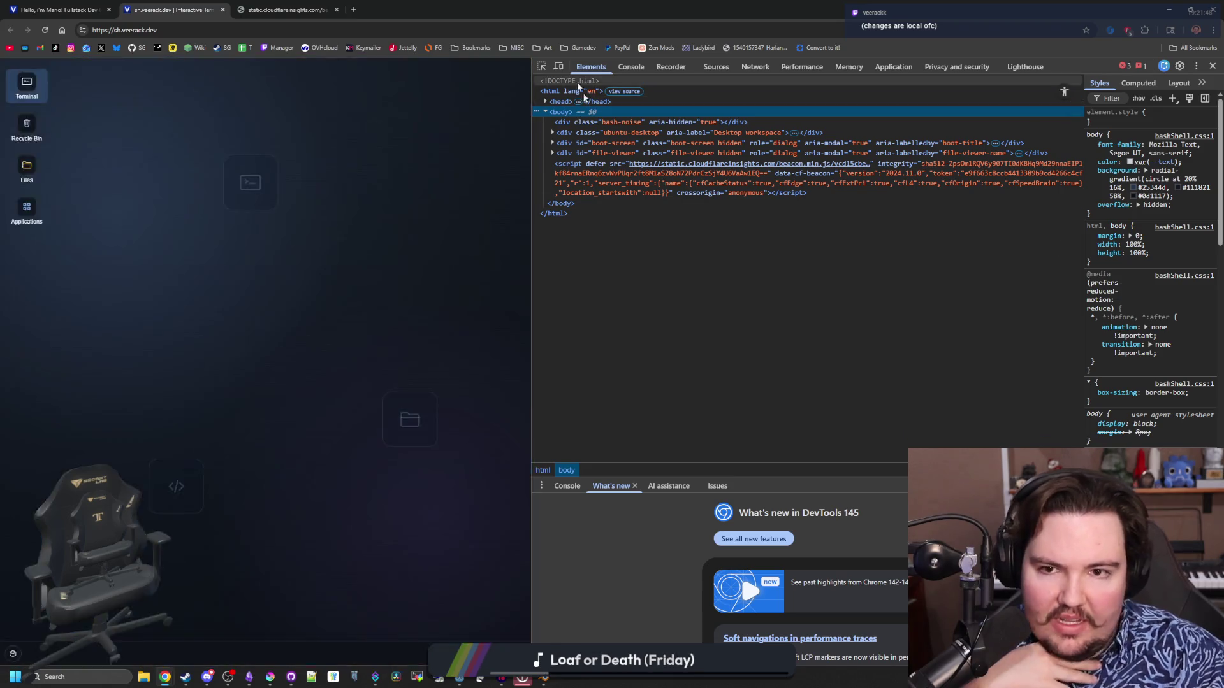
{"action": "left_click", "coordinate": [1213, 68]}
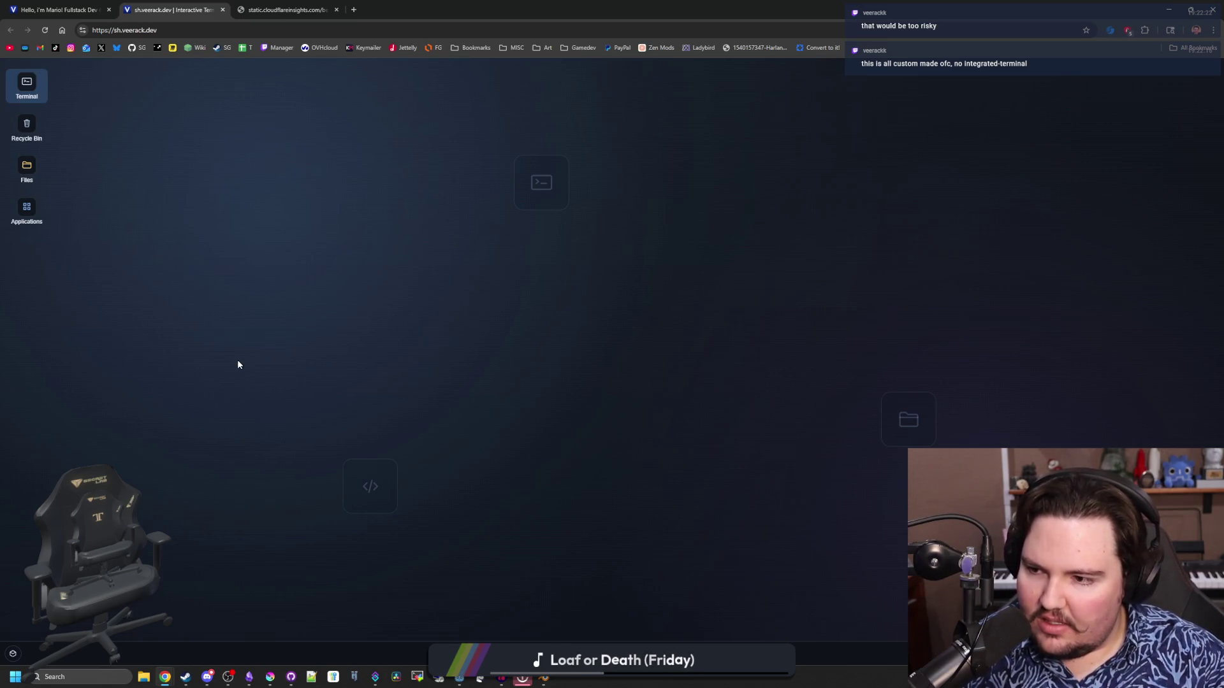
{"action": "left_click", "coordinate": [37, 176]}
{"action": "left_click_drag", "start_coordinate": [258, 125], "coordinate": [470, 192]}
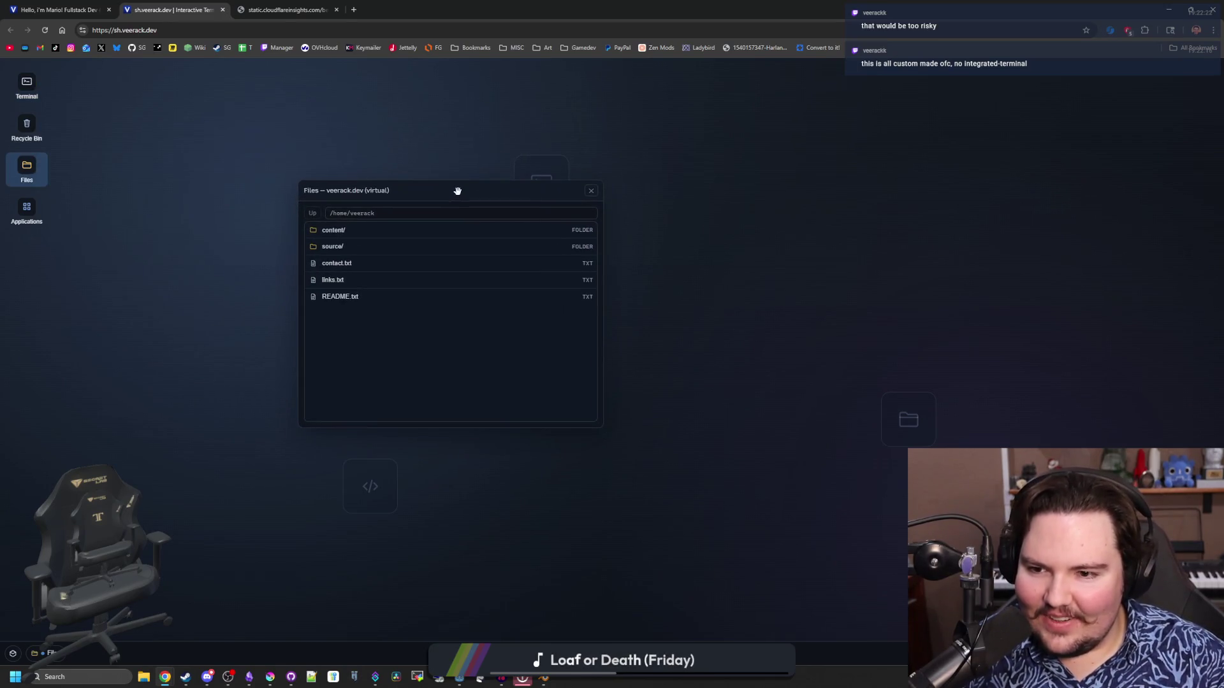
{"action": "double_click", "coordinate": [427, 280]}
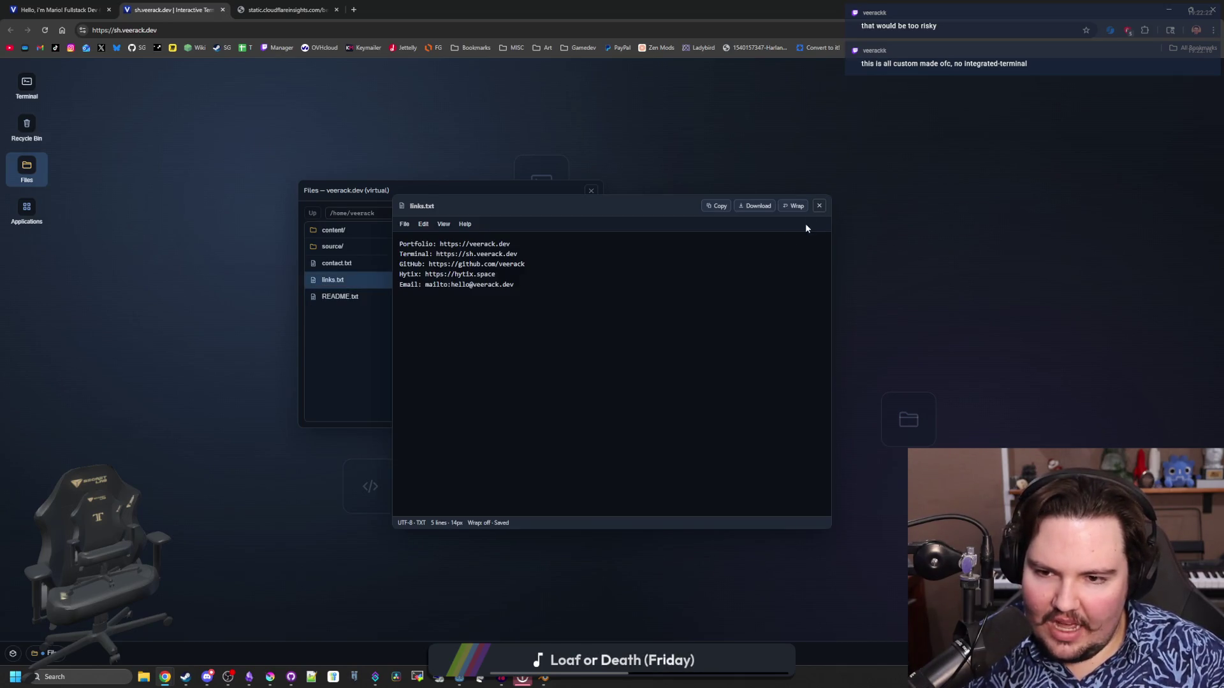
{"action": "left_click", "coordinate": [819, 206]}
{"action": "double_click", "coordinate": [418, 298]}
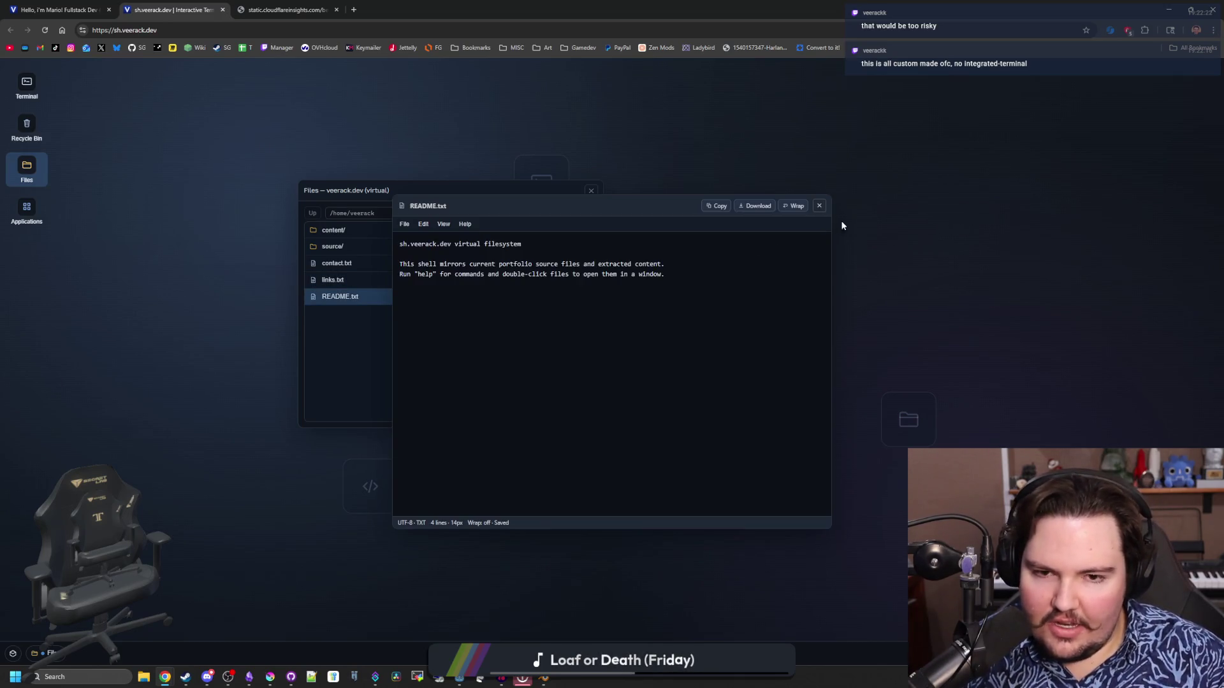
{"action": "left_click", "coordinate": [819, 206]}
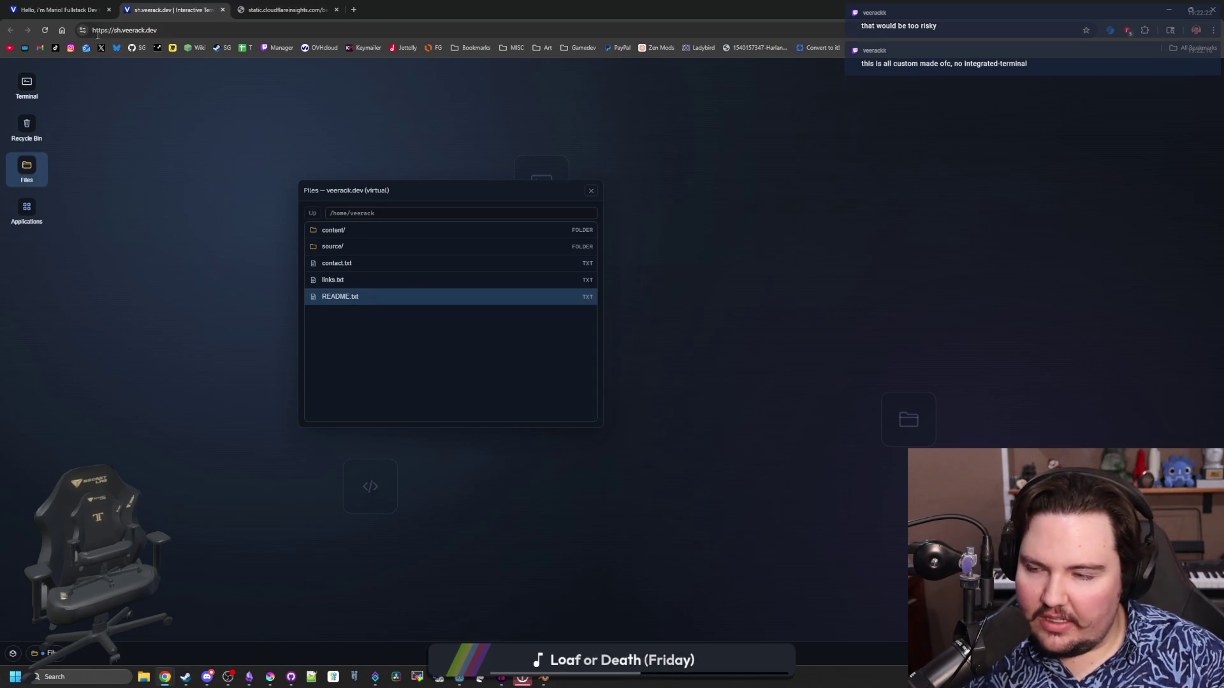
{"action": "left_click", "coordinate": [590, 190]}
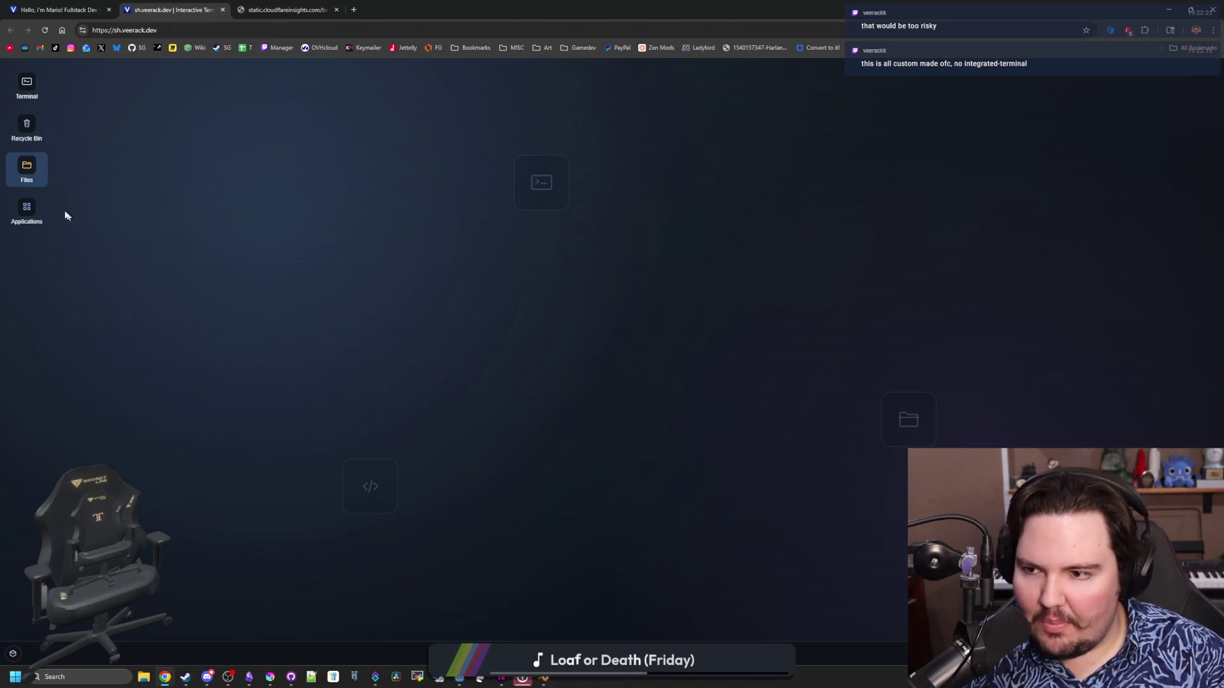
{"action": "left_click", "coordinate": [27, 218]}
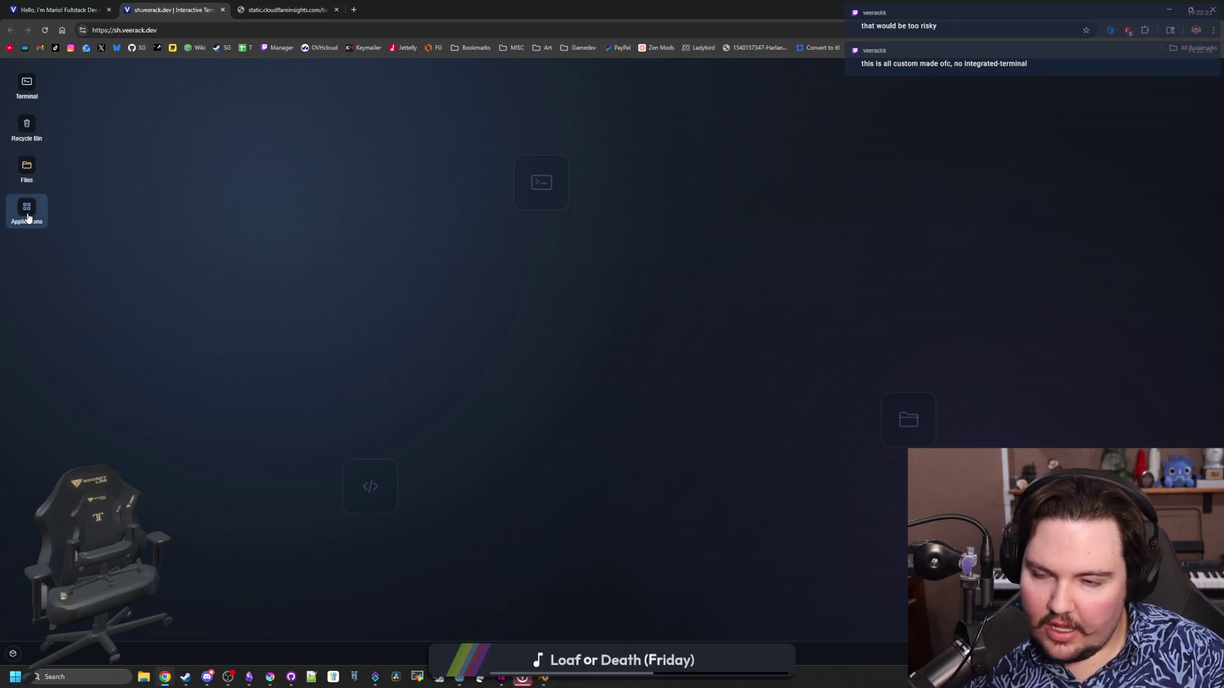
{"action": "double_click", "coordinate": [25, 215]}
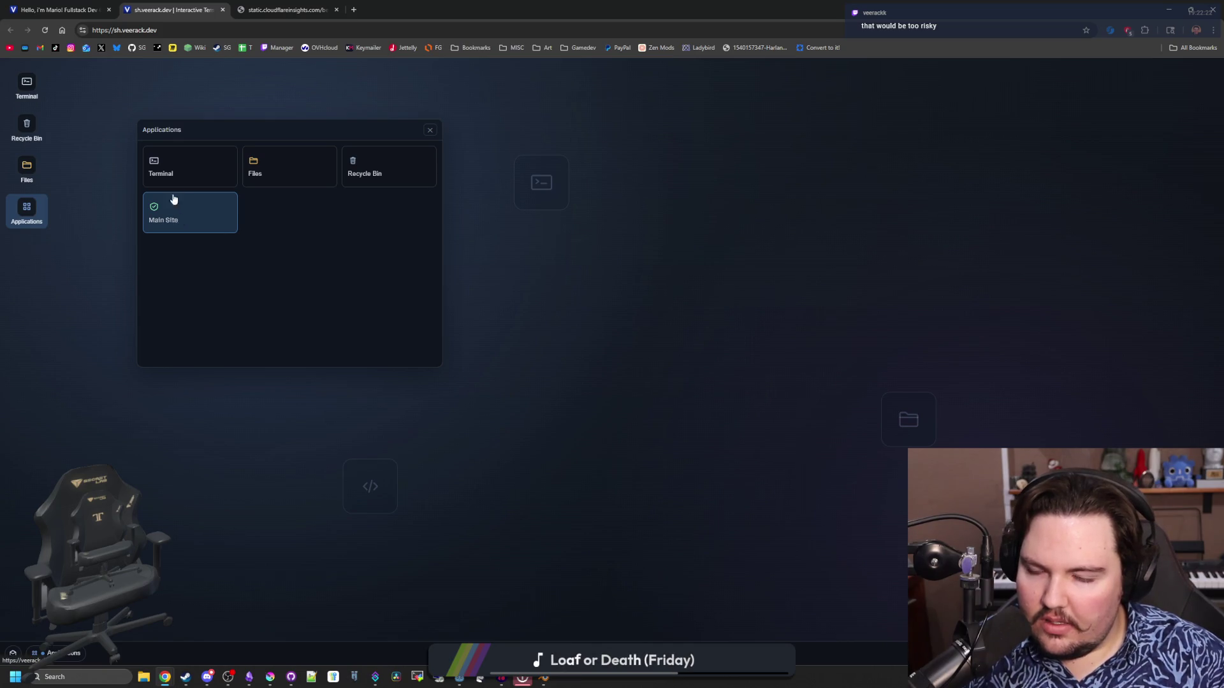
{"action": "double_click", "coordinate": [346, 173]}
{"action": "left_click", "coordinate": [406, 150]}
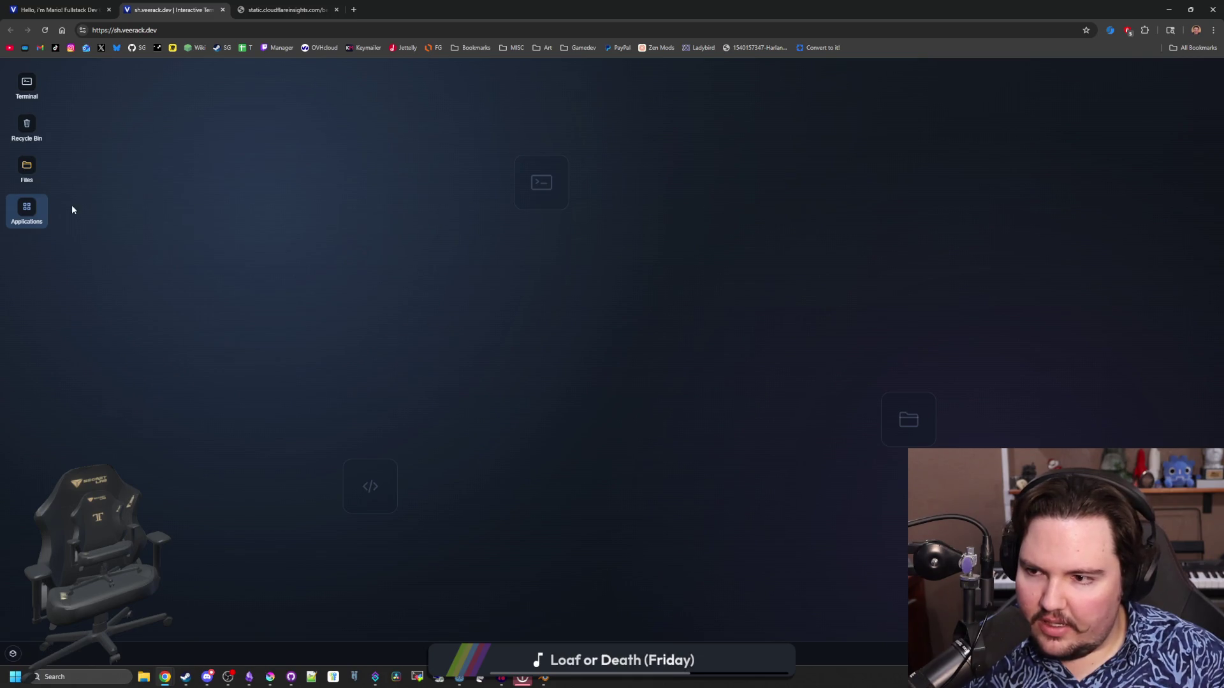
Launch the veerack.dev Main Site in a new tab and browse its Skills and other sections.
{"action": "left_click", "coordinate": [27, 207]}
{"action": "double_click", "coordinate": [181, 225]}
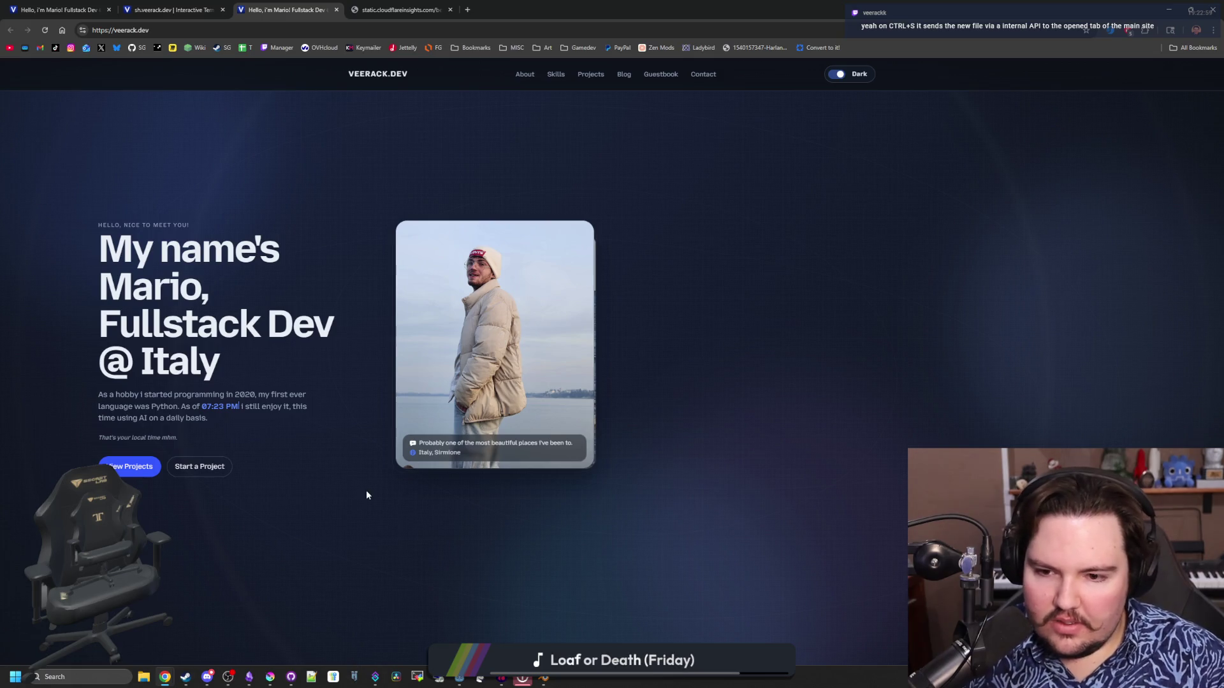
{"action": "left_click", "coordinate": [553, 77]}
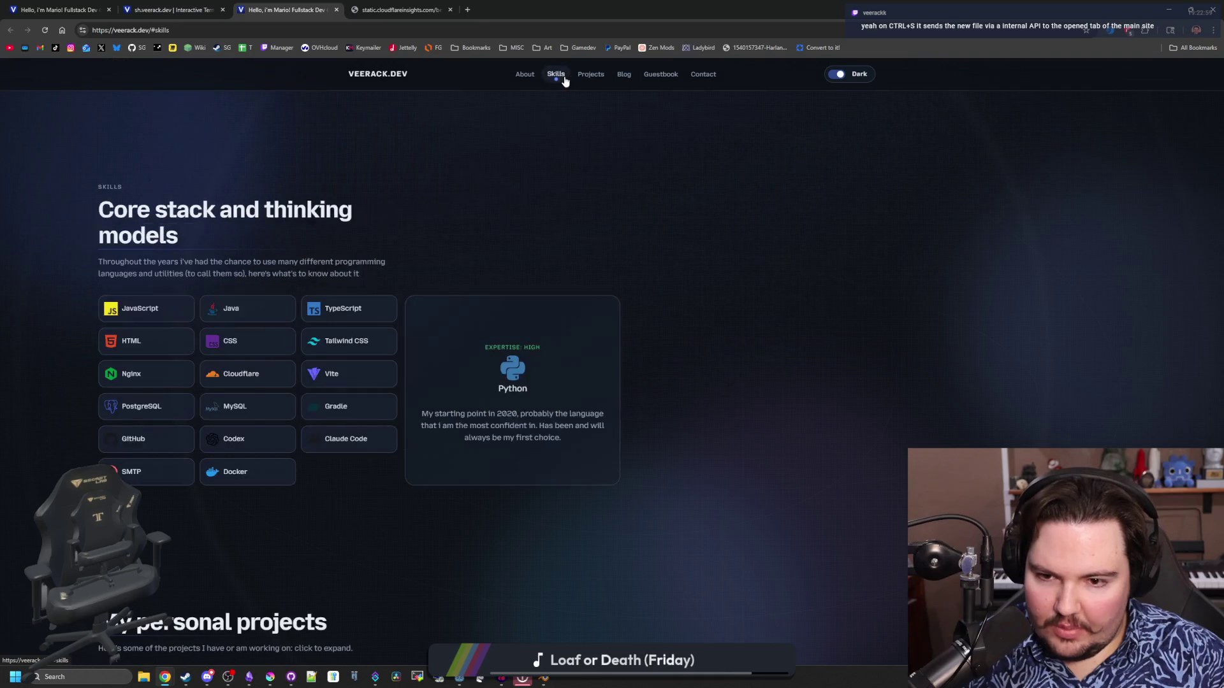
{"action": "scroll", "coordinate": [646, 342], "scroll_direction": "up", "scroll_amount": 4}
{"action": "scroll", "coordinate": [575, 377], "scroll_direction": "down", "scroll_amount": 7}
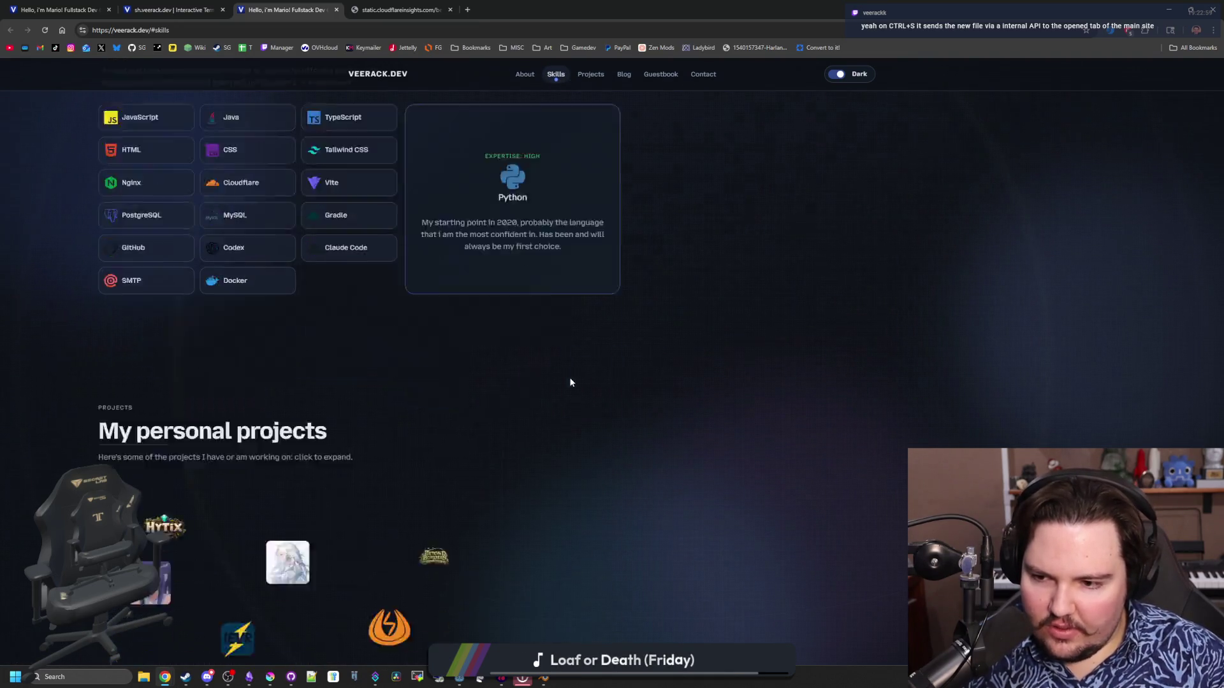
{"action": "scroll", "coordinate": [571, 383], "scroll_direction": "down", "scroll_amount": 15}
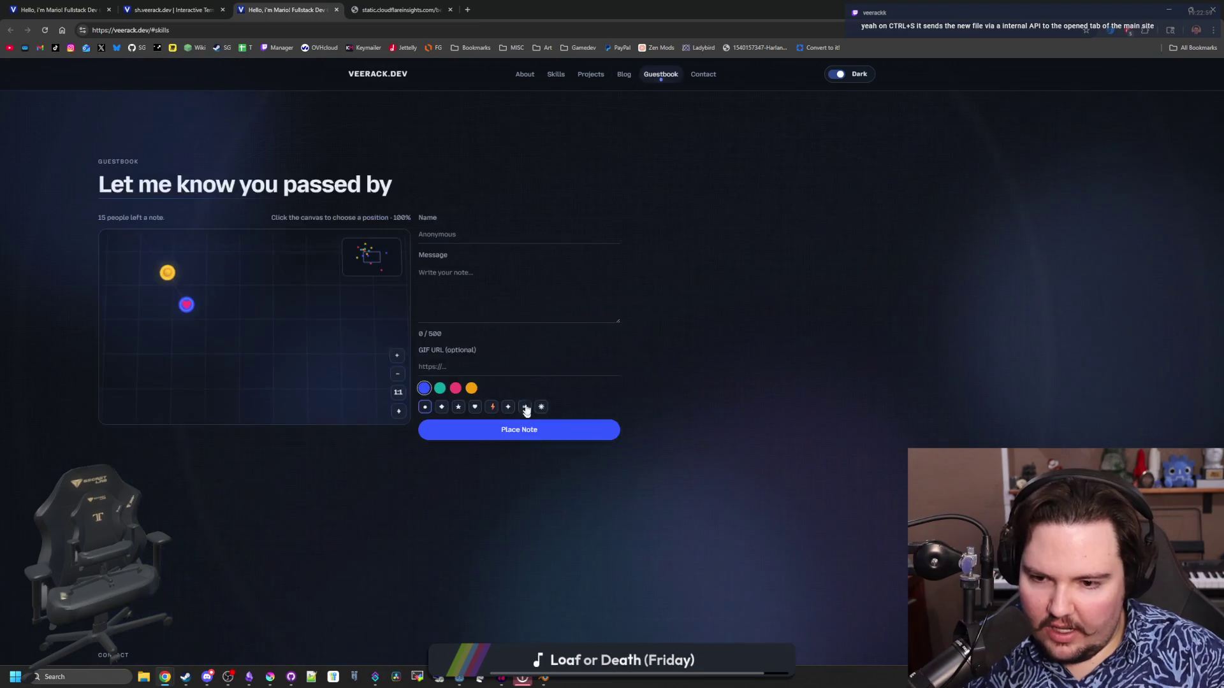
{"action": "scroll", "coordinate": [483, 421], "scroll_direction": "down", "scroll_amount": 4}
{"action": "scroll", "coordinate": [283, 439], "scroll_direction": "up", "scroll_amount": 6}
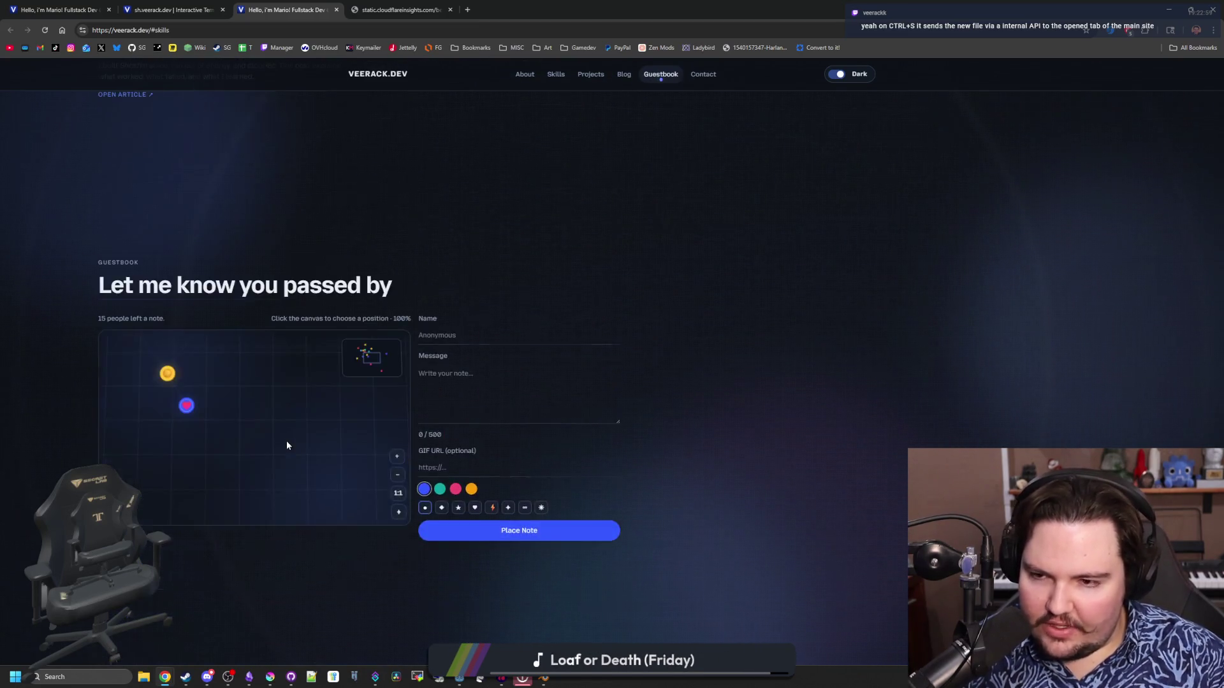
{"action": "scroll", "coordinate": [286, 445], "scroll_direction": "up", "scroll_amount": 20}
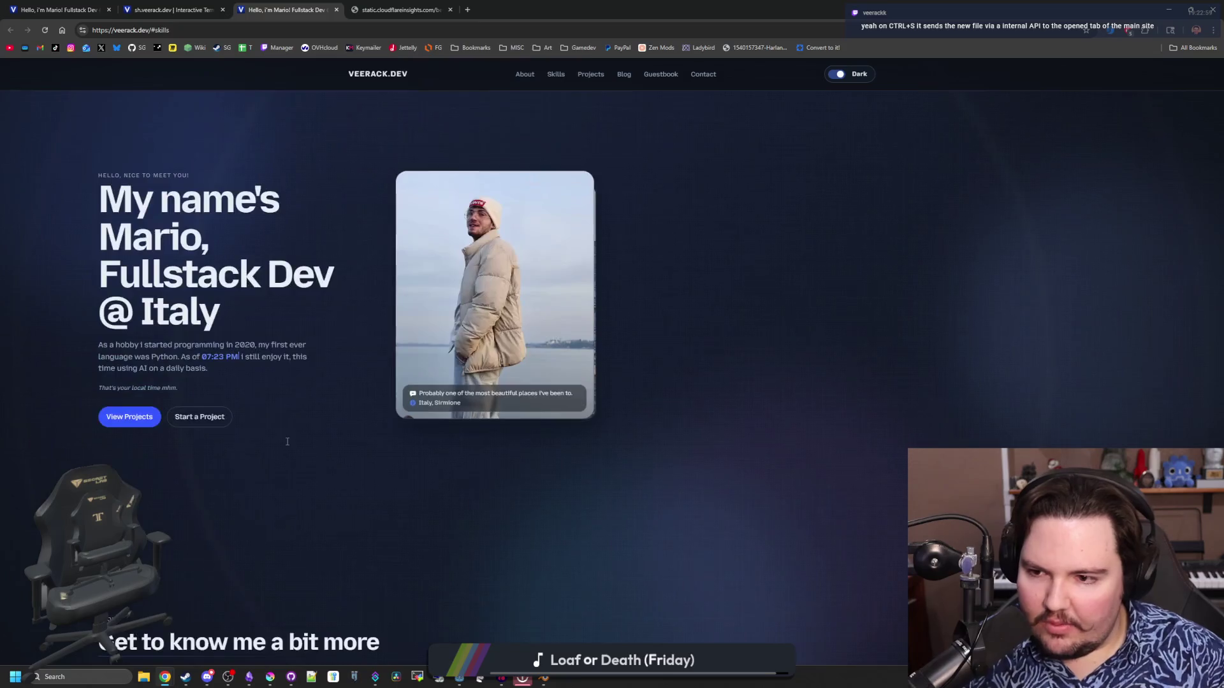
{"action": "scroll", "coordinate": [287, 442], "scroll_direction": "down", "scroll_amount": 5}
{"action": "scroll", "coordinate": [287, 442], "scroll_direction": "down", "scroll_amount": 2}
{"action": "scroll", "coordinate": [398, 441], "scroll_direction": "up", "scroll_amount": 2}
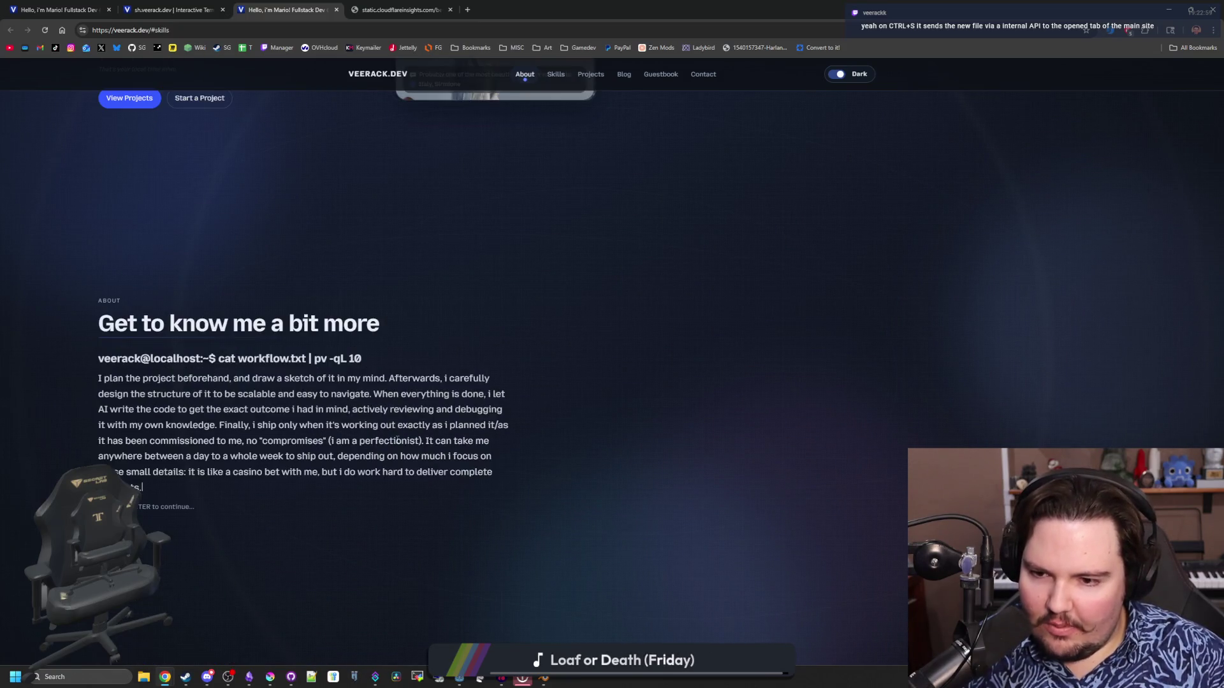
{"action": "scroll", "coordinate": [200, 326], "scroll_direction": "up", "scroll_amount": 6}
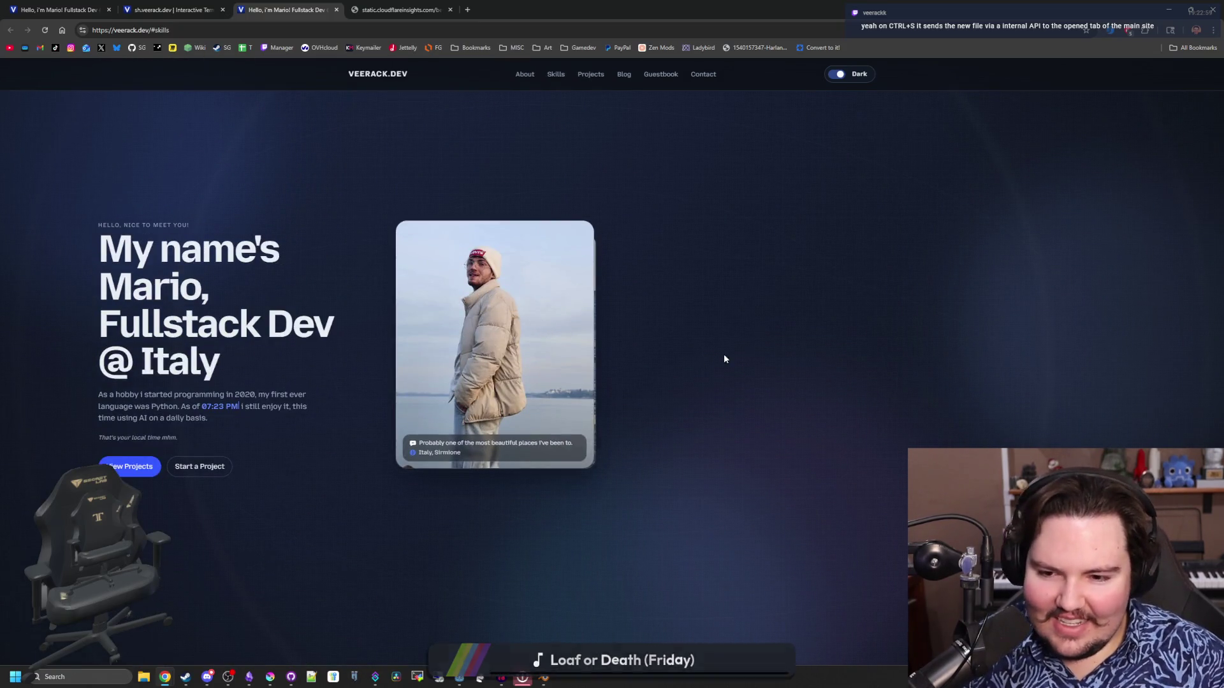
{"action": "scroll", "coordinate": [724, 355], "scroll_direction": "down", "scroll_amount": 4}
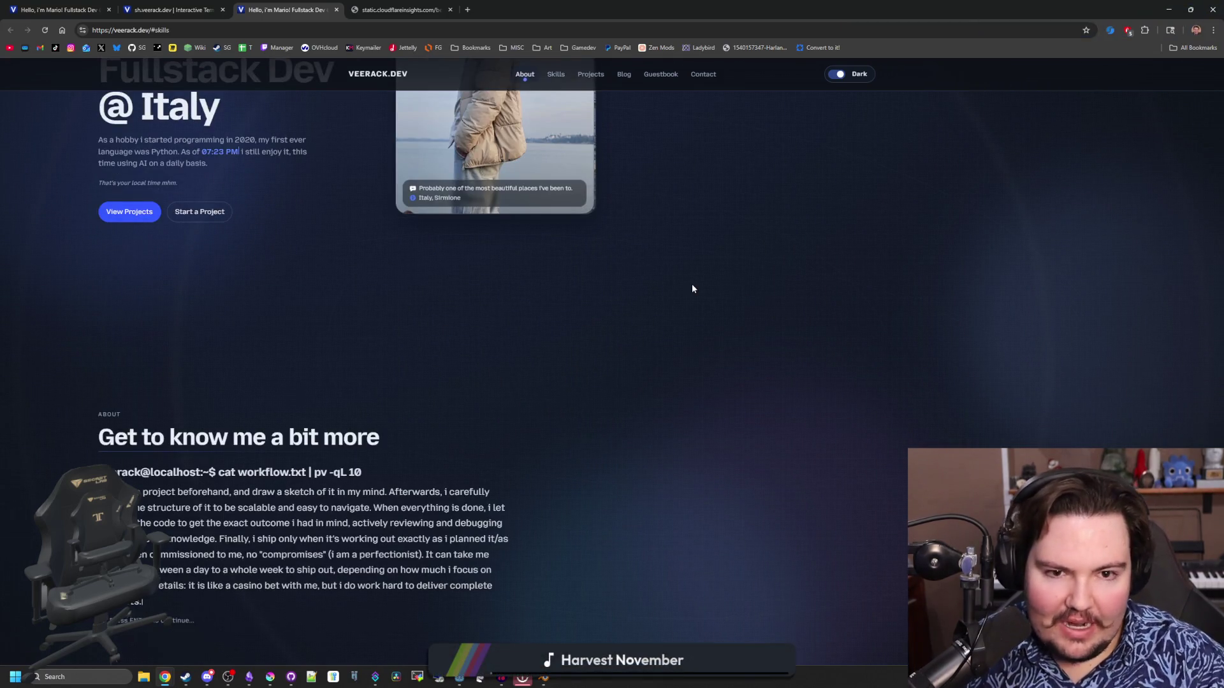
Check the main site's DevTools console errors, then return to the Godot editor.
{"action": "key", "text": "F12"}
{"action": "left_click", "coordinate": [632, 67]}
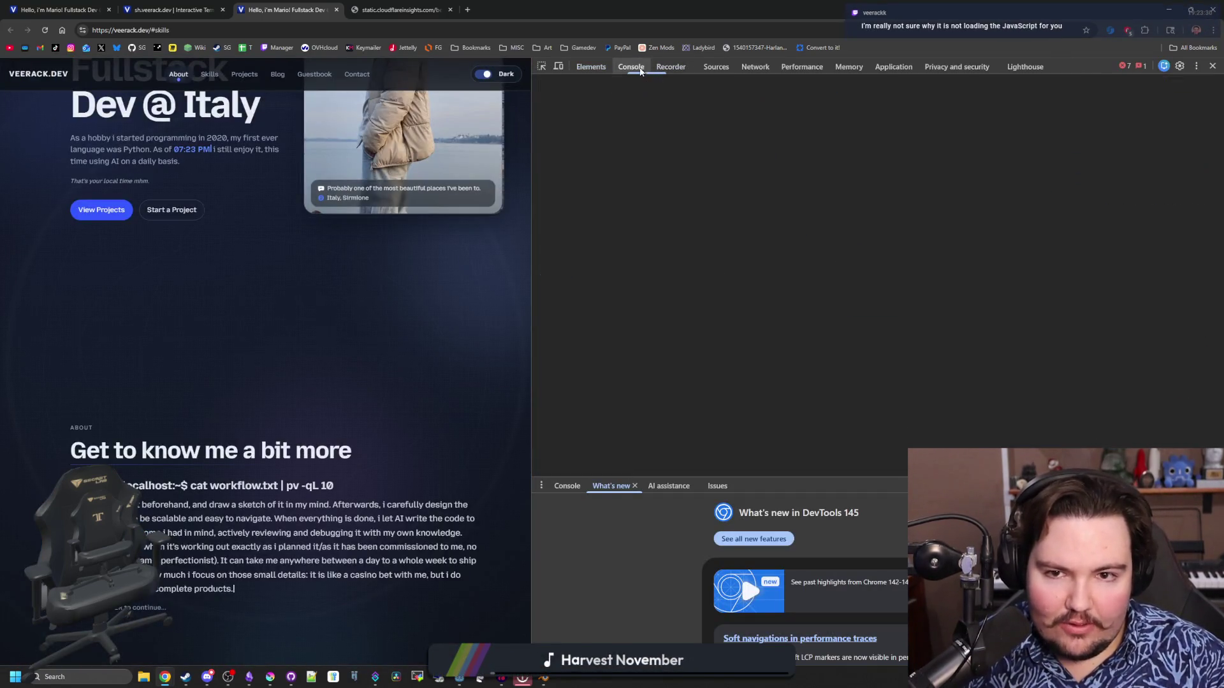
{"action": "key", "text": "alt+Tab"}
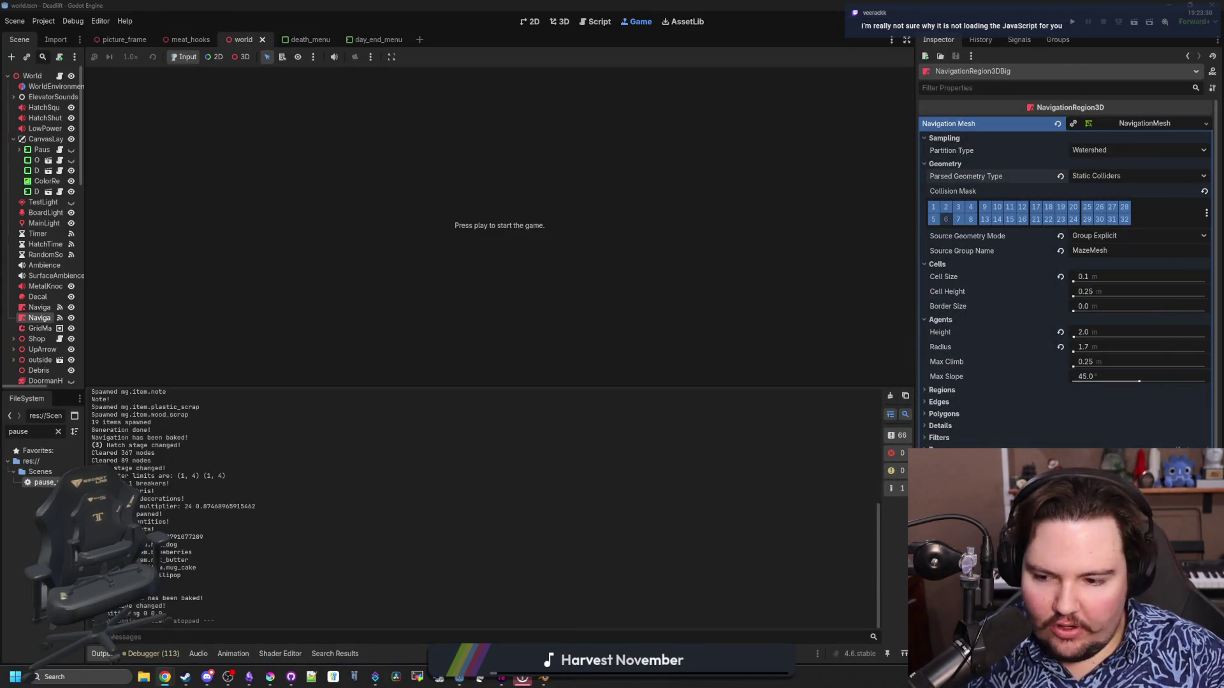
Launch Firefox from Windows search and bring its veerack.dev window to the front.
{"action": "left_click", "coordinate": [87, 677]}
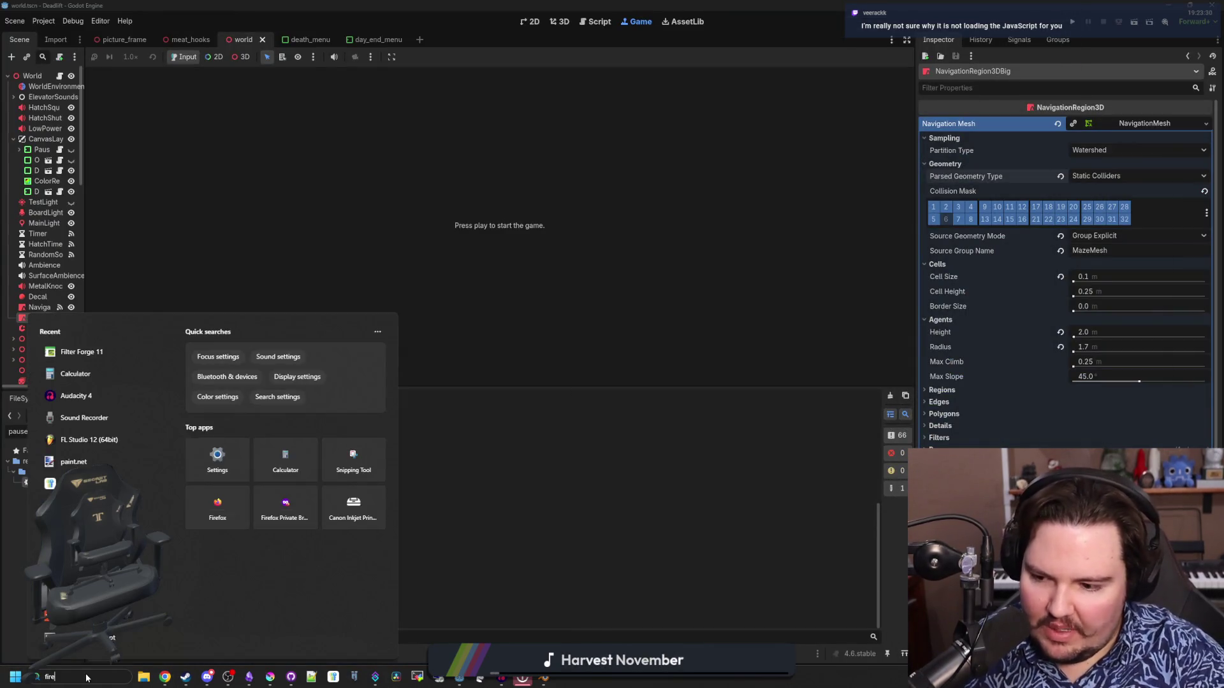
{"action": "type", "text": "firefox"}
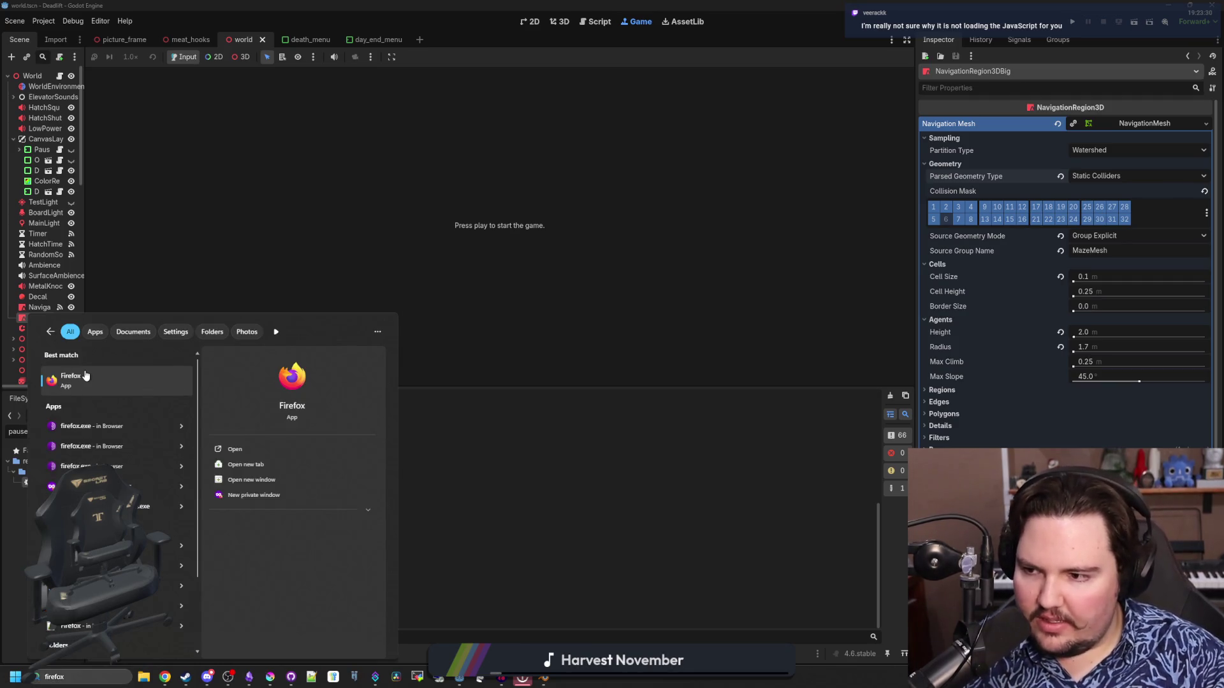
{"action": "left_click", "coordinate": [84, 370]}
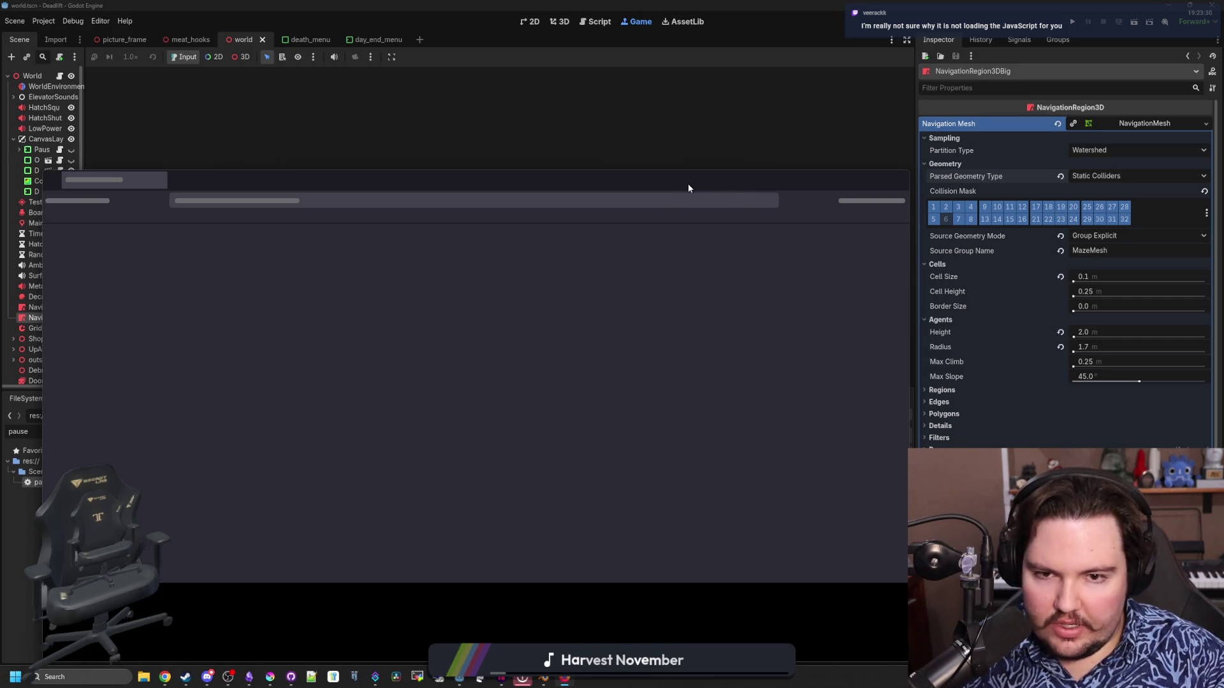
{"action": "left_click_drag", "start_coordinate": [689, 186], "coordinate": [0, 202]}
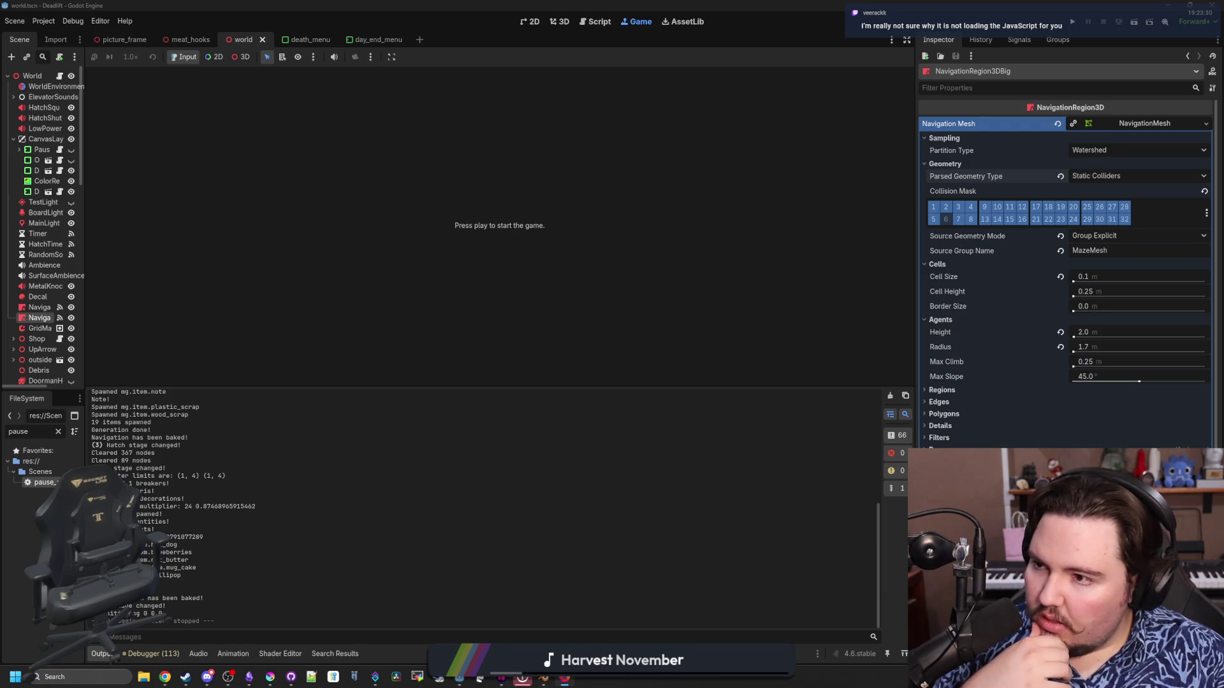
{"action": "key", "text": "alt+Tab"}
Reload veerack.dev without the #skills hash and skim the page.
{"action": "left_click", "coordinate": [228, 31]}
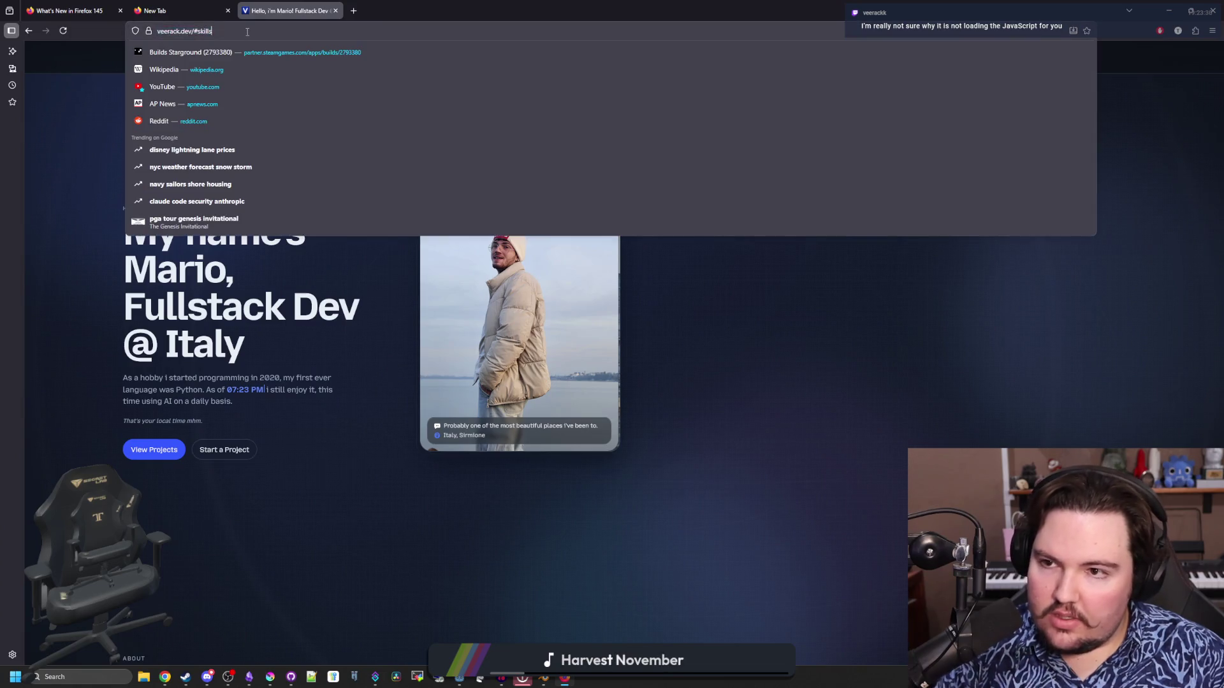
{"action": "key", "text": "BackSpace"}
{"action": "key", "text": "BackSpace"}
{"action": "key", "text": "BackSpace"}
{"action": "key", "text": "BackSpace"}
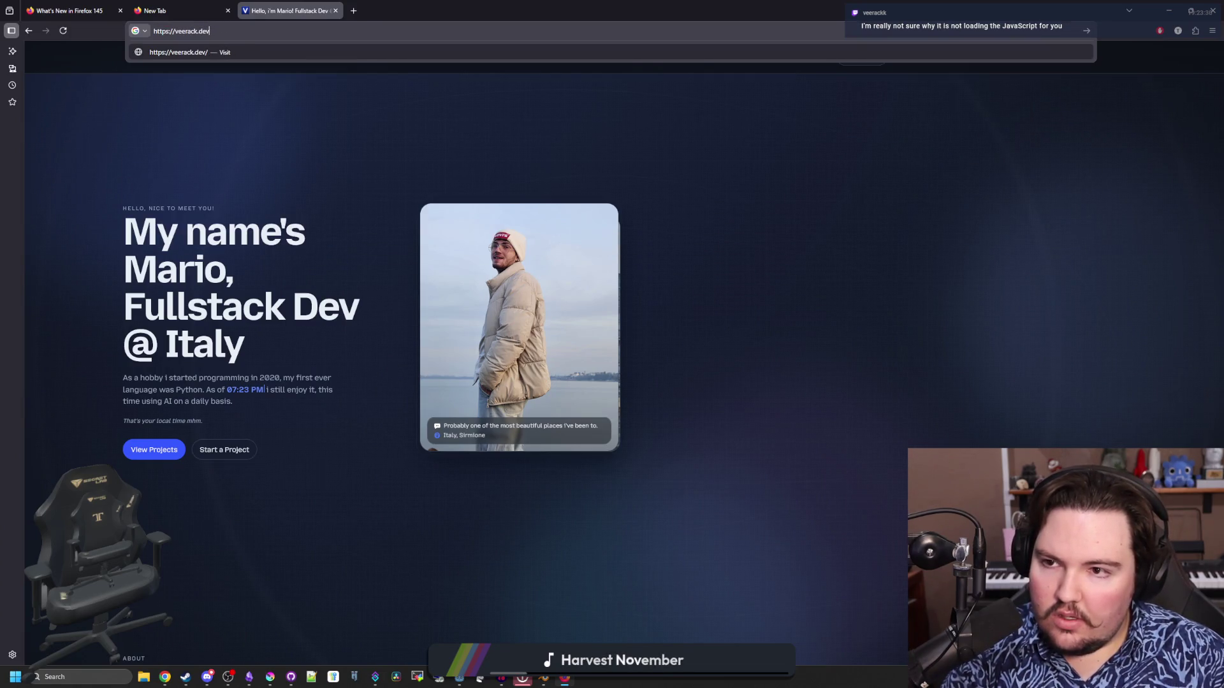
{"action": "key", "text": "Return"}
{"action": "scroll", "coordinate": [313, 358], "scroll_direction": "down", "scroll_amount": 3}
{"action": "scroll", "coordinate": [314, 357], "scroll_direction": "down", "scroll_amount": 4}
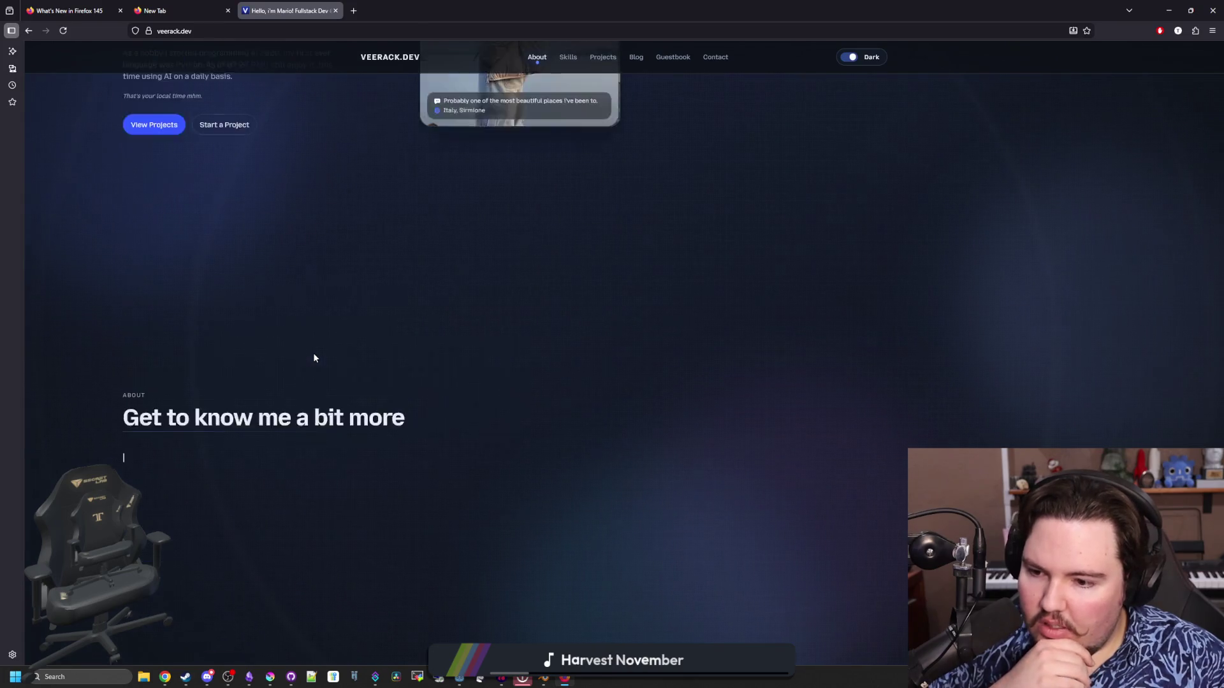
{"action": "scroll", "coordinate": [693, 337], "scroll_direction": "up", "scroll_amount": 3}
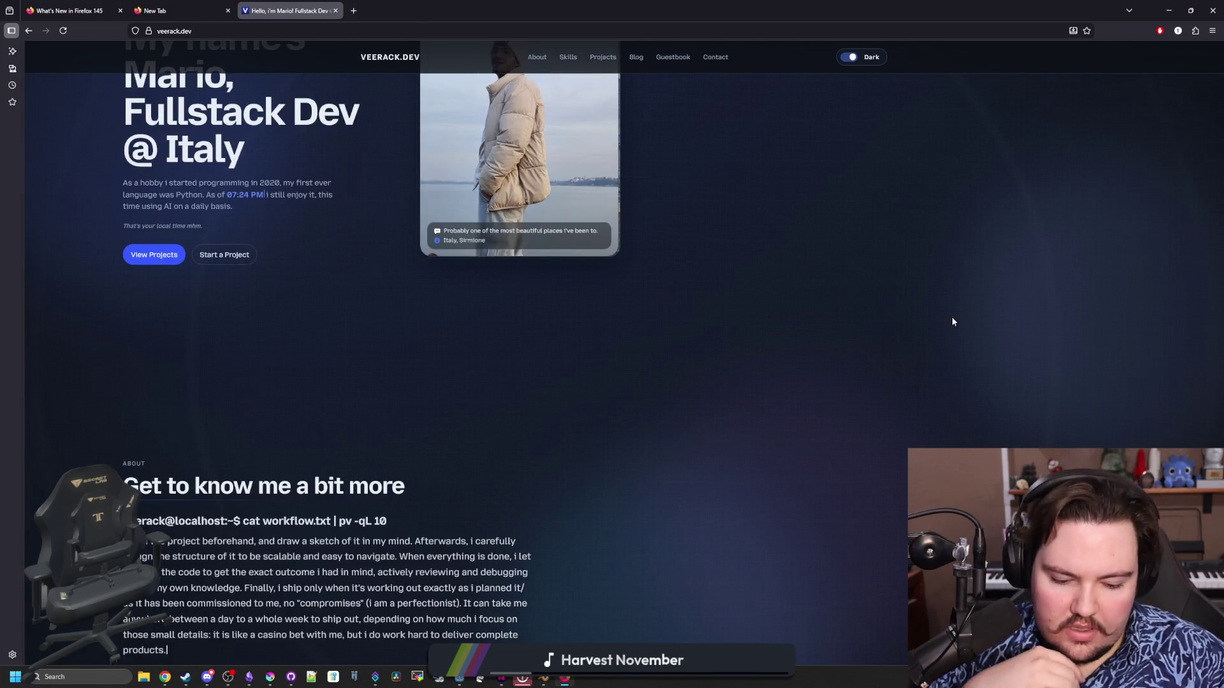
View the blocked Cloudflare beacon script error in the Firefox console.
{"action": "key", "text": "F12"}
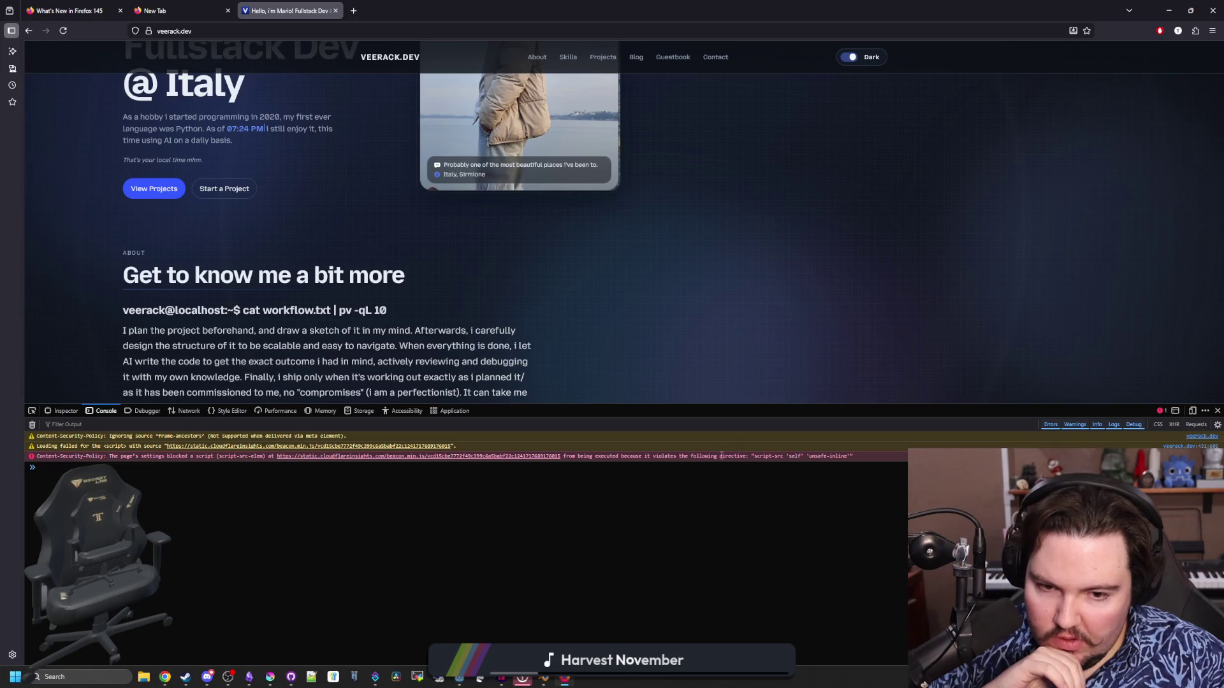
{"action": "left_click_drag", "start_coordinate": [721, 455], "coordinate": [862, 456]}
{"action": "left_click", "coordinate": [861, 455]}
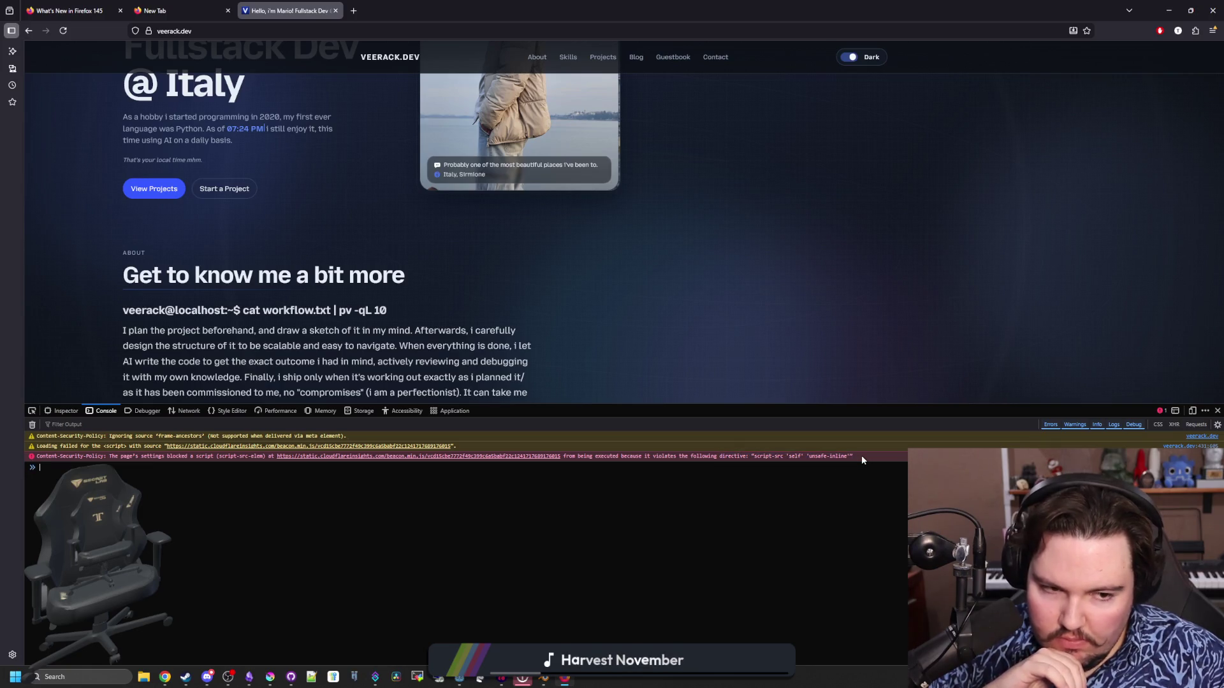
{"action": "left_click", "coordinate": [1218, 410]}
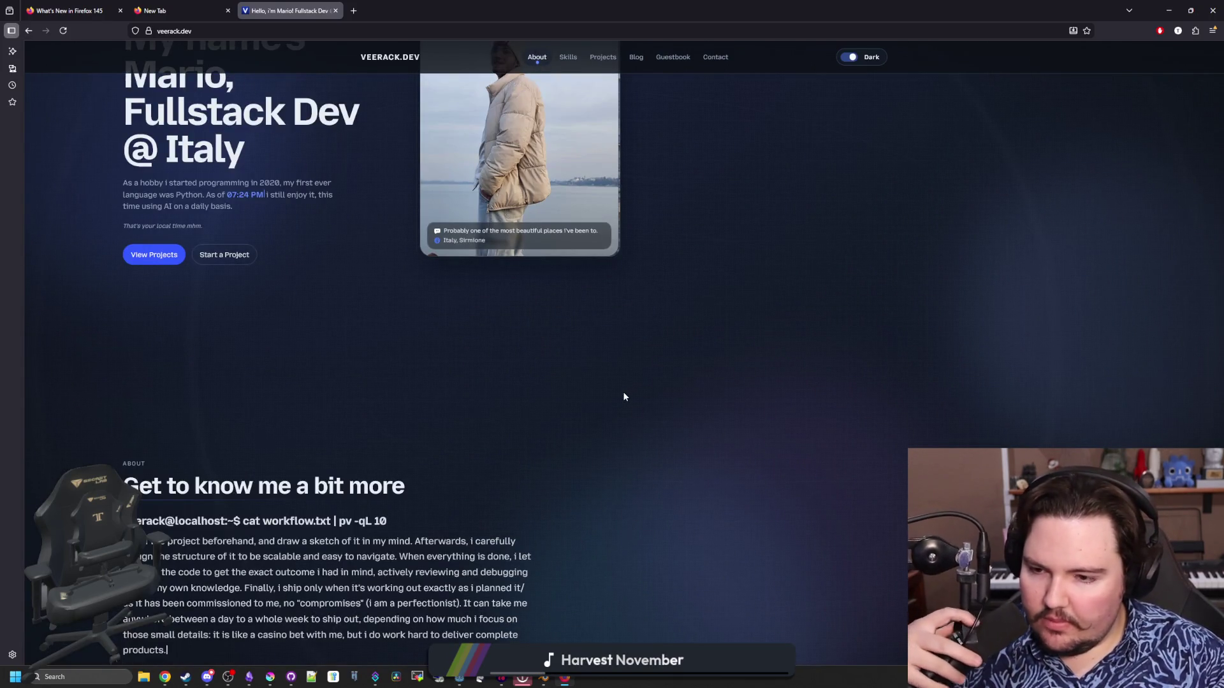
{"action": "key", "text": "F12"}
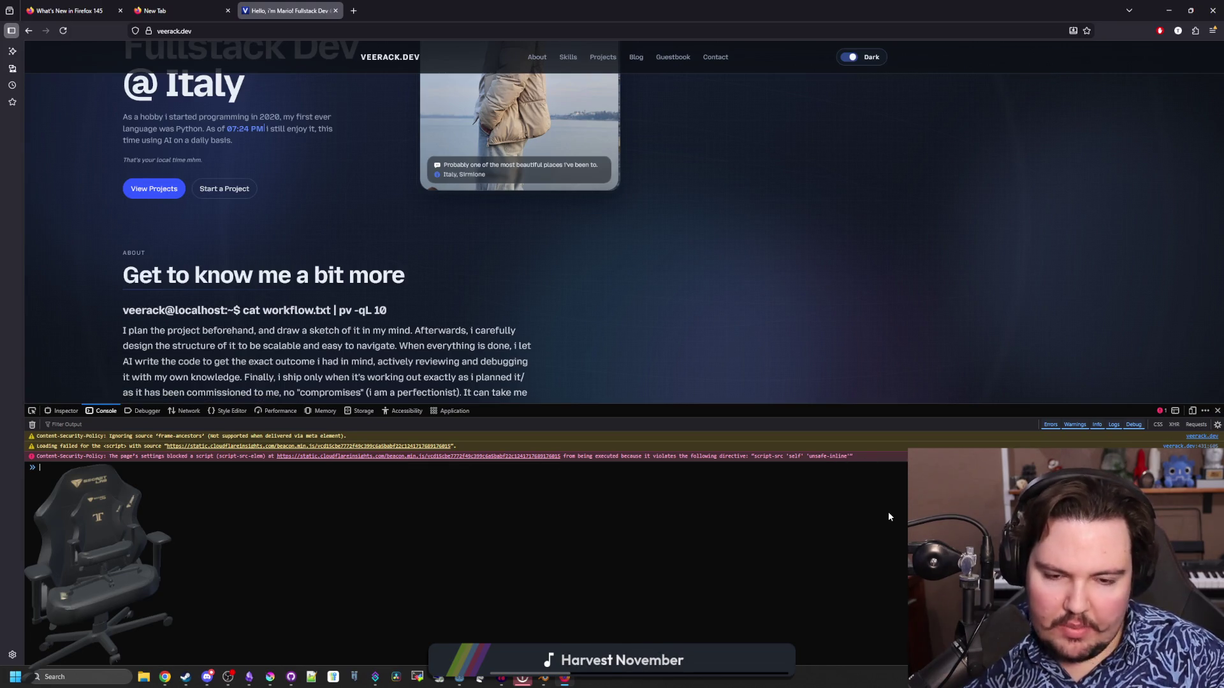
{"action": "left_click", "coordinate": [1216, 411]}
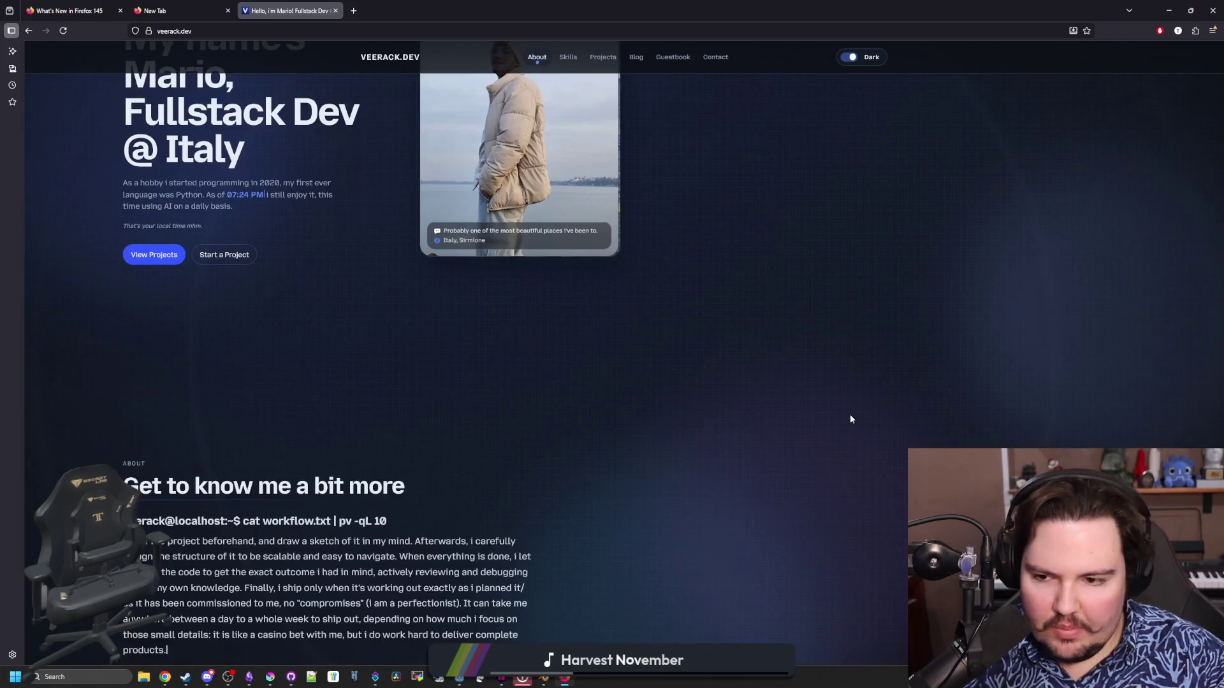
{"action": "scroll", "coordinate": [547, 460], "scroll_direction": "down", "scroll_amount": 15}
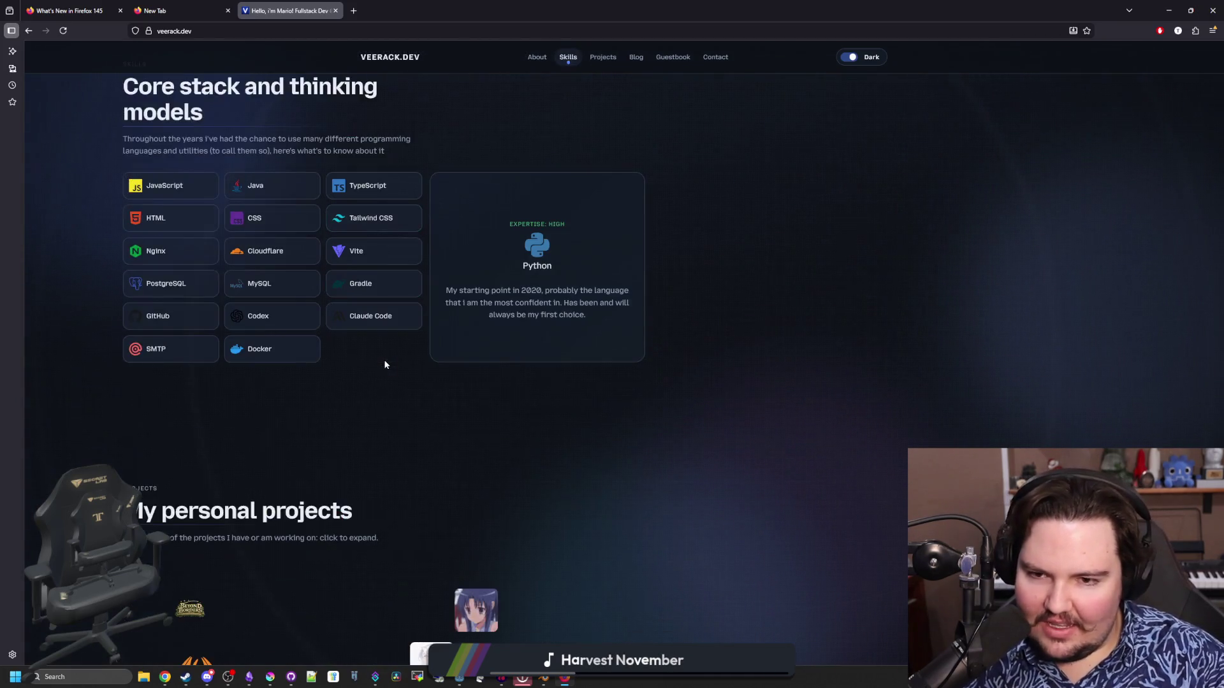
{"action": "scroll", "coordinate": [381, 362], "scroll_direction": "down", "scroll_amount": 10}
{"action": "key", "text": "Home"}
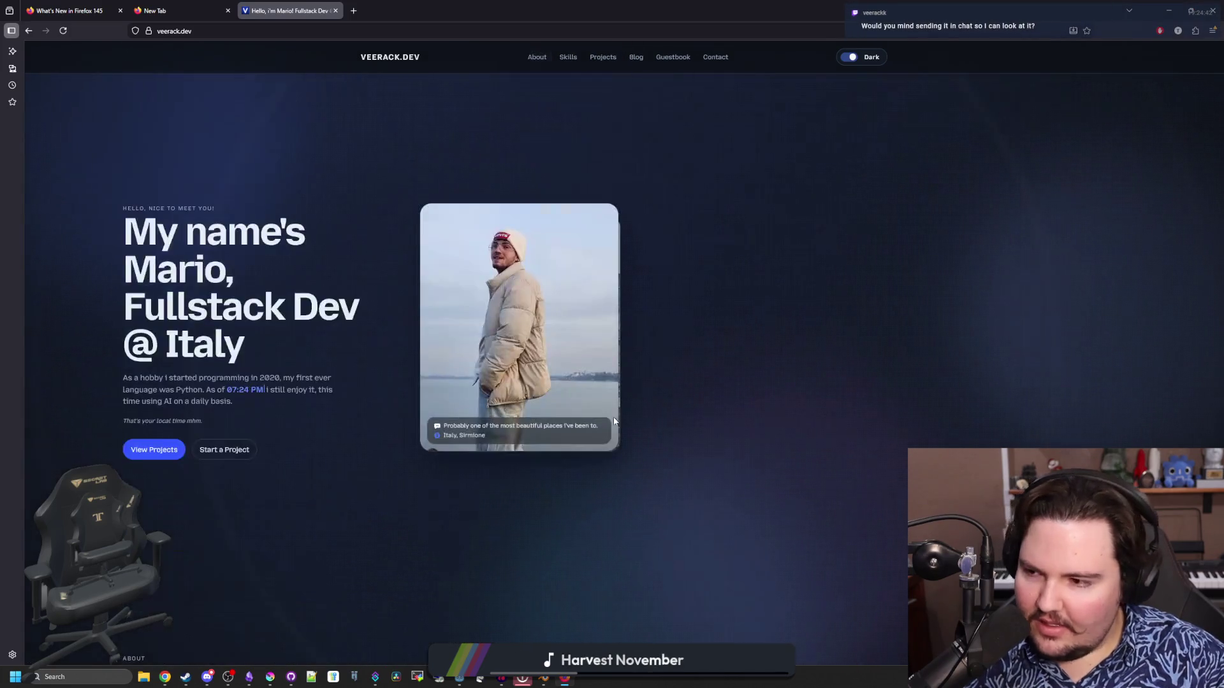
{"action": "key", "text": "F12"}
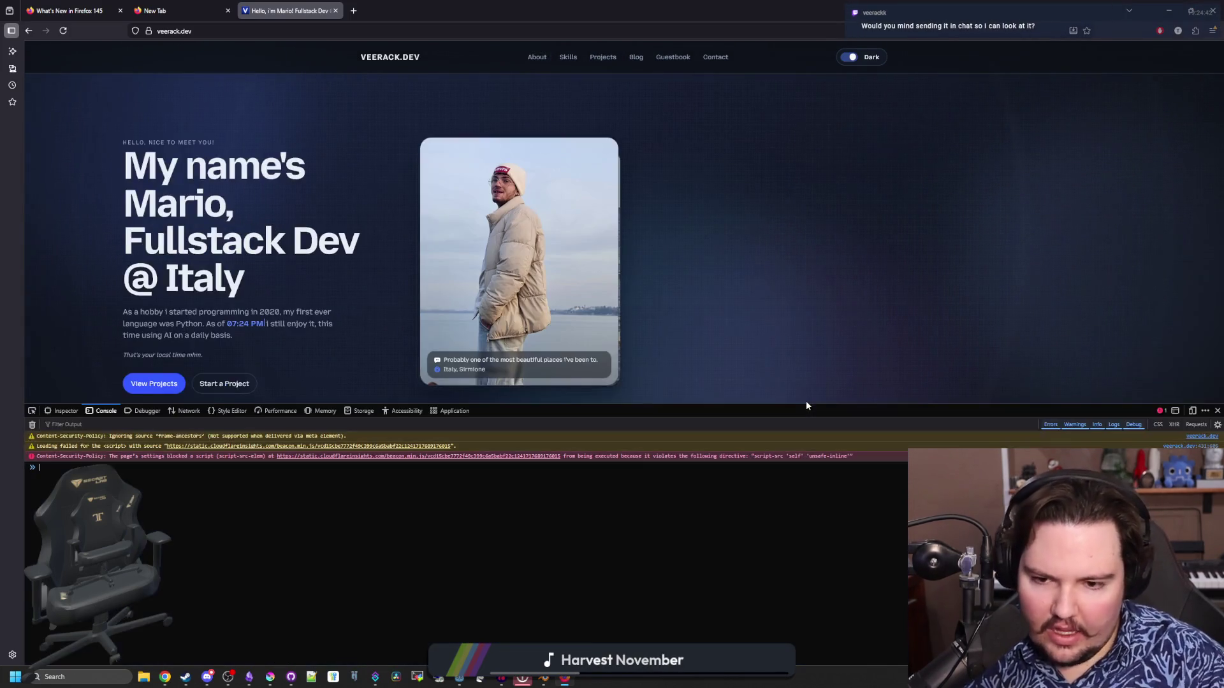
Copy the blocked beacon script's CSP error message to share elsewhere.
{"action": "right_click", "coordinate": [598, 456]}
{"action": "left_click", "coordinate": [691, 458]}
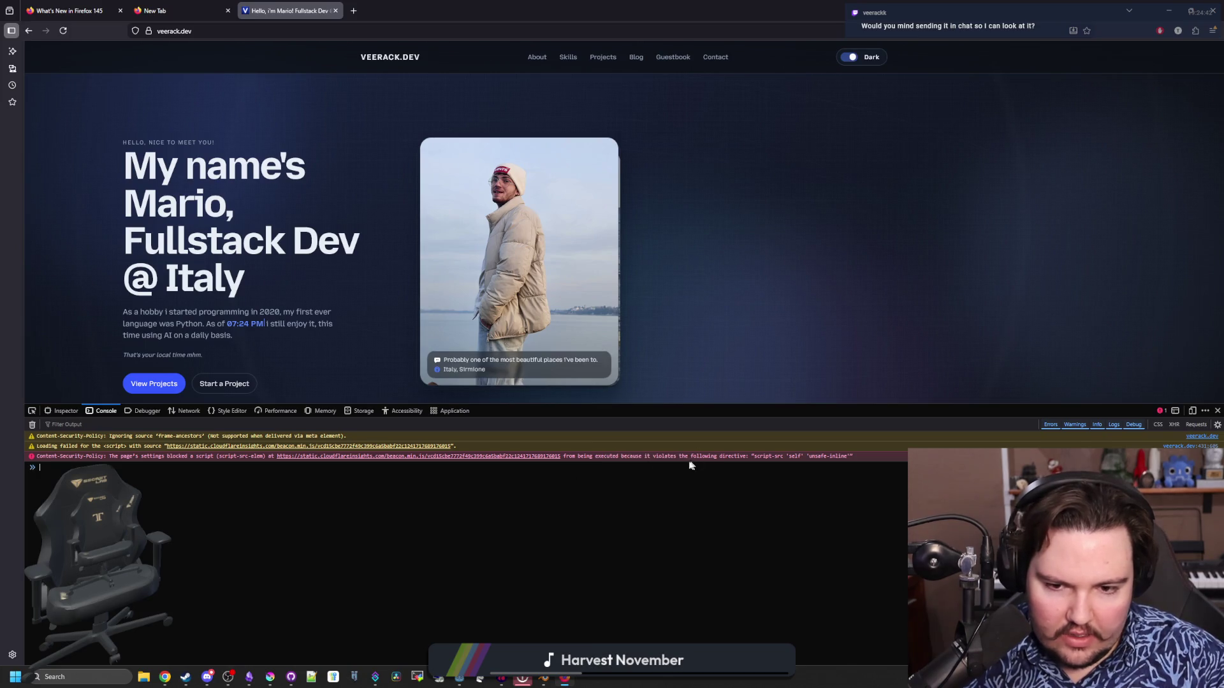
{"action": "right_click", "coordinate": [697, 455]}
{"action": "left_click", "coordinate": [721, 480]}
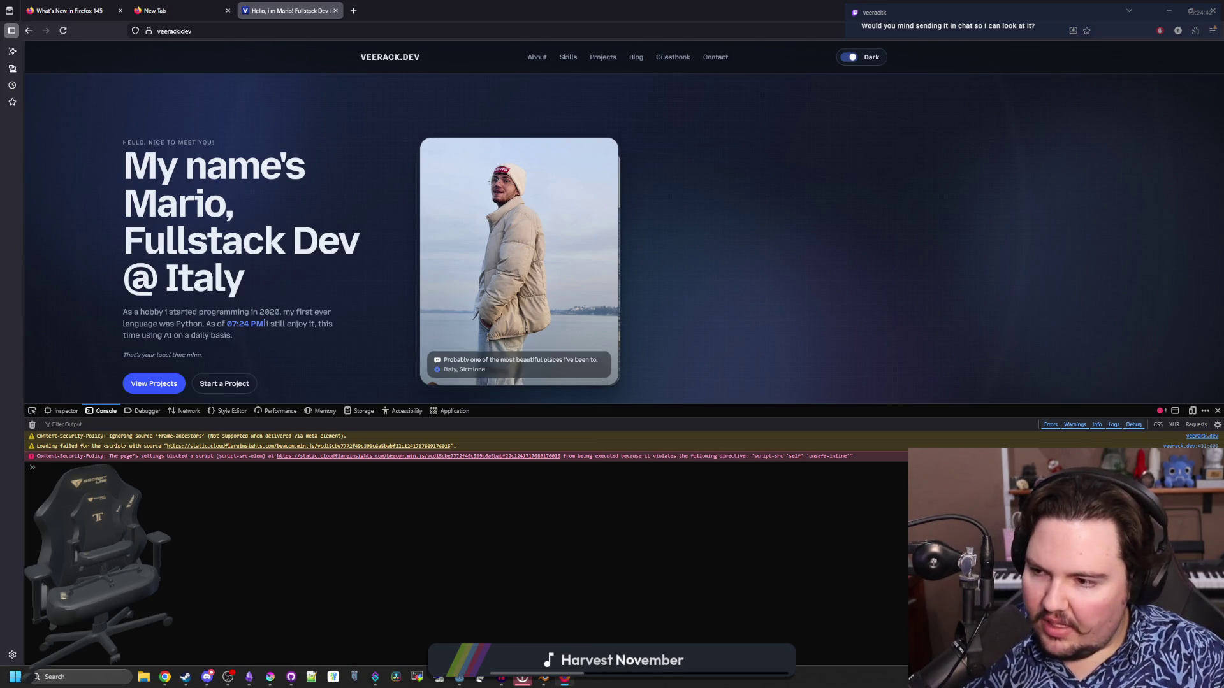
{"action": "key", "text": "alt+Tab"}
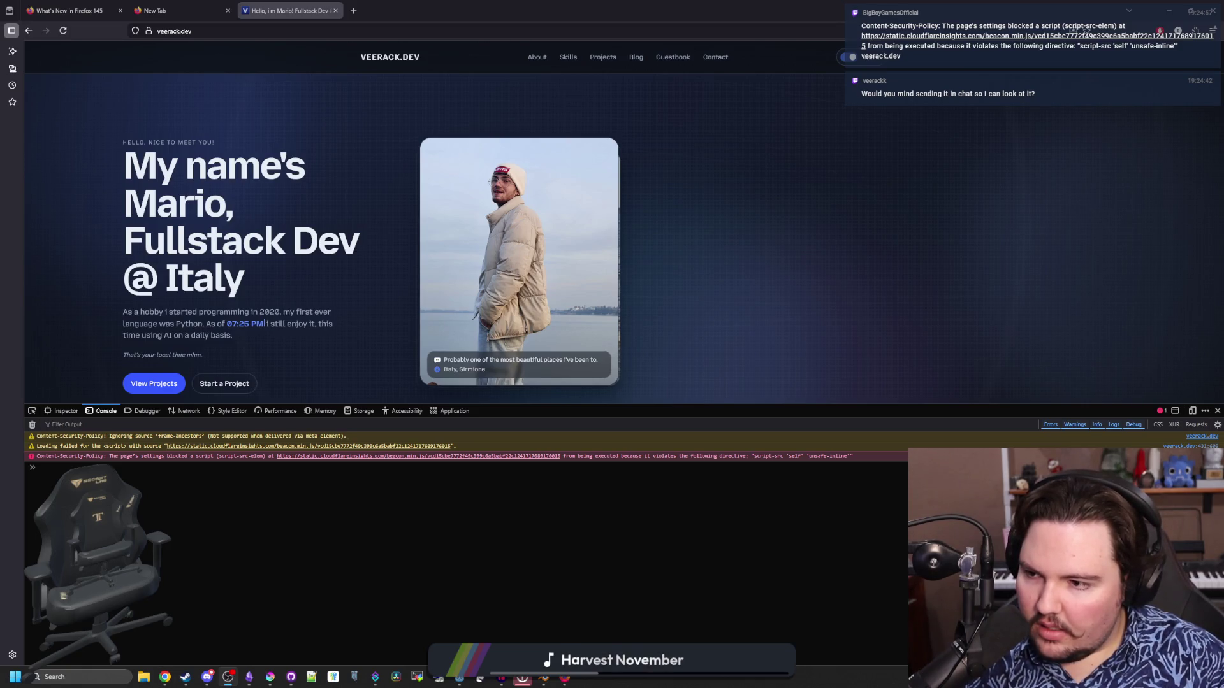
View the blocked beacon.min.js source, close it, and start a new tab.
{"action": "left_click", "coordinate": [418, 455]}
{"action": "scroll", "coordinate": [571, 361], "scroll_direction": "down", "scroll_amount": 3}
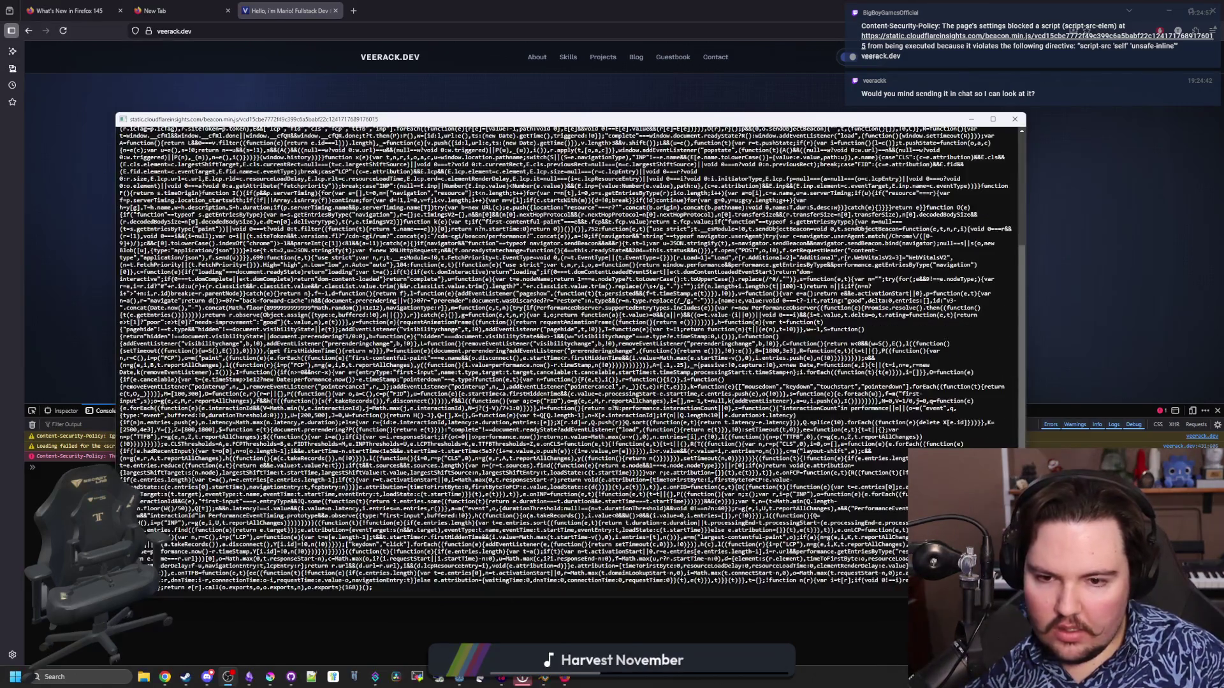
{"action": "scroll", "coordinate": [724, 307], "scroll_direction": "up", "scroll_amount": 5}
{"action": "left_click", "coordinate": [1022, 120]}
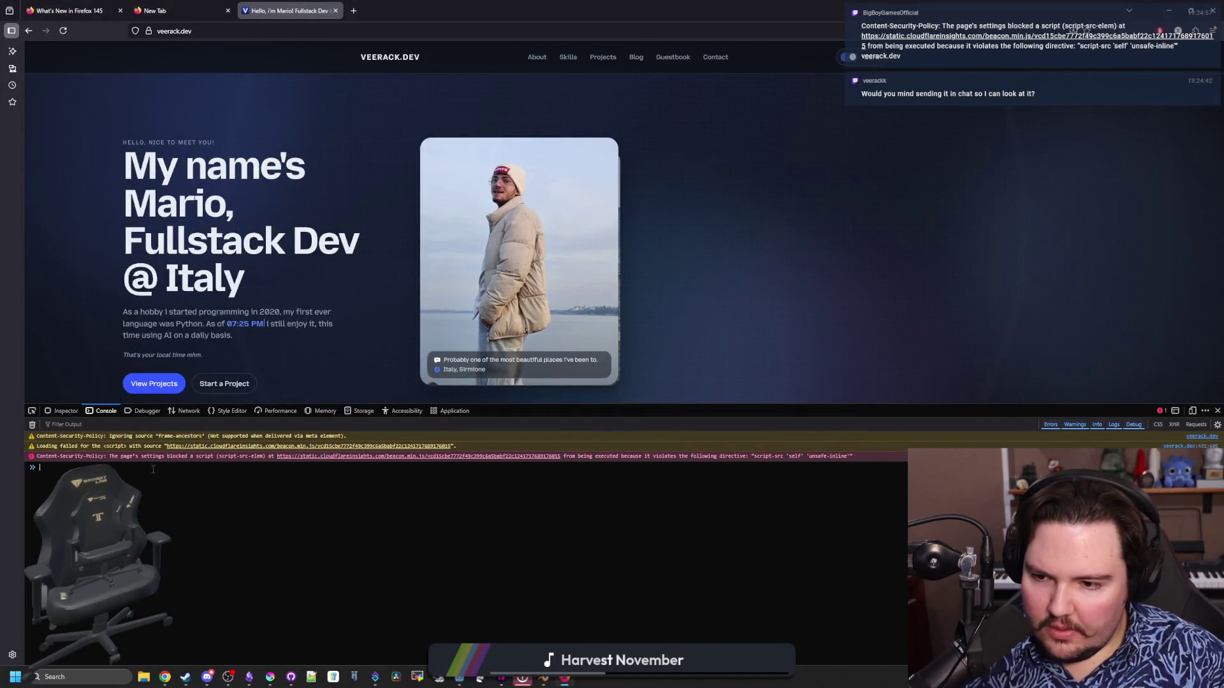
{"action": "left_click", "coordinate": [355, 9]}
Load chipplays.com and review its console warnings before closing DevTools.
{"action": "type", "text": "chippl"}
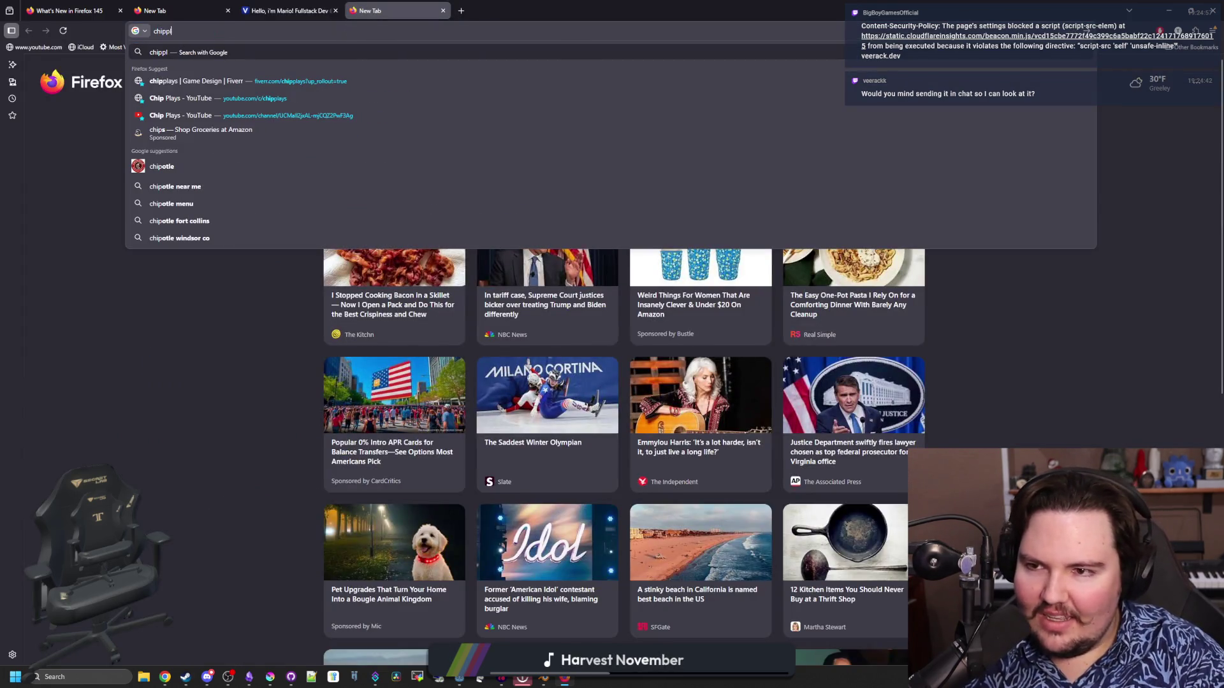
{"action": "type", "text": "ays.c"}
{"action": "key", "text": "Return"}
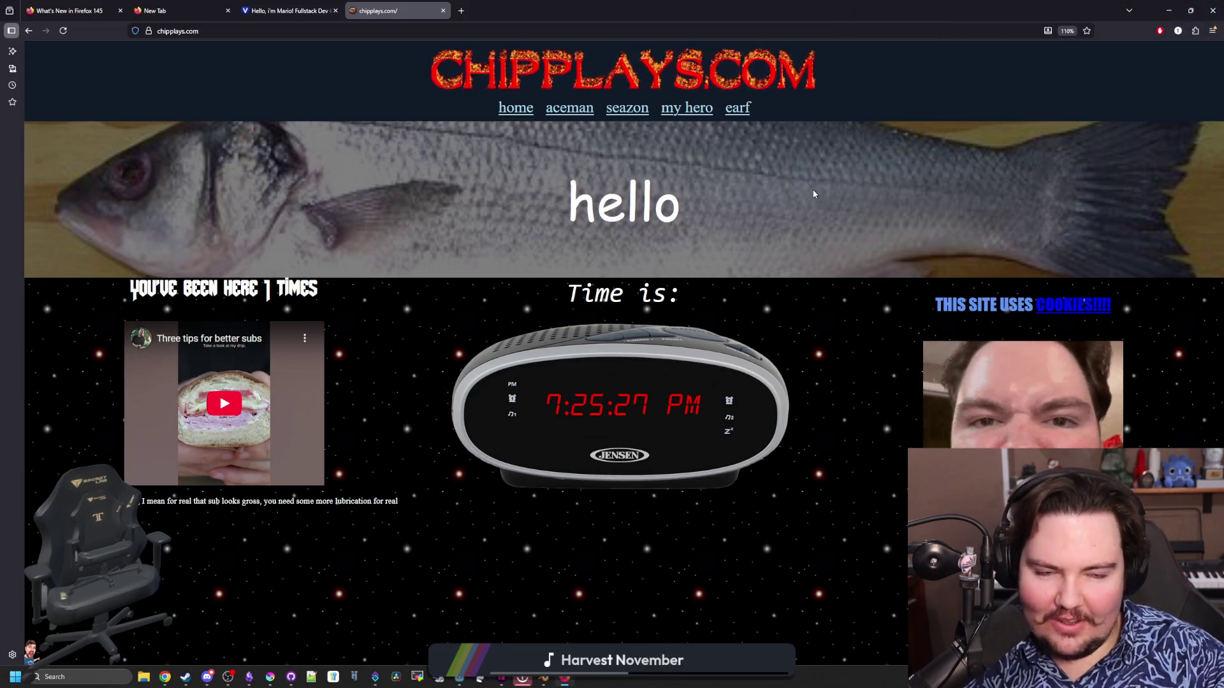
{"action": "key", "text": "F12"}
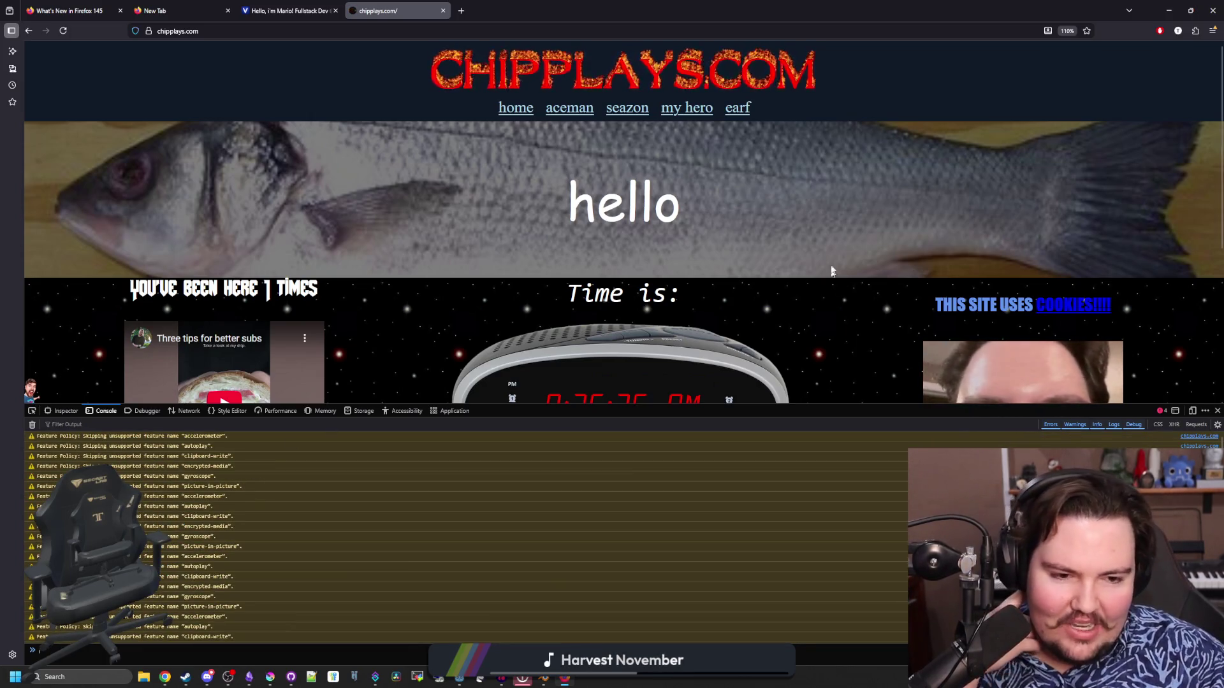
{"action": "left_click", "coordinate": [1218, 411]}
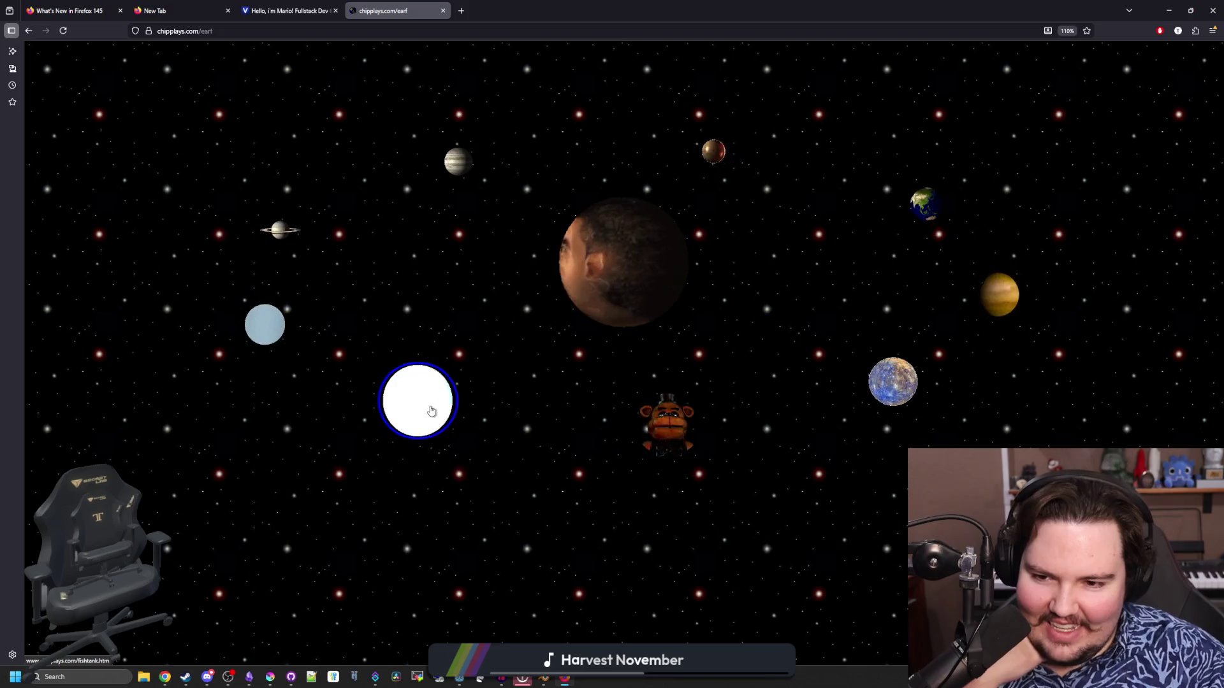
Open the fishtank page and expand <head> in the Inspector to show fishtank.css and jQuery.
{"action": "left_click", "coordinate": [496, 430]}
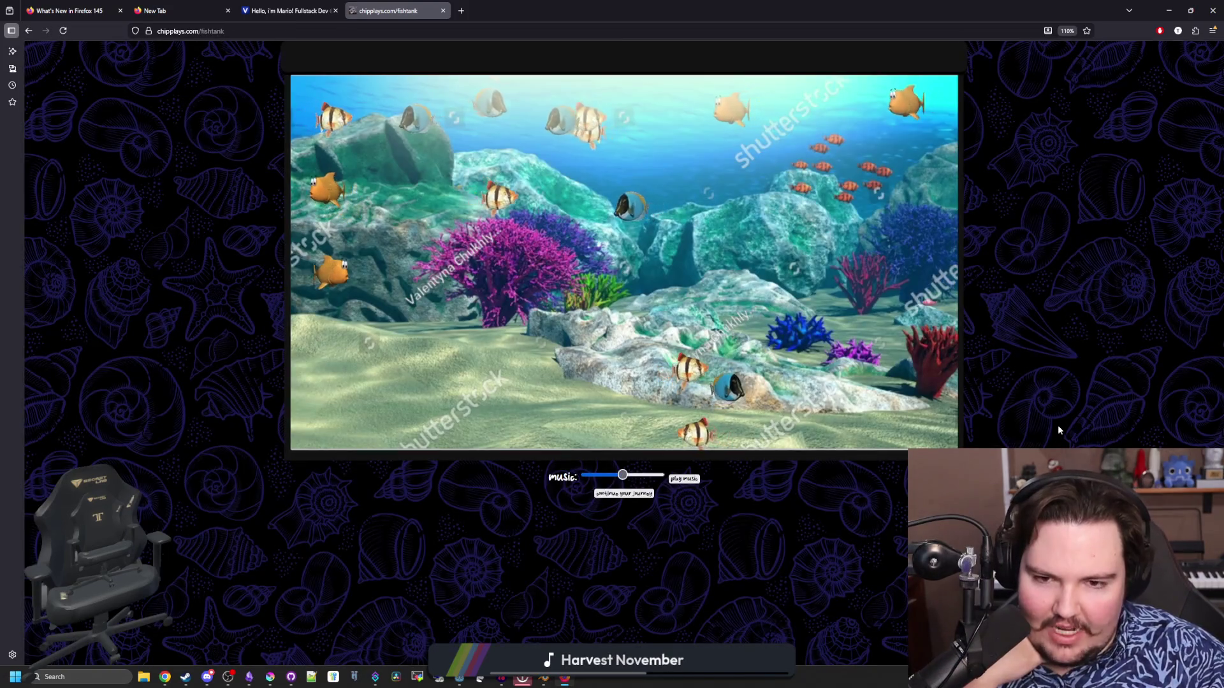
{"action": "key", "text": "F12"}
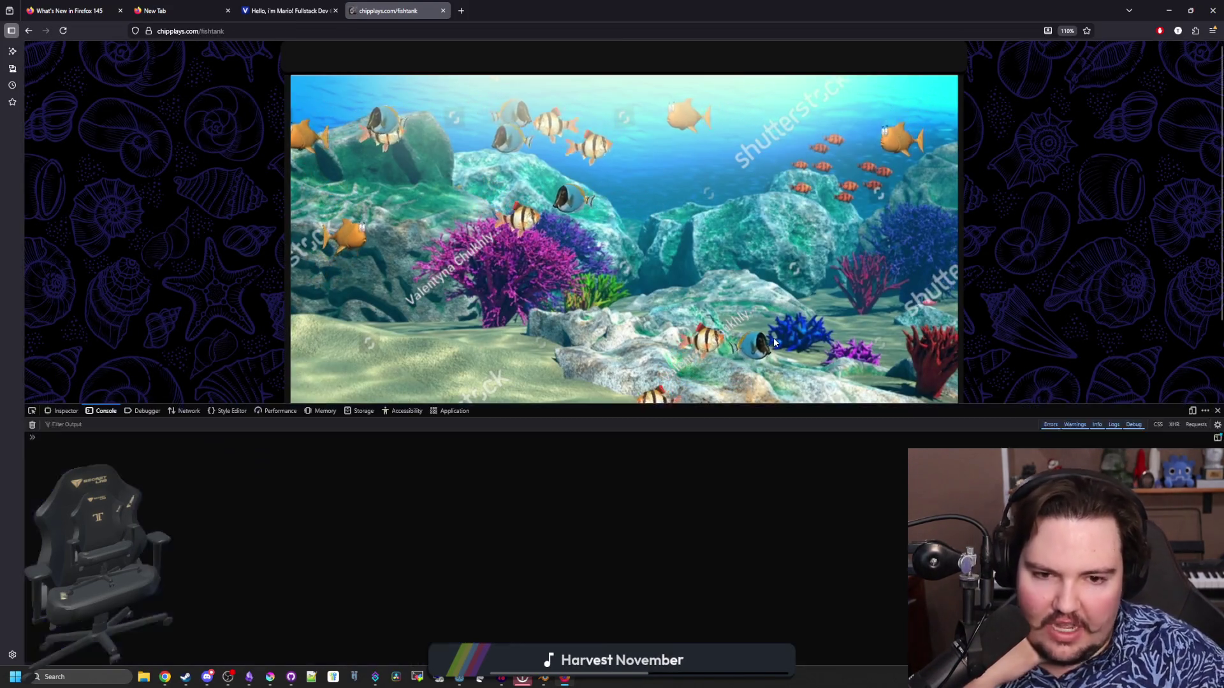
{"action": "left_click", "coordinate": [64, 411]}
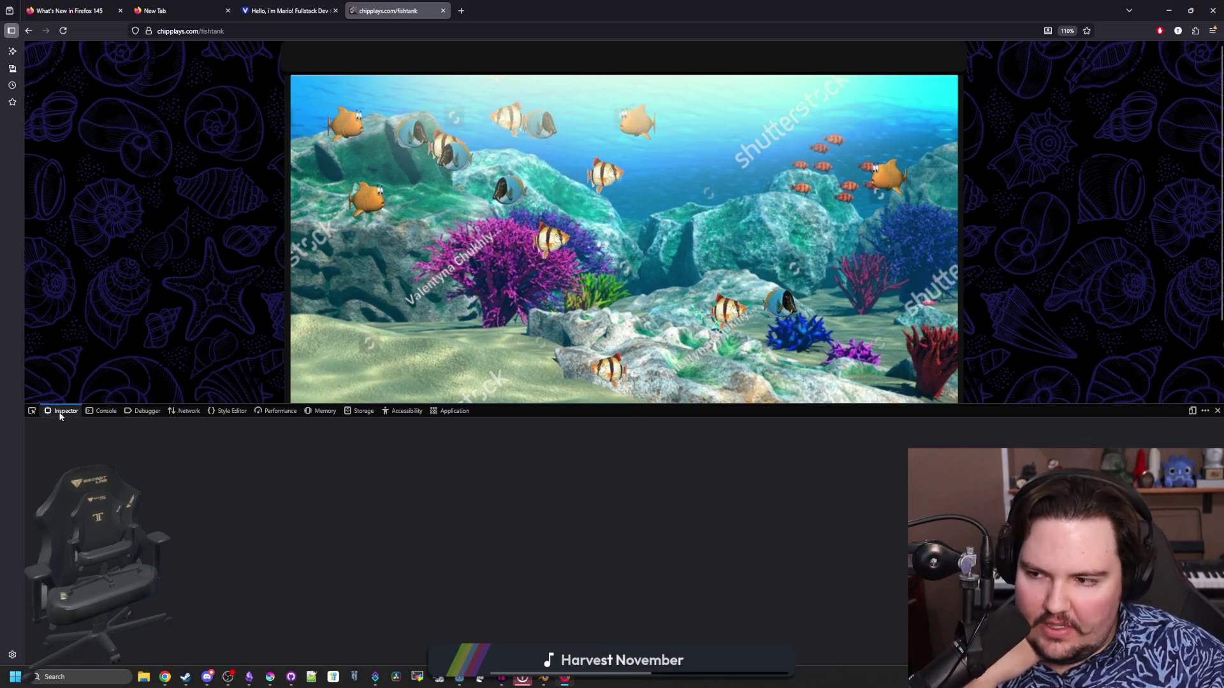
{"action": "left_click", "coordinate": [108, 412]}
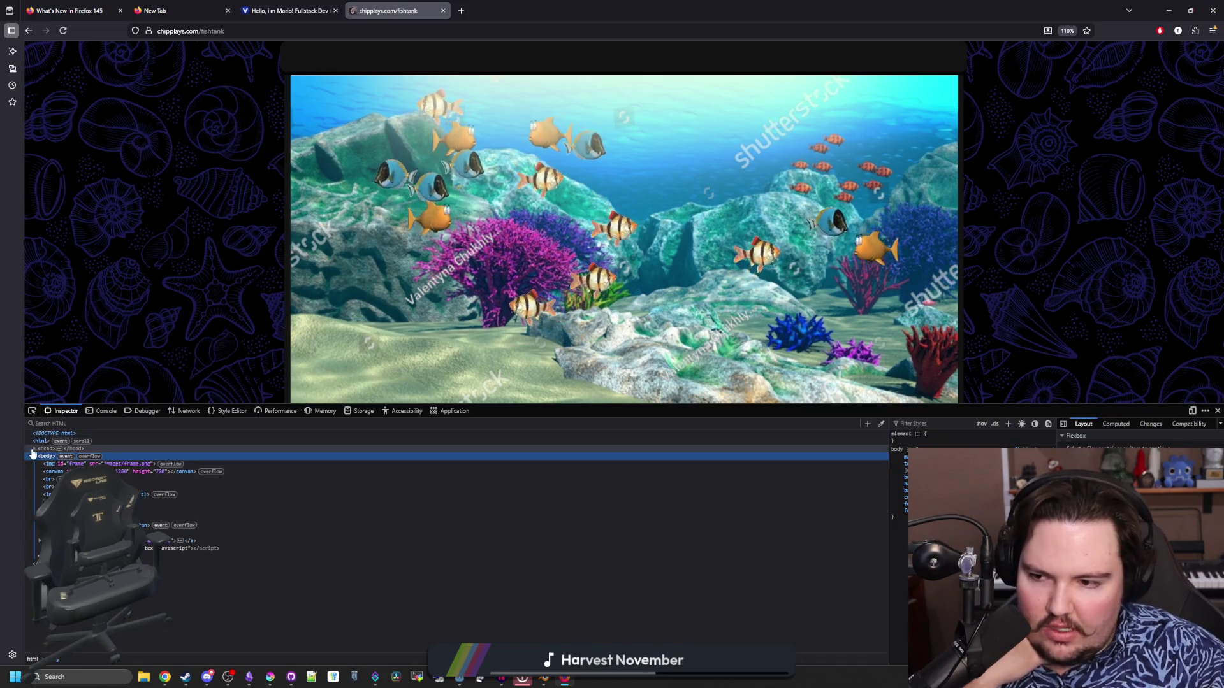
{"action": "left_click", "coordinate": [34, 448]}
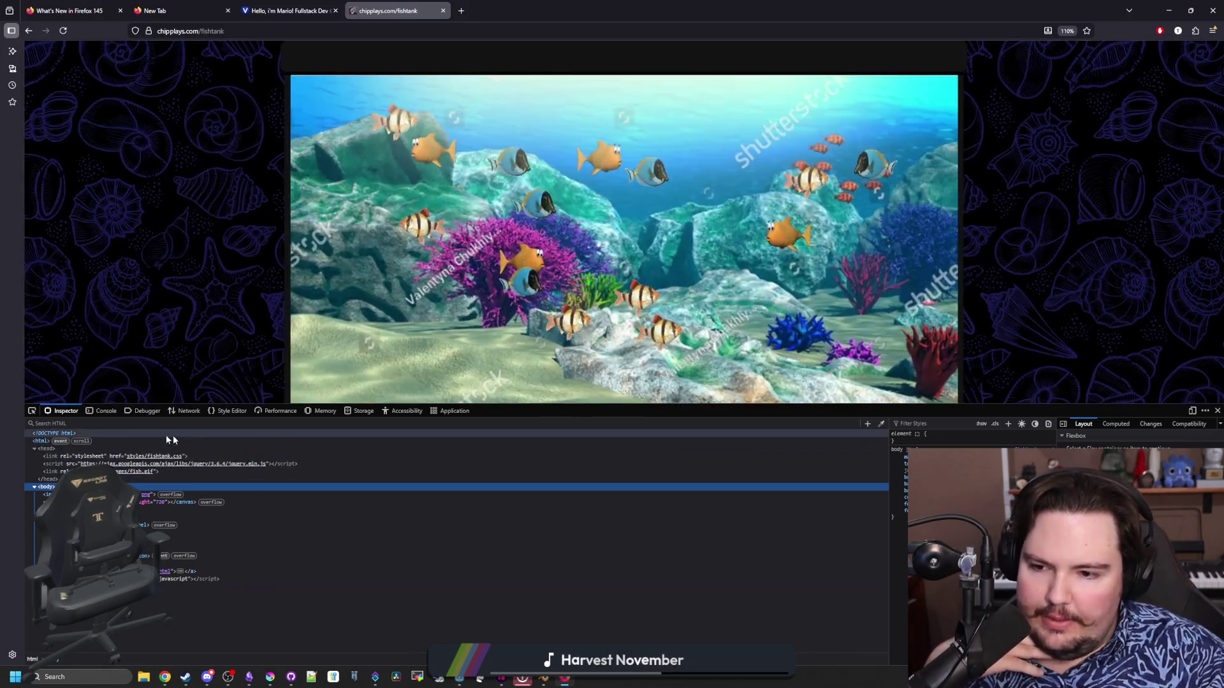
{"action": "left_click", "coordinate": [64, 424]}
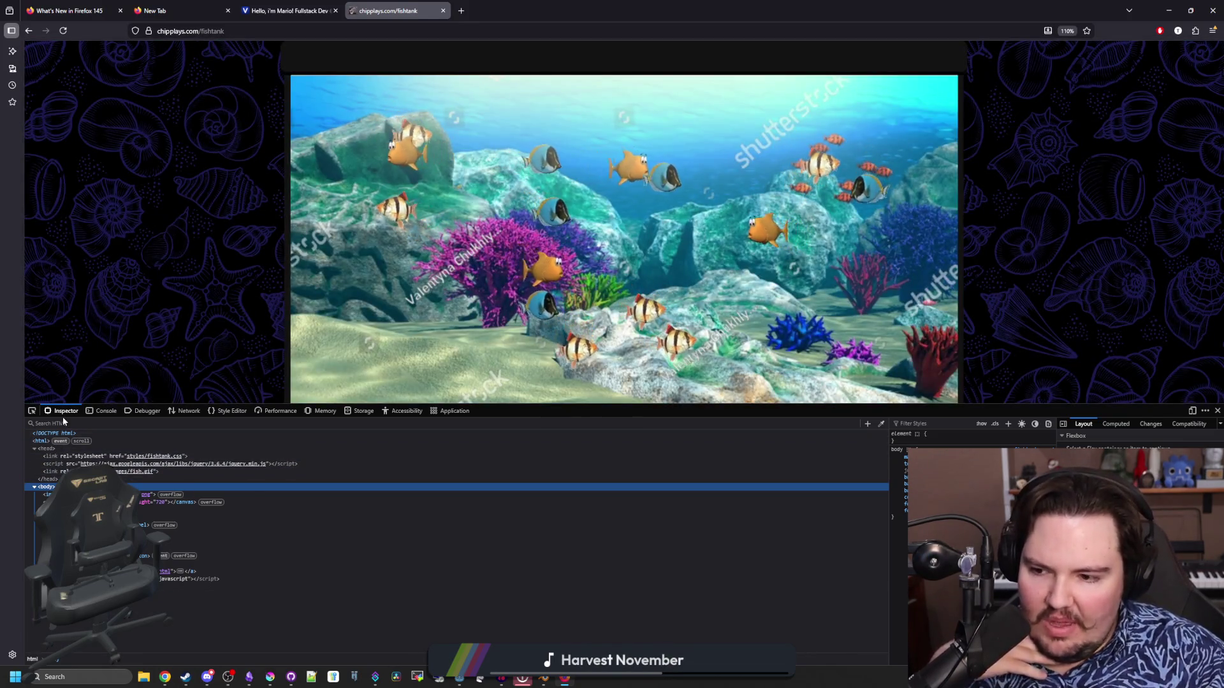
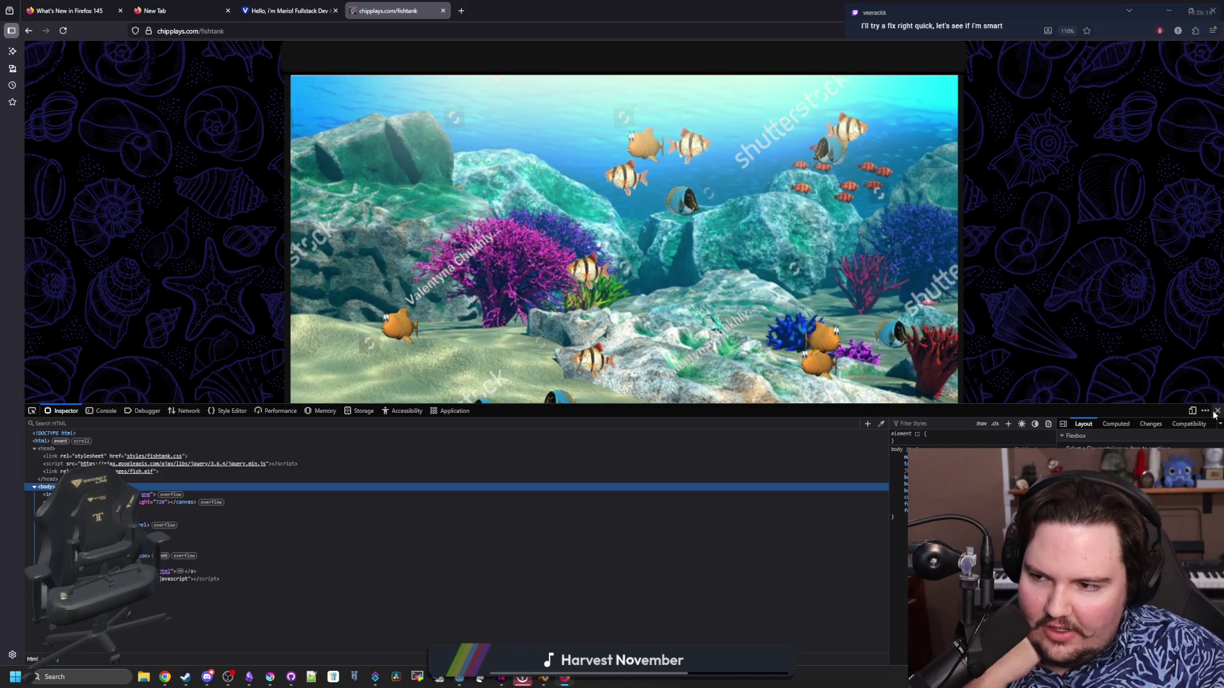
Close DevTools on the fish tank and portfolio tabs and shrink Firefox to a window.
{"action": "left_click", "coordinate": [1215, 413]}
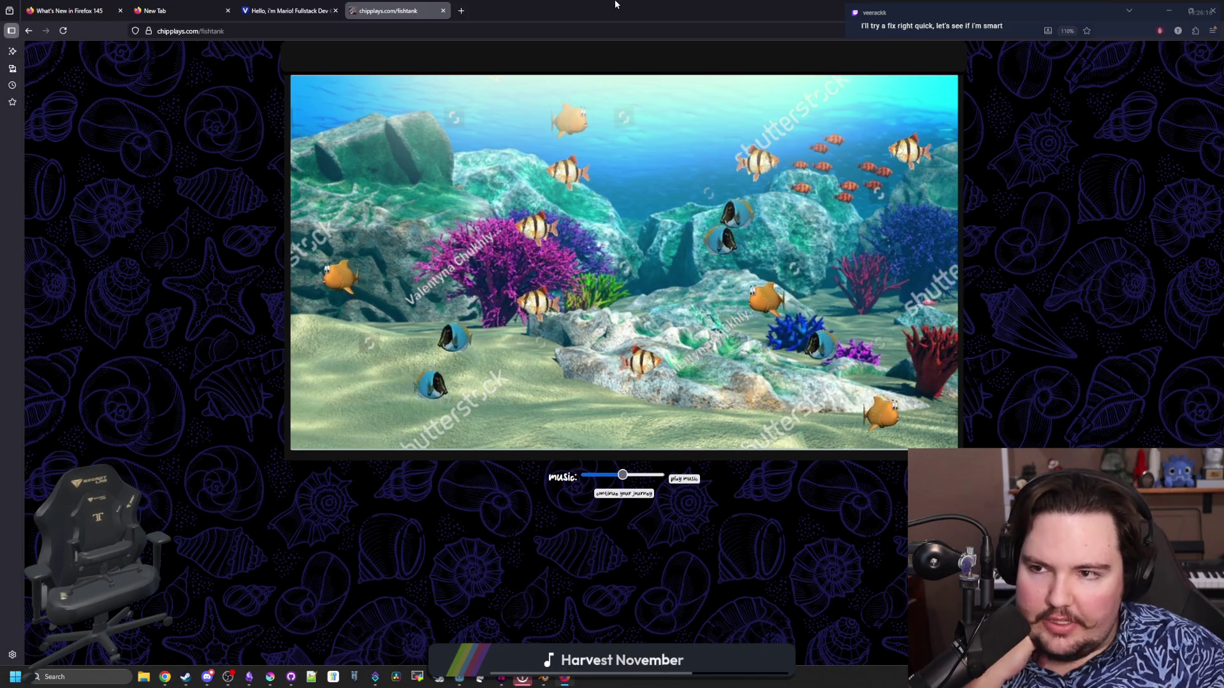
{"action": "mouse_move", "coordinate": [614, 13]}
{"action": "left_mouse_down"}
{"action": "mouse_move", "coordinate": [661, 264]}
{"action": "mouse_move", "coordinate": [672, 232]}
{"action": "mouse_move", "coordinate": [635, 167]}
{"action": "left_mouse_up"}
{"action": "left_click", "coordinate": [564, 164]}
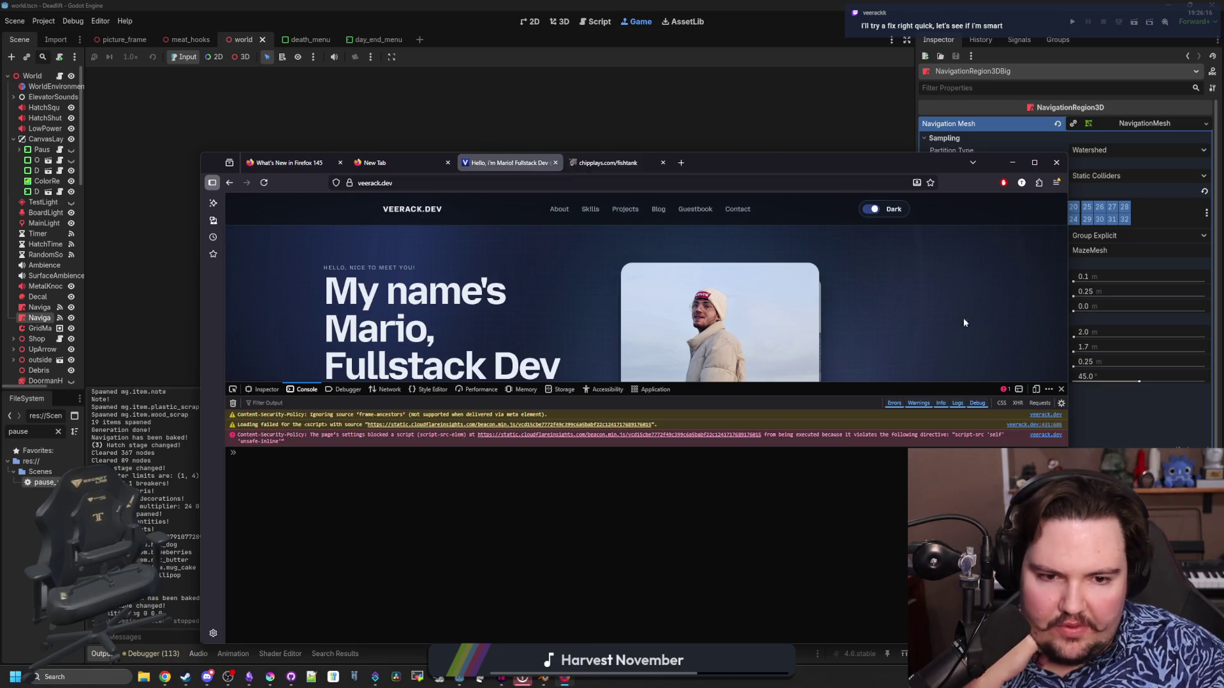
{"action": "left_click", "coordinate": [1061, 389]}
Move and narrow the portfolio window over the editor, then scroll down to its About section.
{"action": "mouse_move", "coordinate": [833, 174]}
{"action": "left_mouse_down"}
{"action": "mouse_move", "coordinate": [805, 203]}
{"action": "mouse_move", "coordinate": [809, 159]}
{"action": "mouse_move", "coordinate": [795, 255]}
{"action": "mouse_move", "coordinate": [797, 144]}
{"action": "left_mouse_up"}
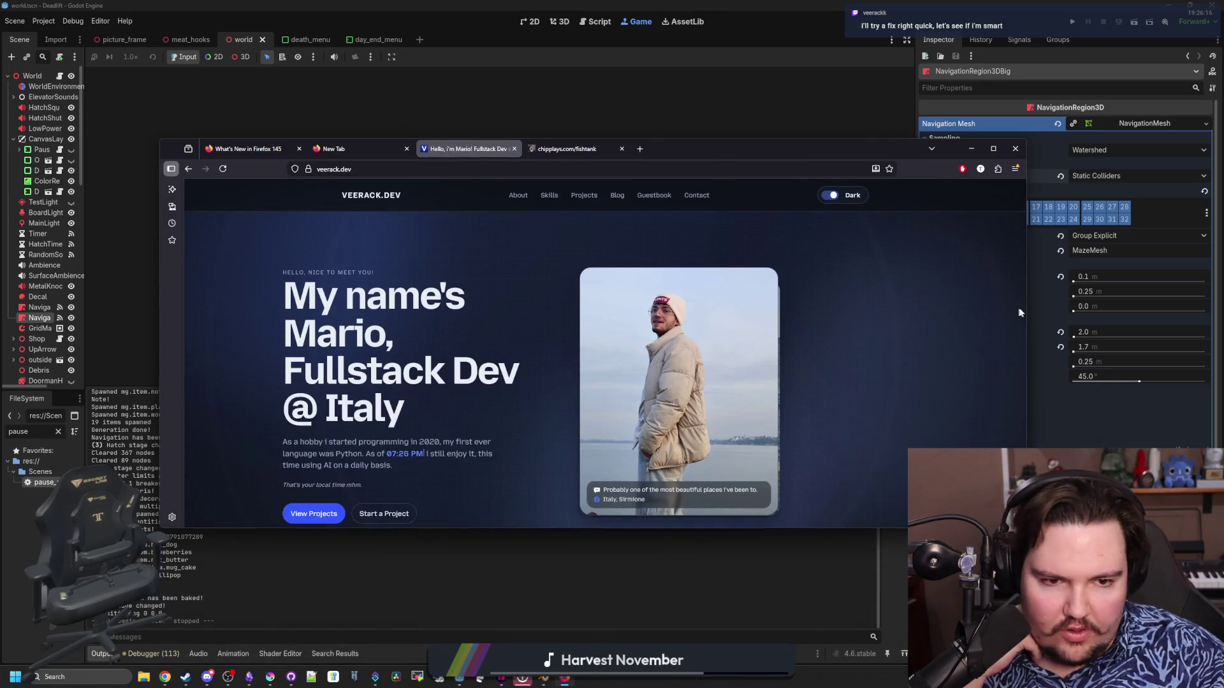
{"action": "left_click_drag", "start_coordinate": [1026, 308], "coordinate": [945, 292]}
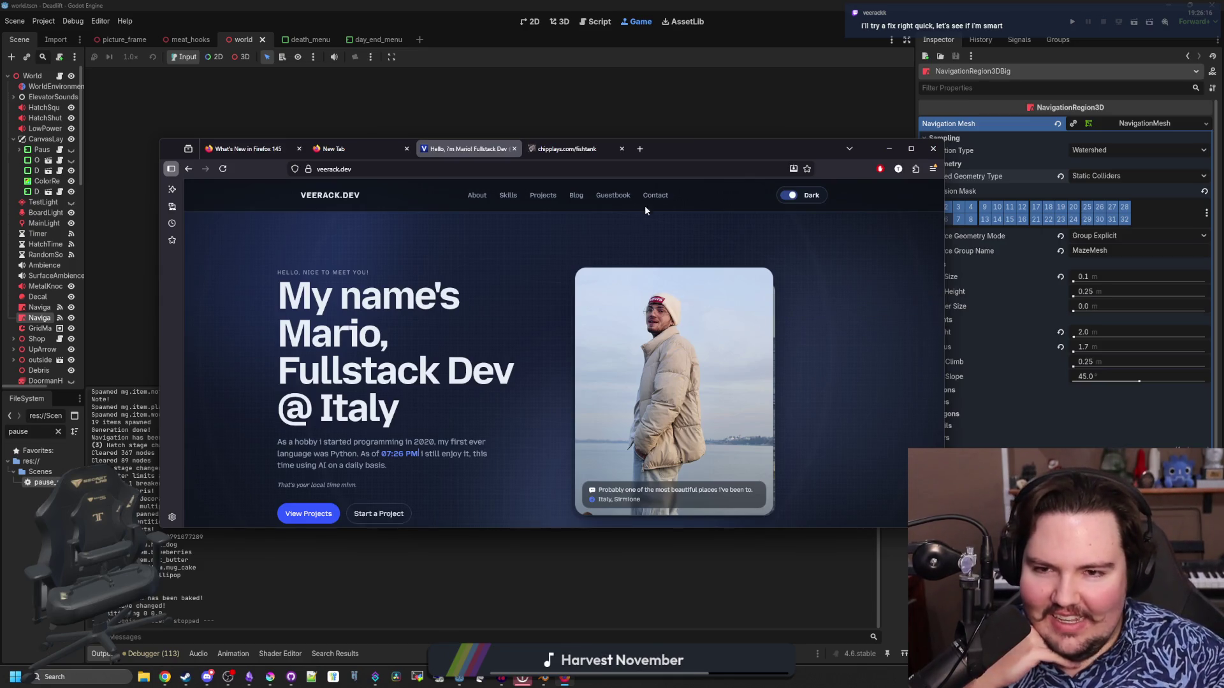
{"action": "mouse_move", "coordinate": [678, 161]}
{"action": "left_mouse_down"}
{"action": "mouse_move", "coordinate": [650, 150]}
{"action": "mouse_move", "coordinate": [681, 151]}
{"action": "mouse_move", "coordinate": [668, 160]}
{"action": "left_mouse_up"}
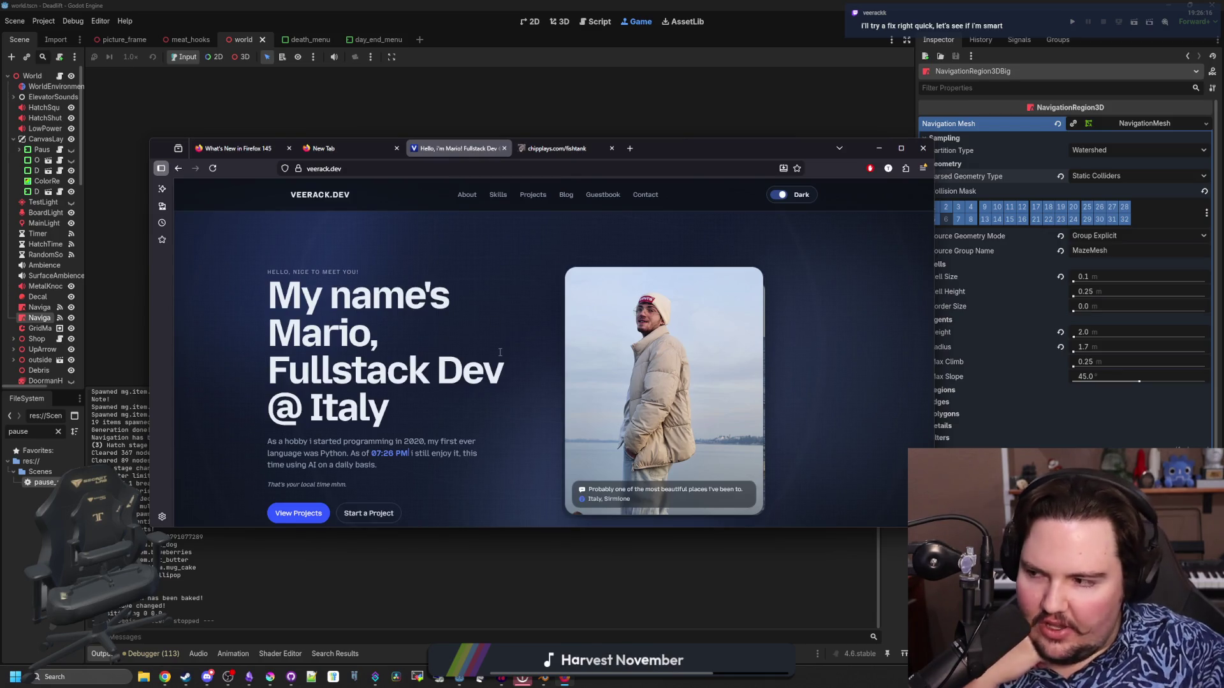
{"action": "scroll", "coordinate": [457, 403], "scroll_direction": "down", "scroll_amount": 2}
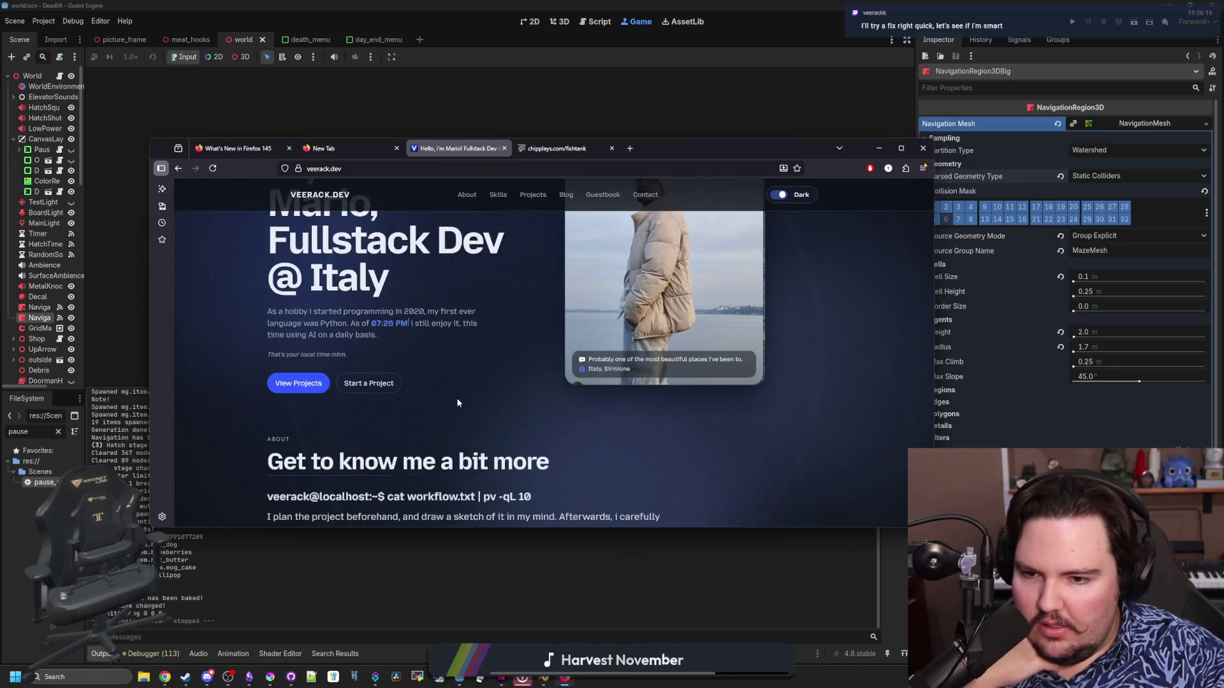
{"action": "scroll", "coordinate": [481, 398], "scroll_direction": "down", "scroll_amount": 2}
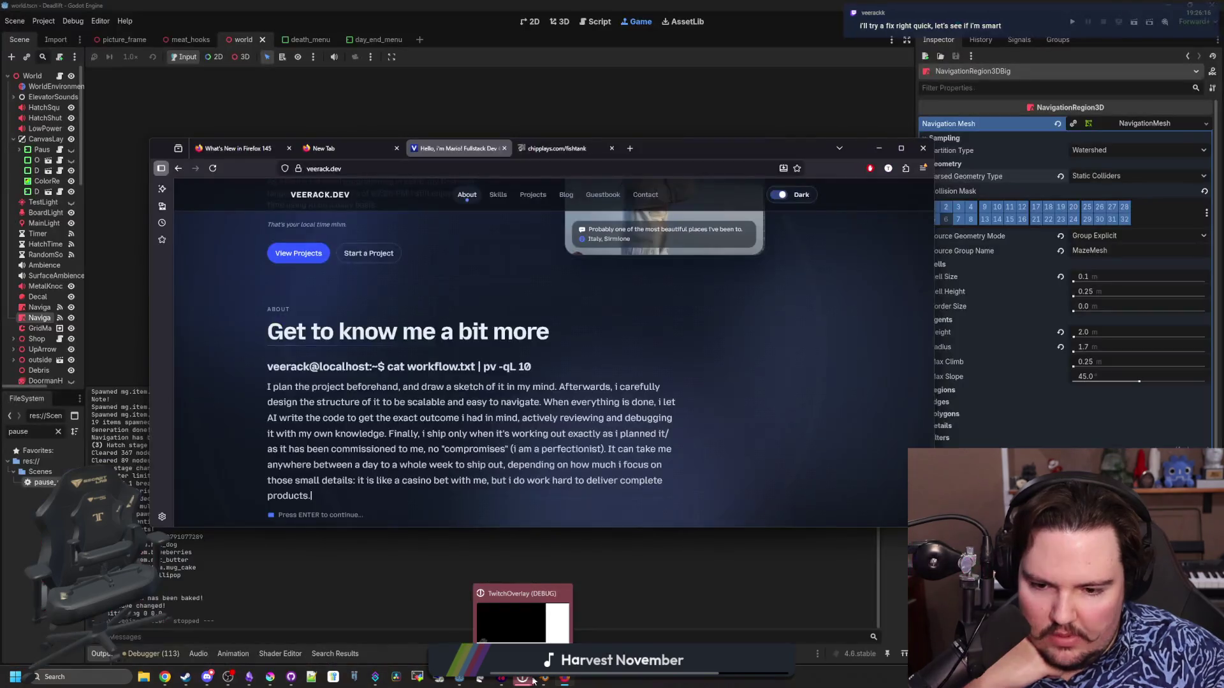
Close the snow_pile Blender window and move Firefox out of view.
{"action": "mouse_move", "coordinate": [541, 682]}
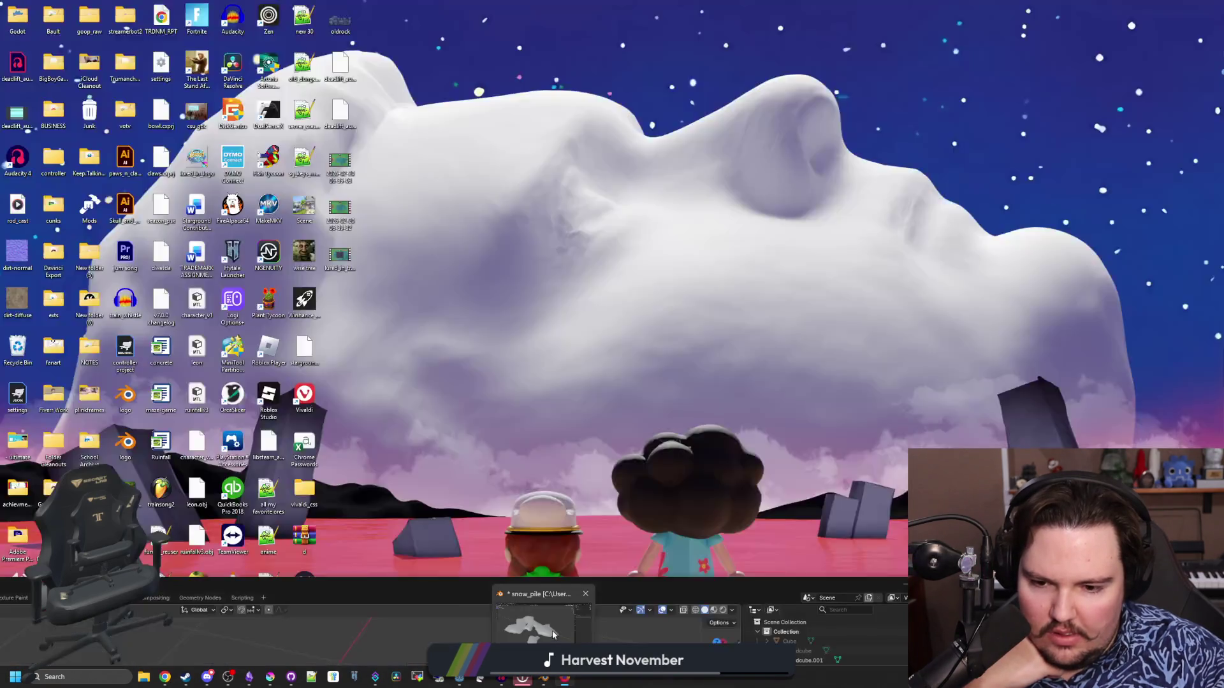
{"action": "left_click", "coordinate": [561, 615]}
{"action": "double_click", "coordinate": [618, 588]}
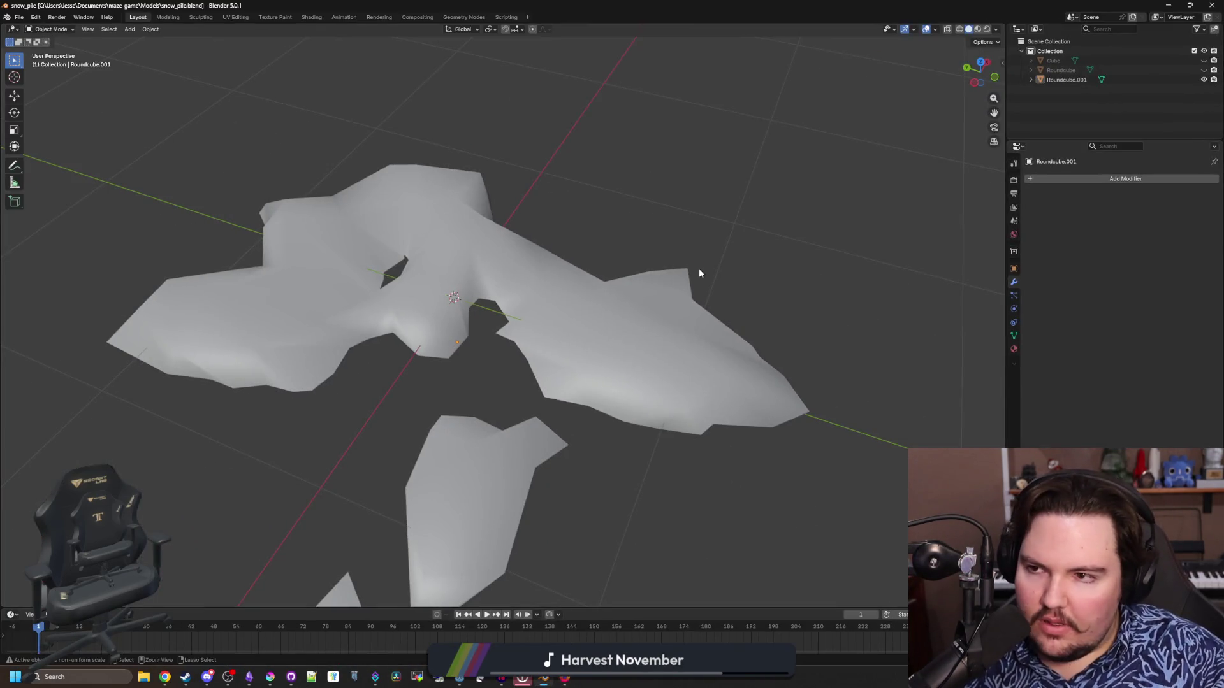
{"action": "left_click_drag", "start_coordinate": [709, 18], "coordinate": [720, 294]}
{"action": "left_click", "coordinate": [889, 295]}
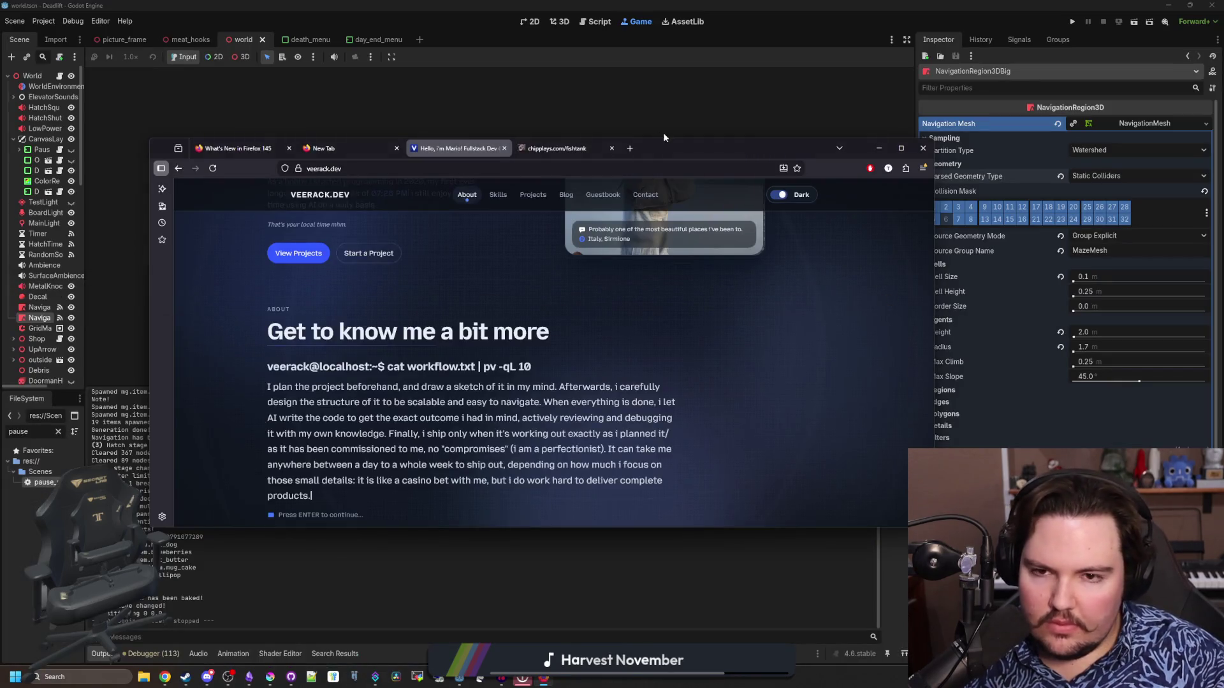
{"action": "left_click_drag", "start_coordinate": [670, 151], "coordinate": [650, 679]}
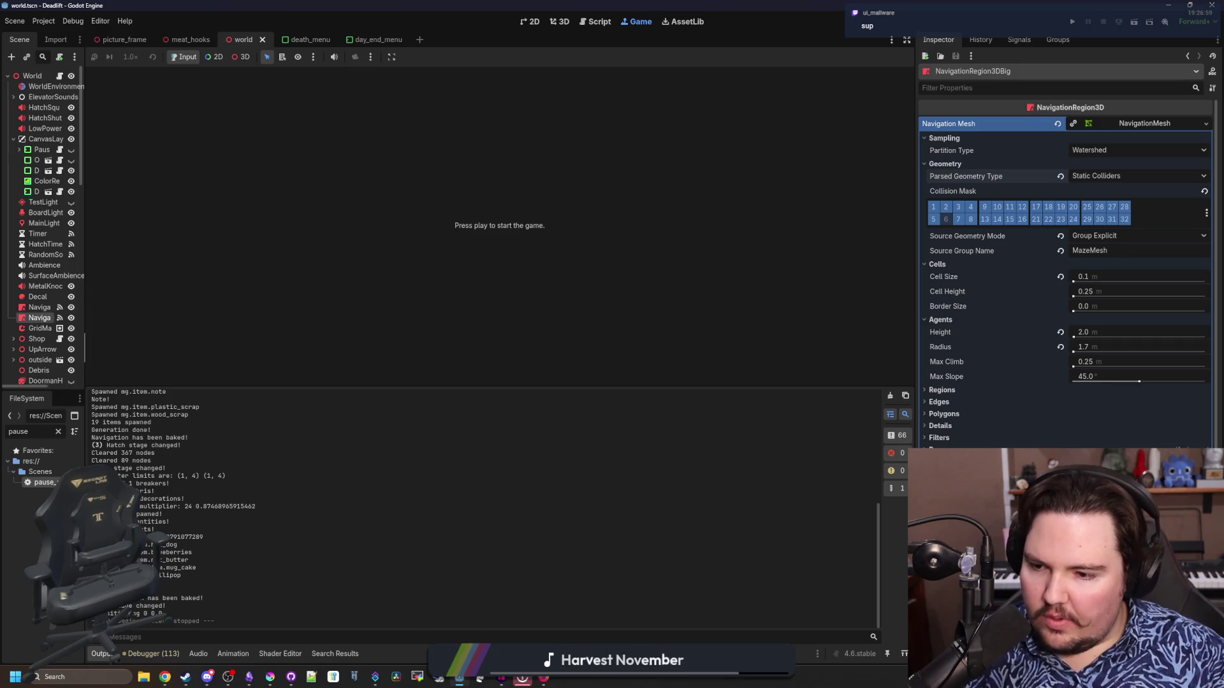
Save the world scene, show it in the 3D workspace, and clear the FileSystem filter.
{"action": "left_click_drag", "start_coordinate": [119, 430], "coordinate": [169, 430]}
{"action": "key", "text": "ctrl+s"}
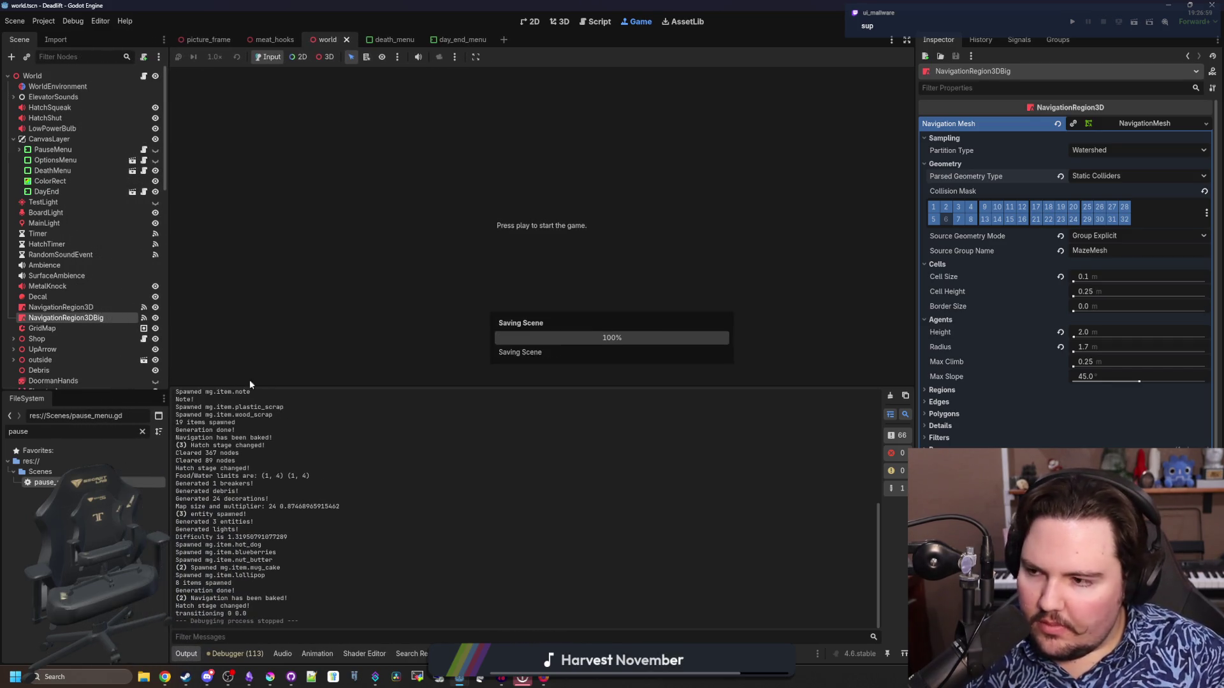
{"action": "left_click", "coordinate": [530, 23]}
{"action": "left_click", "coordinate": [560, 22]}
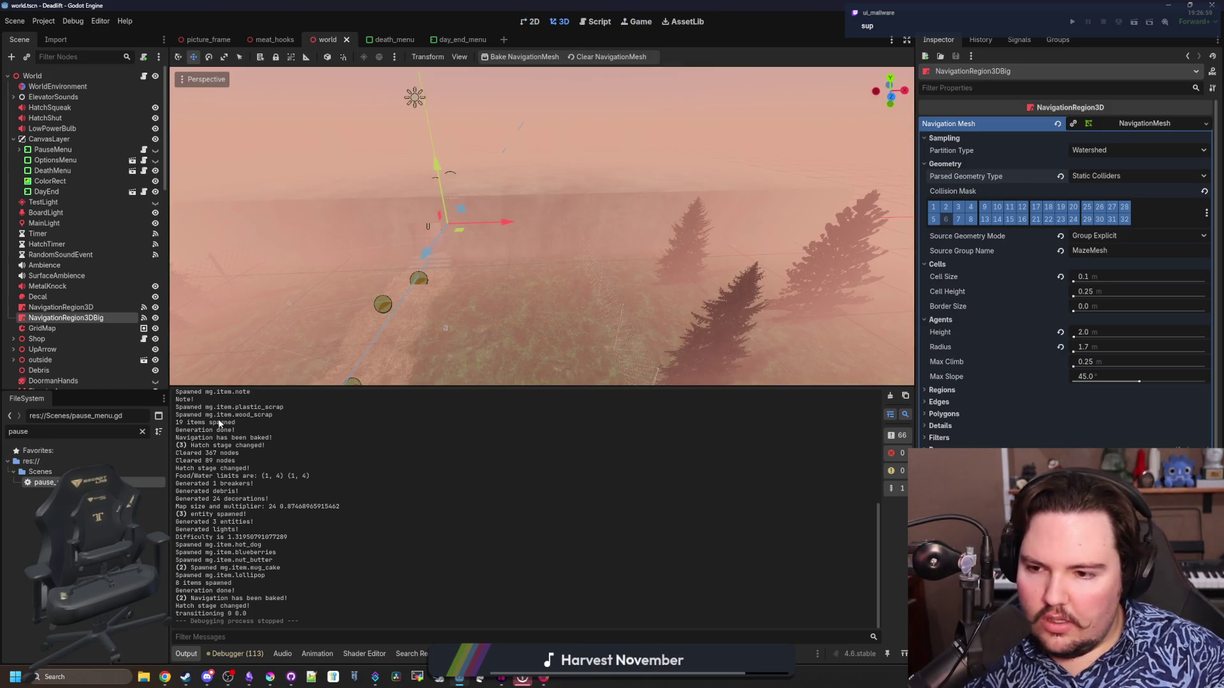
{"action": "left_click", "coordinate": [141, 431]}
Filter files by 'hollow', open hollow.tscn, and bring up its hollow.gd script.
{"action": "type", "text": "hollow"}
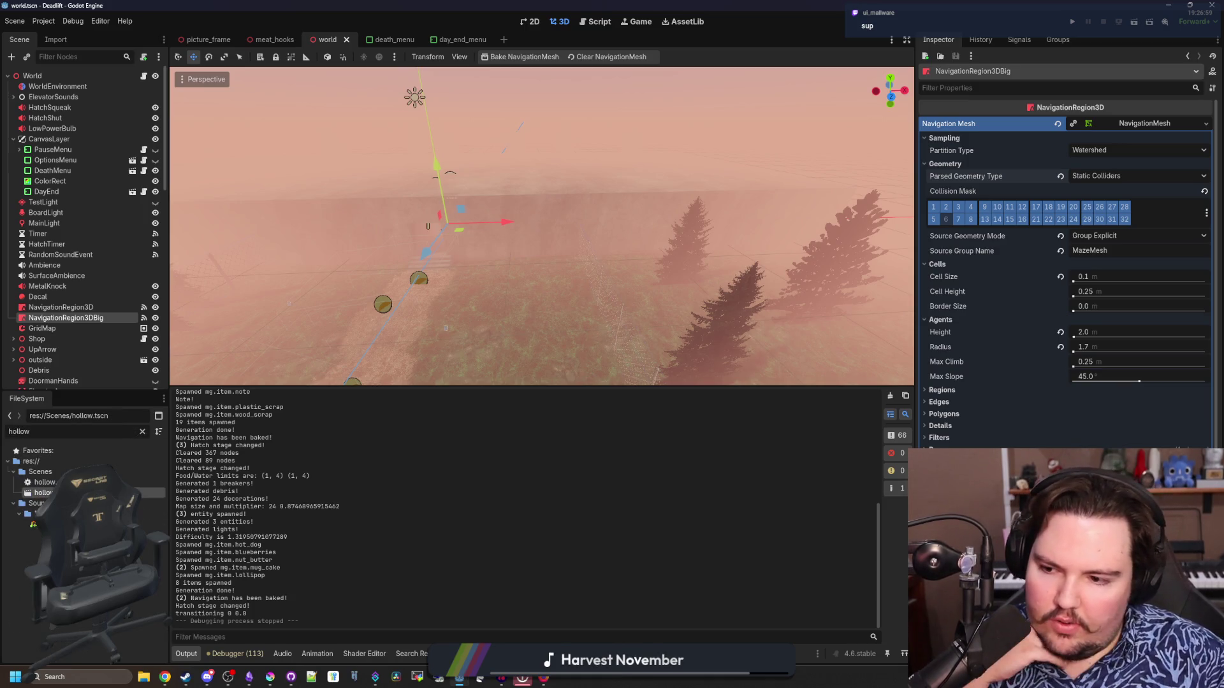
{"action": "double_click", "coordinate": [42, 492]}
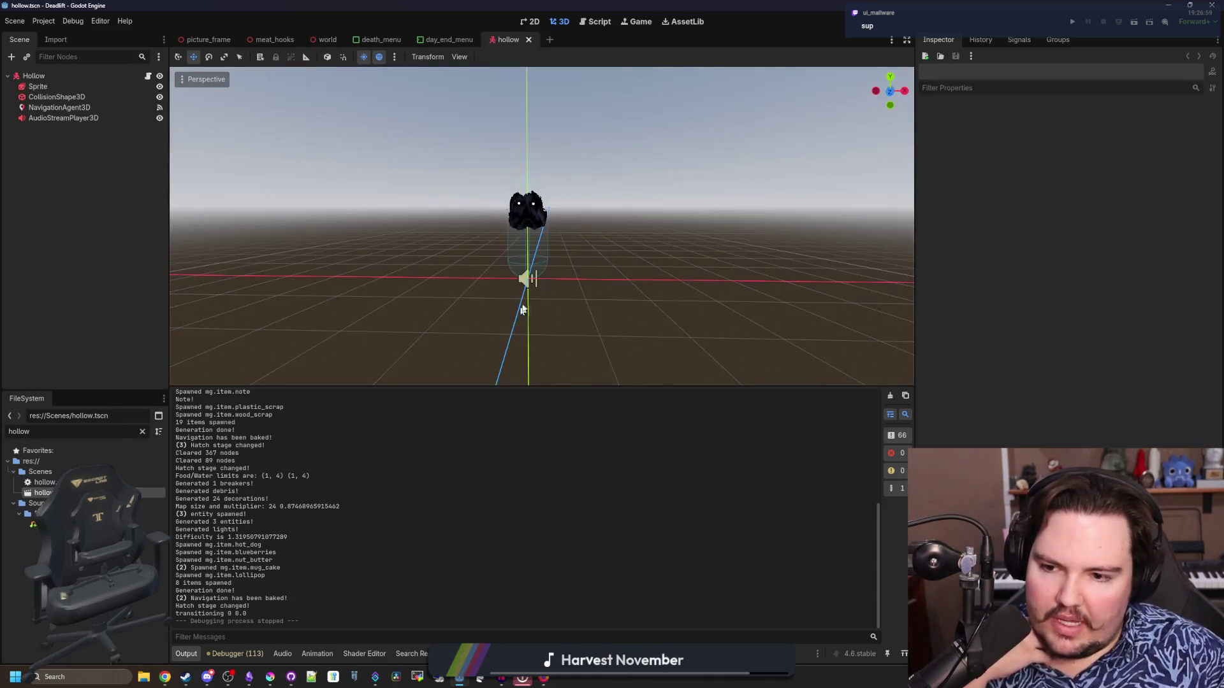
{"action": "scroll", "coordinate": [831, 241], "scroll_direction": "up", "scroll_amount": 3}
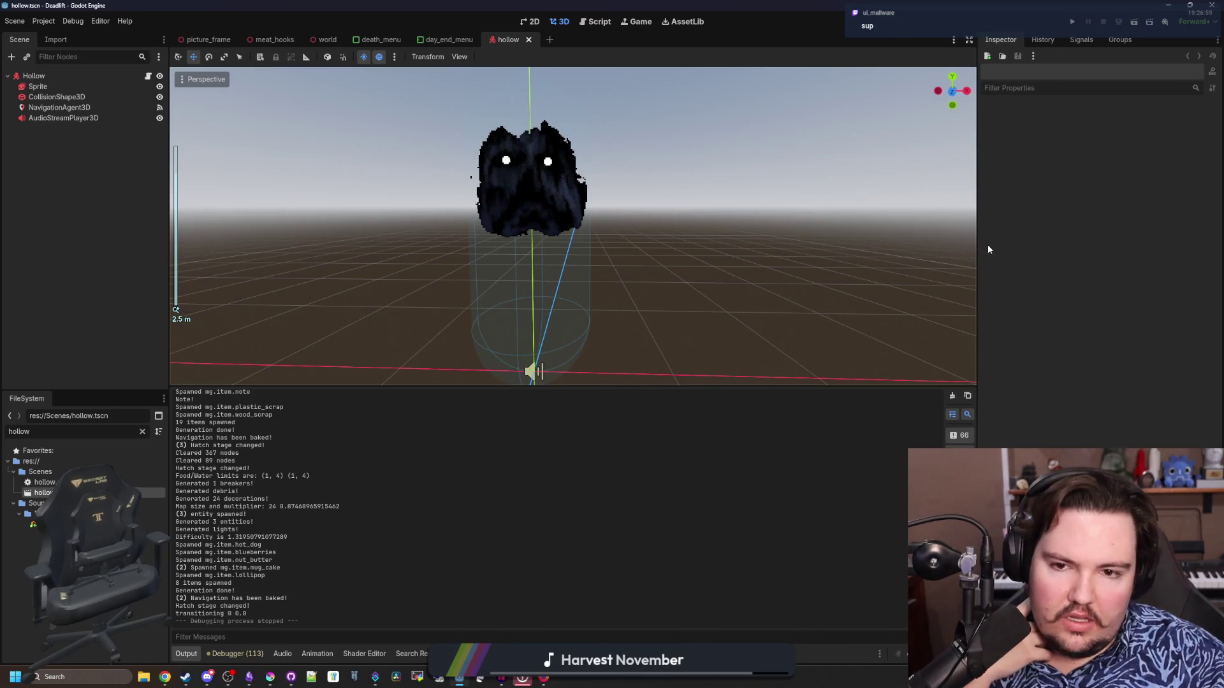
{"action": "left_click_drag", "start_coordinate": [915, 255], "coordinate": [977, 246]}
{"action": "left_click", "coordinate": [148, 76]}
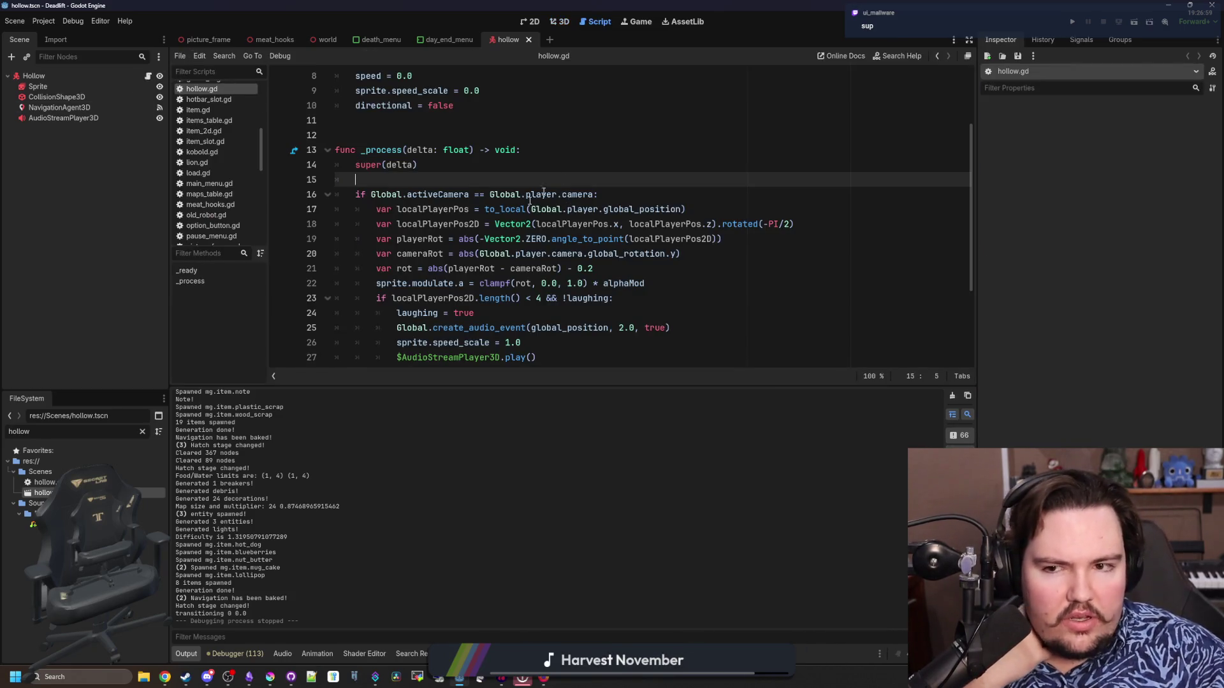
Enlarge the code area and review the player-distance and laughing logic in _process, lines 15–31.
{"action": "left_click_drag", "start_coordinate": [544, 385], "coordinate": [546, 560]}
{"action": "left_click", "coordinate": [434, 392]}
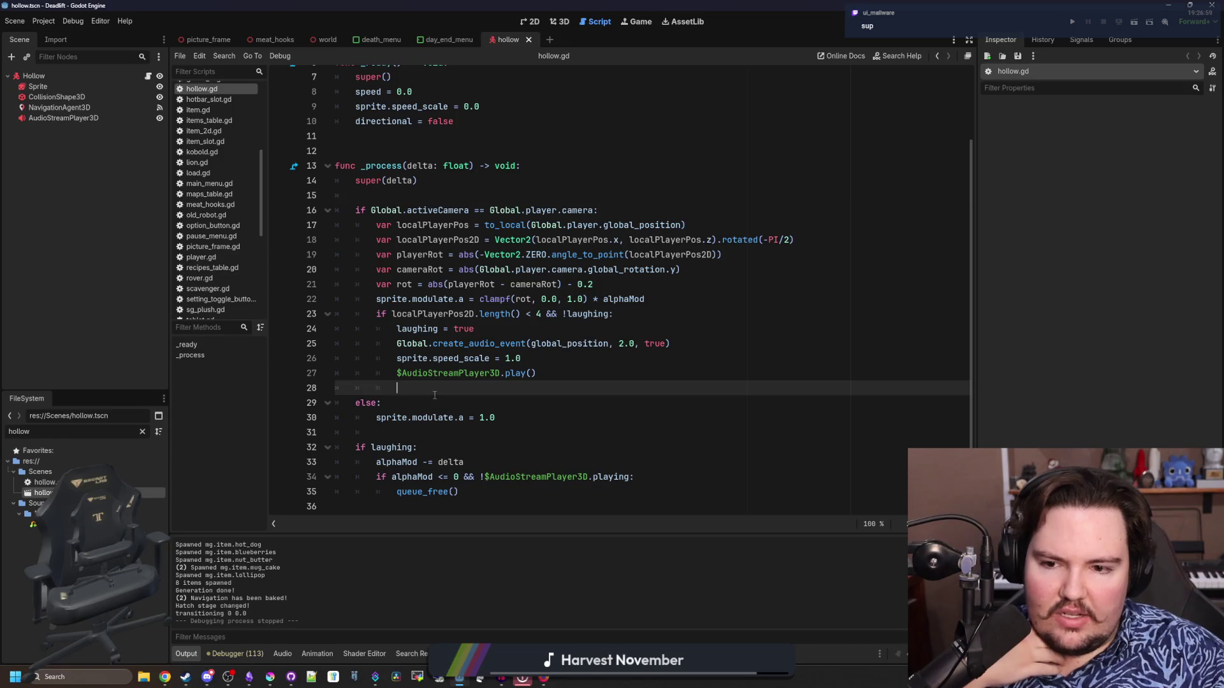
{"action": "left_click", "coordinate": [420, 426]}
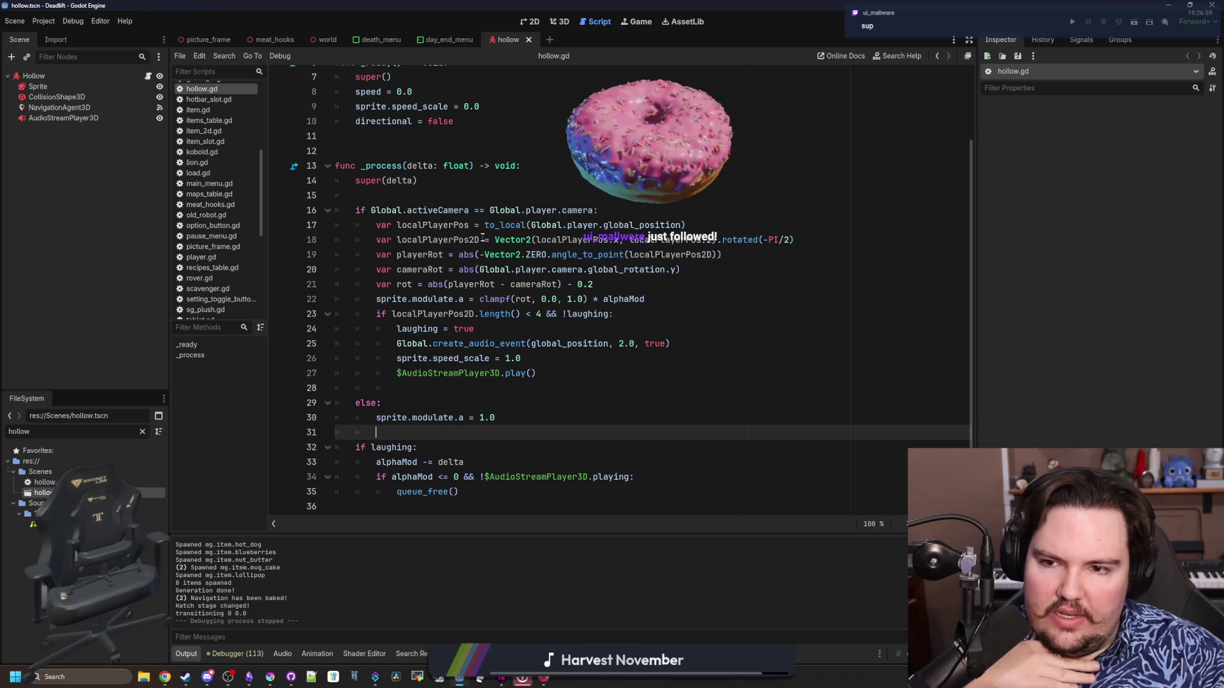
{"action": "left_click_drag", "start_coordinate": [401, 225], "coordinate": [580, 384]}
{"action": "left_click", "coordinate": [580, 384]}
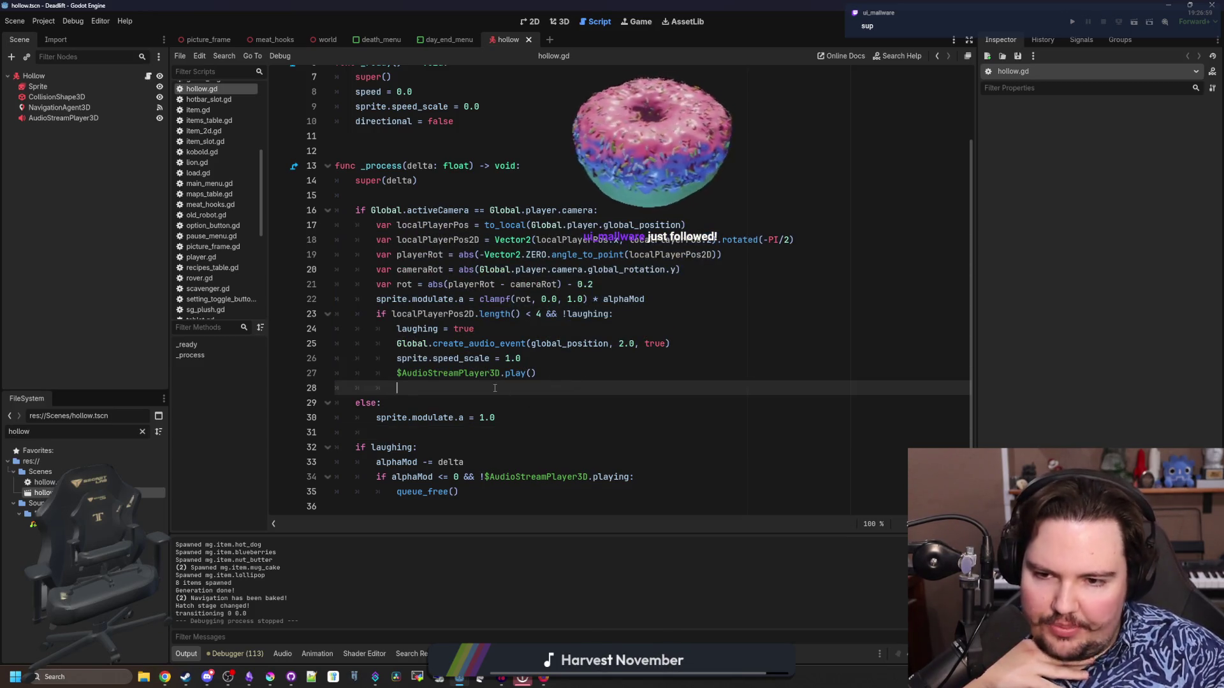
{"action": "scroll", "coordinate": [495, 388], "scroll_direction": "up", "scroll_amount": 2}
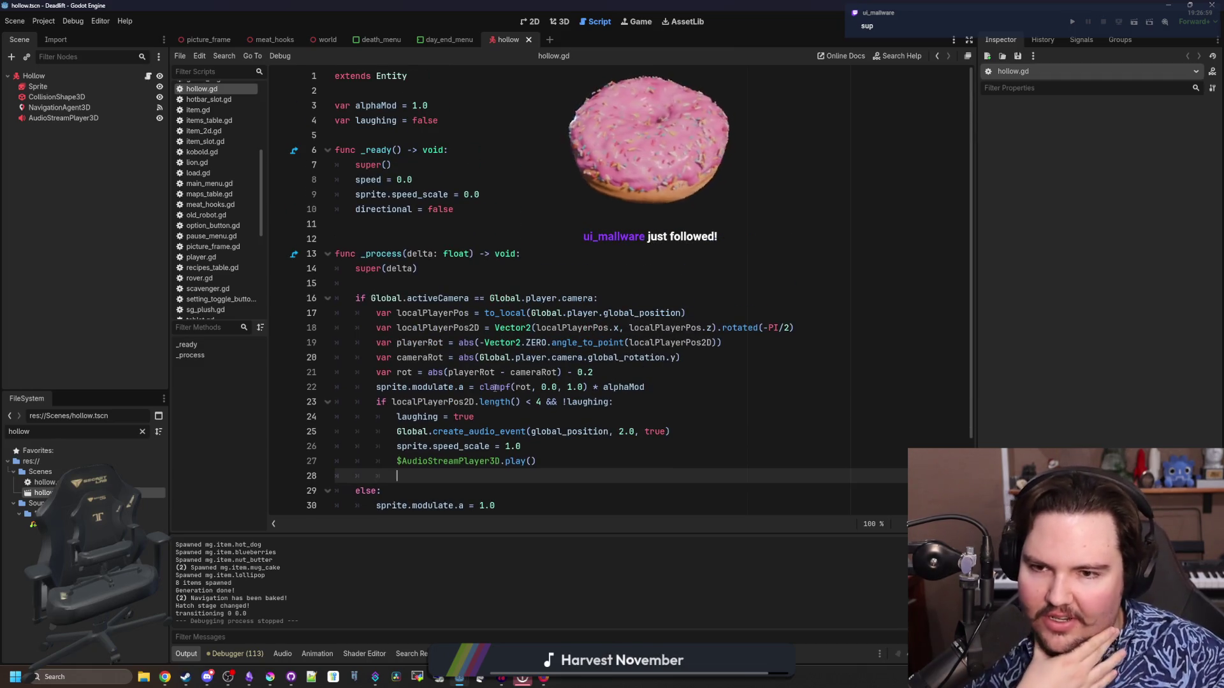
{"action": "left_click", "coordinate": [422, 283]}
{"action": "scroll", "coordinate": [422, 278], "scroll_direction": "down", "scroll_amount": 2}
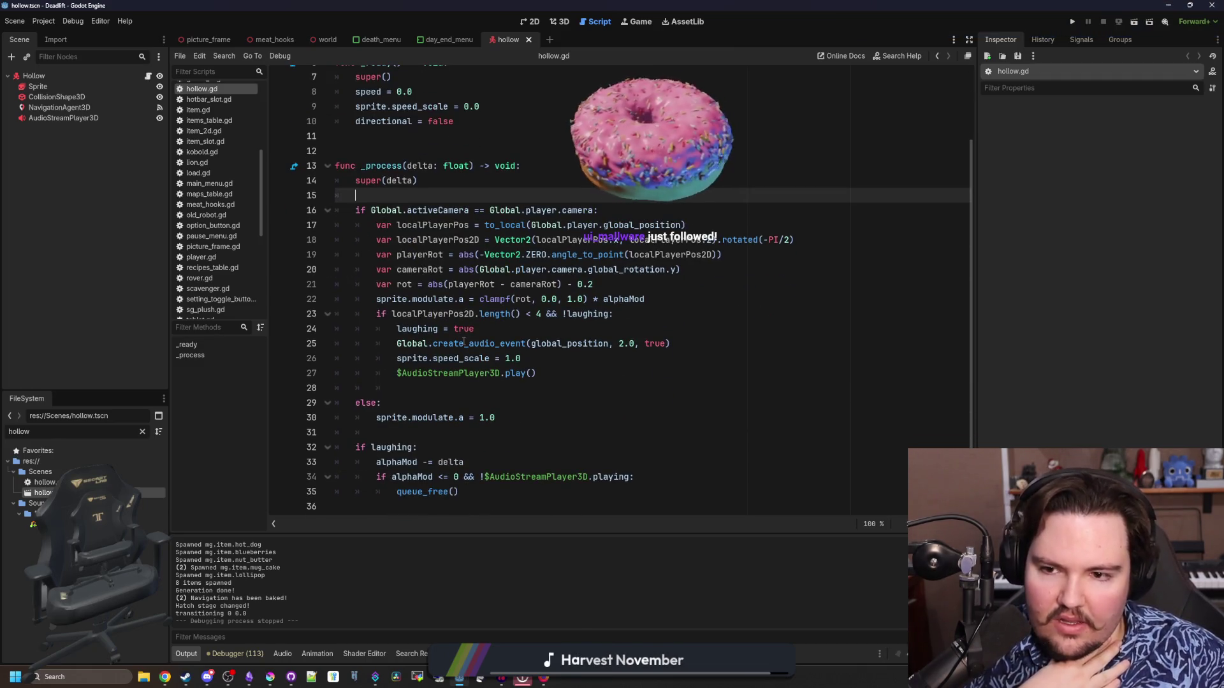
{"action": "left_click", "coordinate": [459, 375]}
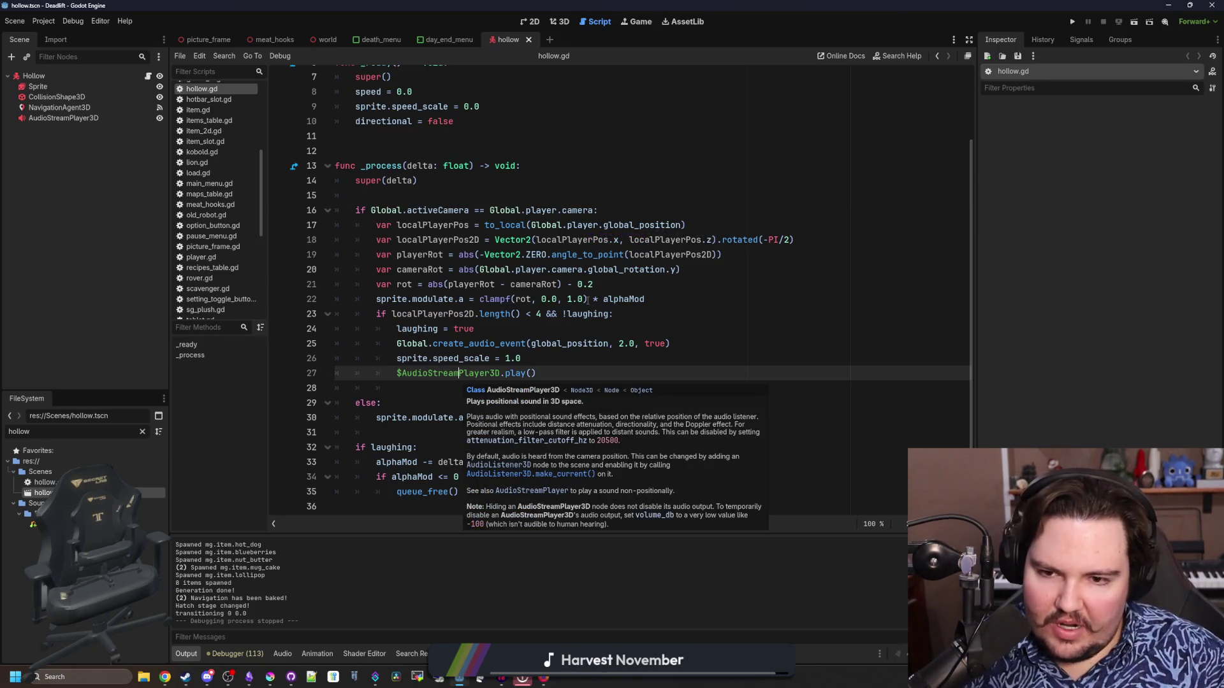
{"action": "left_click_drag", "start_coordinate": [645, 299], "coordinate": [363, 302]}
{"action": "left_click", "coordinate": [376, 303]}
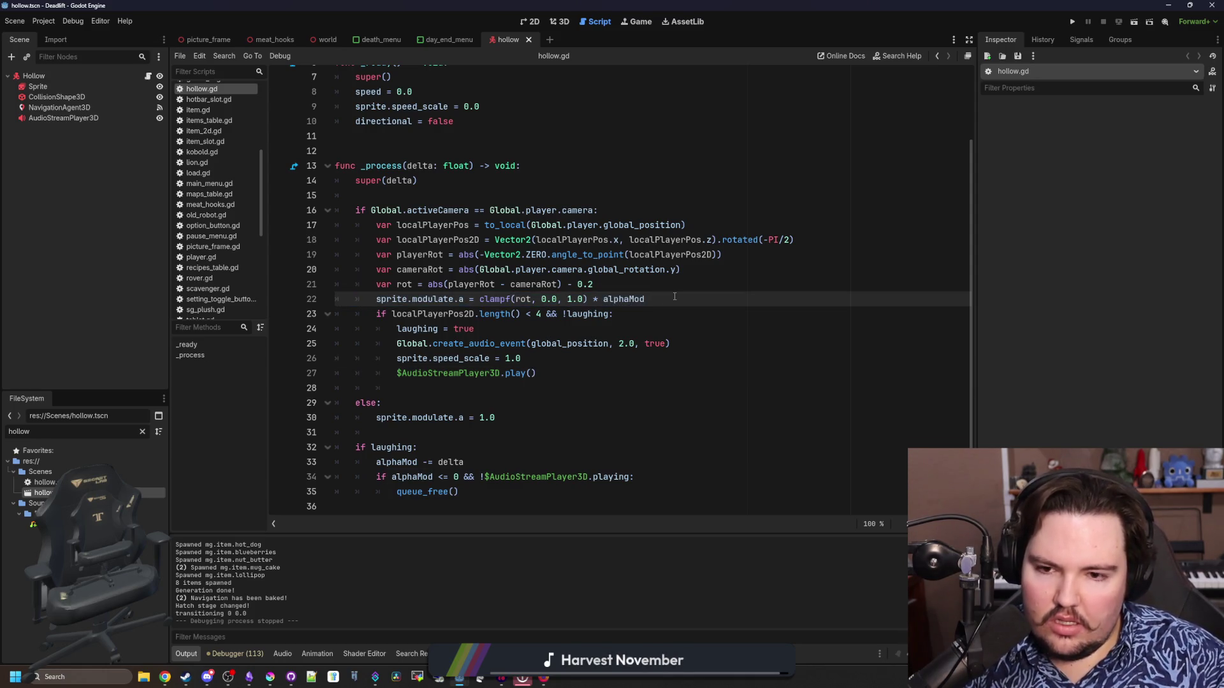
{"action": "left_click", "coordinate": [563, 402]}
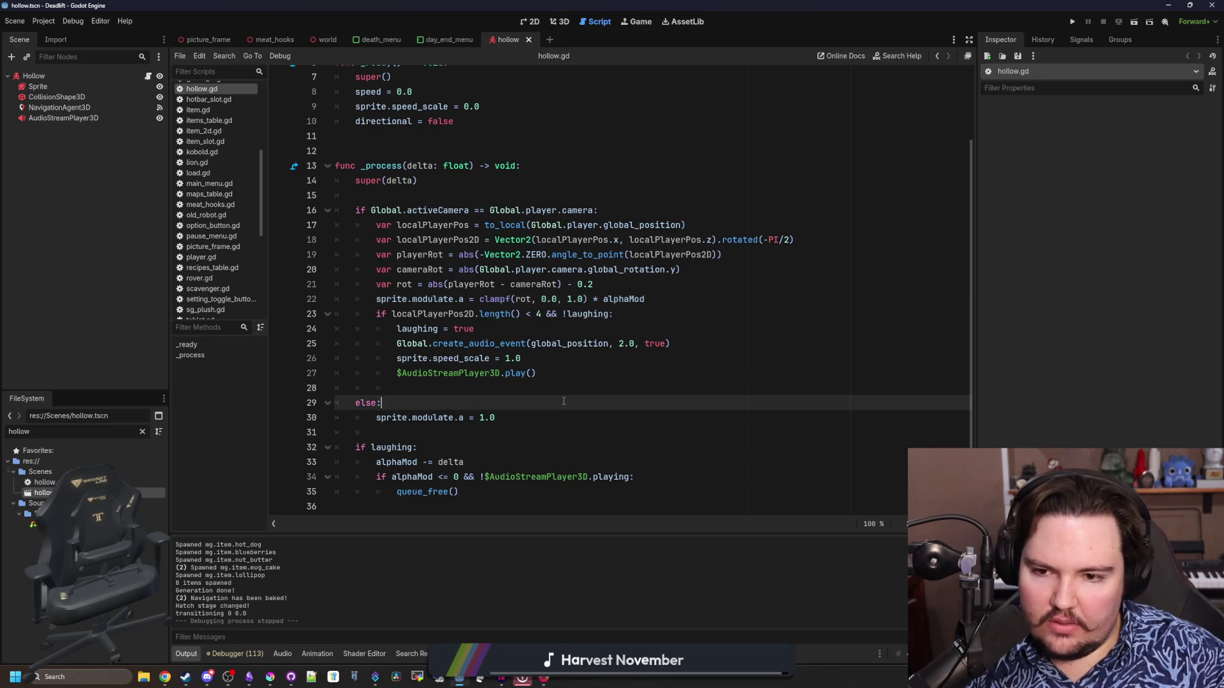
Nest the clampf alpha line under a new not-laughing check and start an else branch.
{"action": "left_click", "coordinate": [609, 299]}
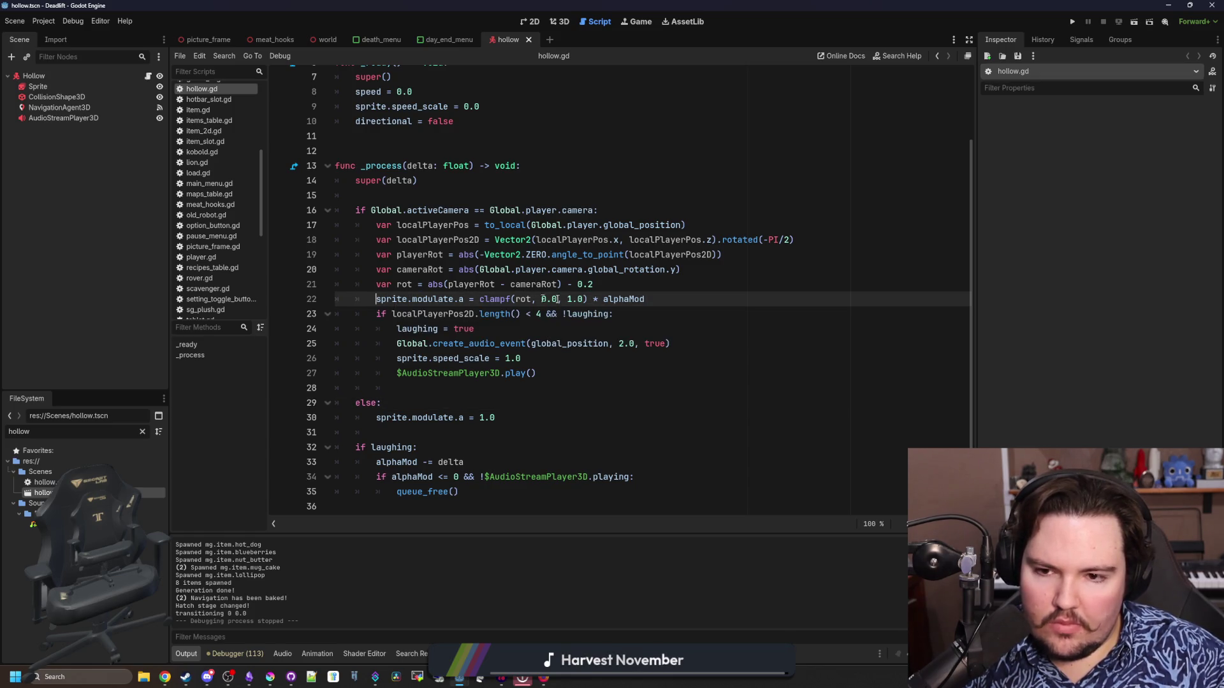
{"action": "left_click", "coordinate": [610, 283]}
{"action": "key", "text": "Return"}
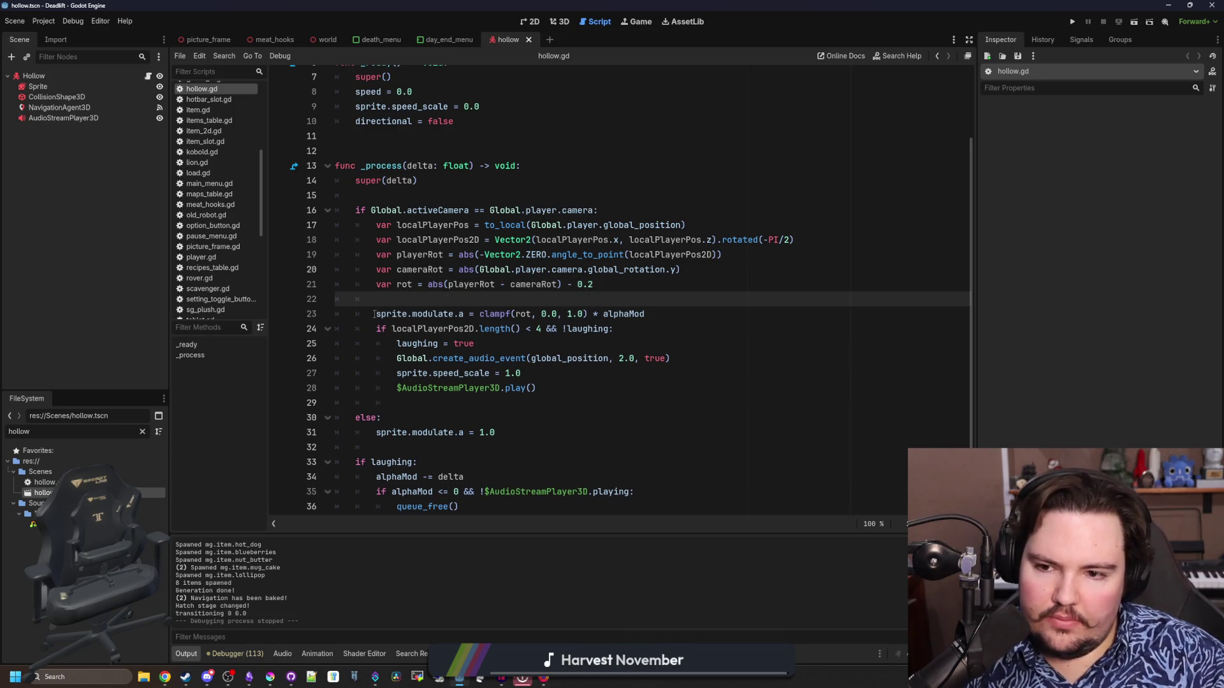
{"action": "key", "text": "Return"}
{"action": "key", "text": "Up"}
{"action": "key", "text": "Return"}
{"action": "type", "text": "if"}
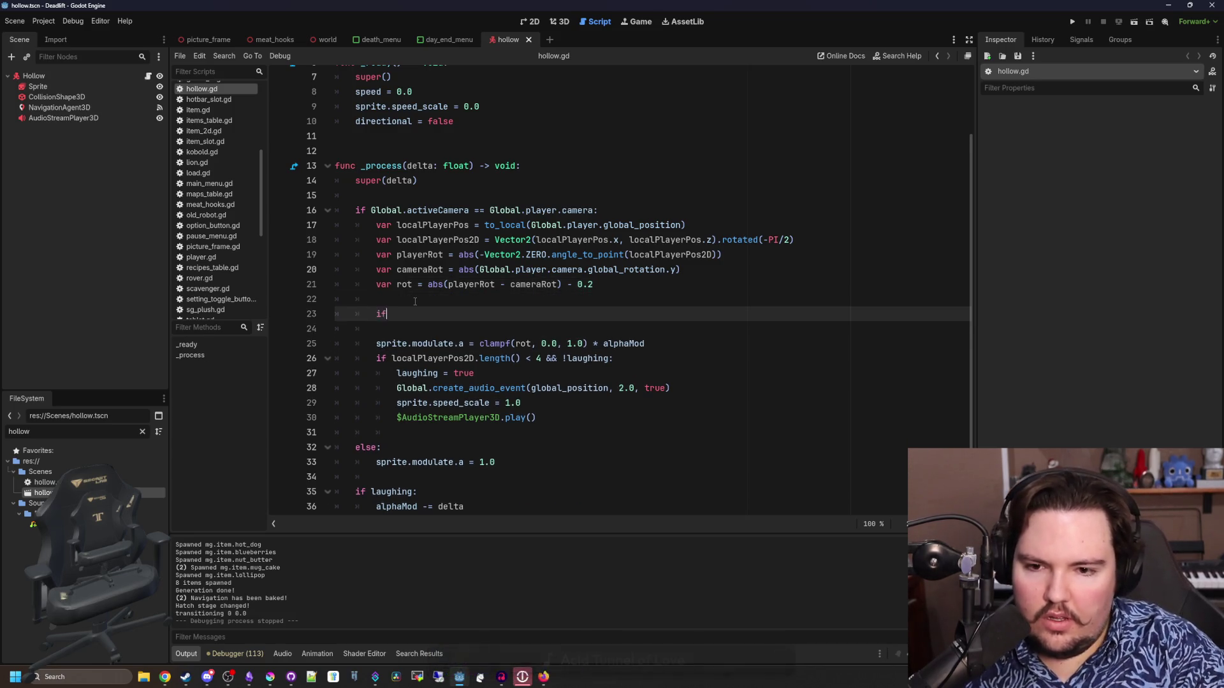
{"action": "type", "text": " !luahghing:"}
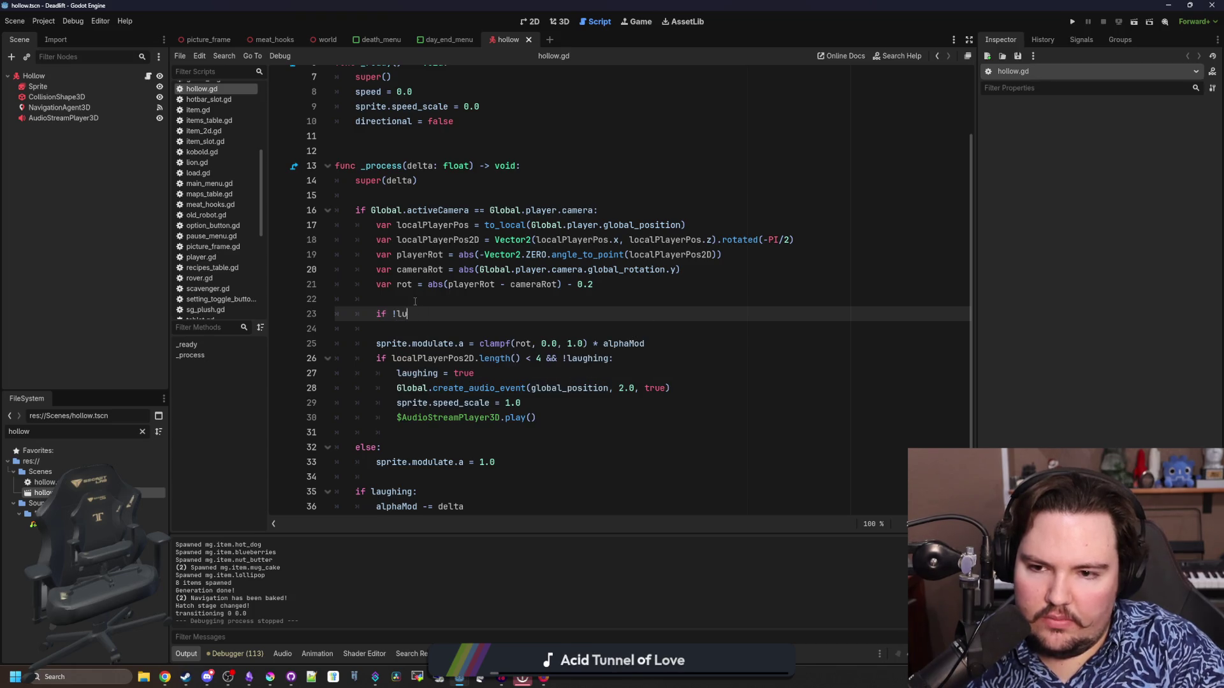
{"action": "left_click", "coordinate": [373, 344]}
{"action": "key", "text": "Tab"}
{"action": "key", "text": "Up"}
{"action": "key", "text": "ctrl+shift+k"}
{"action": "left_click", "coordinate": [670, 343]}
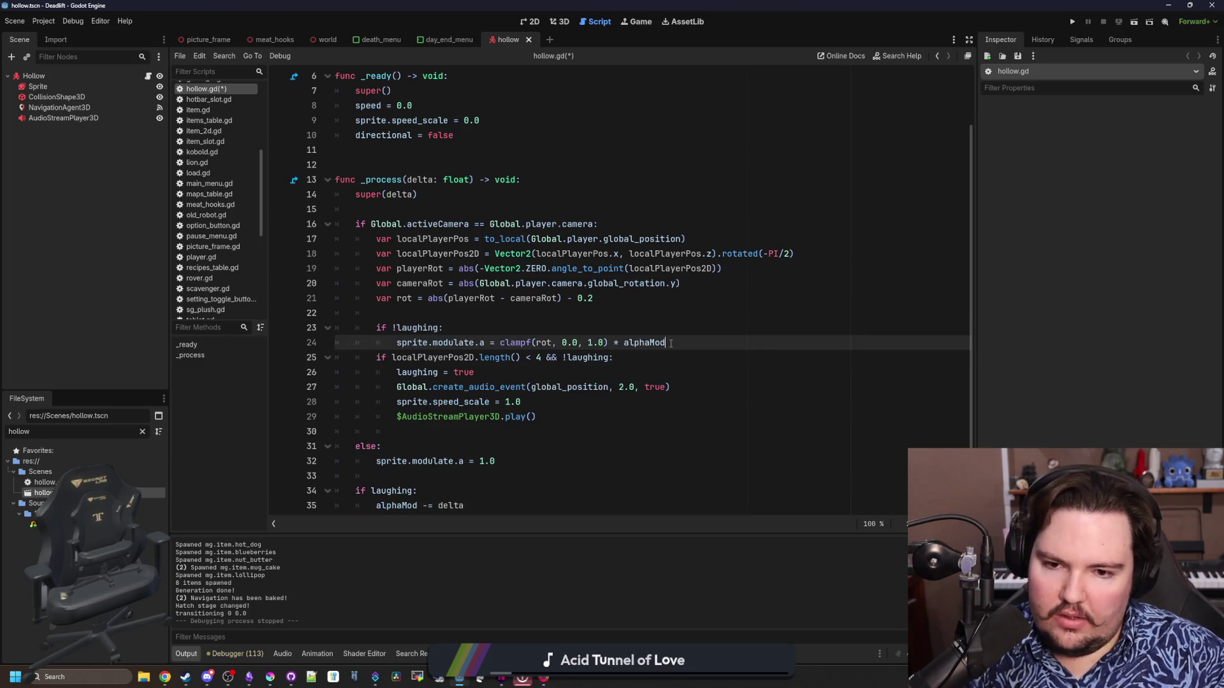
{"action": "key", "text": "Return"}
{"action": "type", "text": "else:"}
{"action": "key", "text": "Return"}
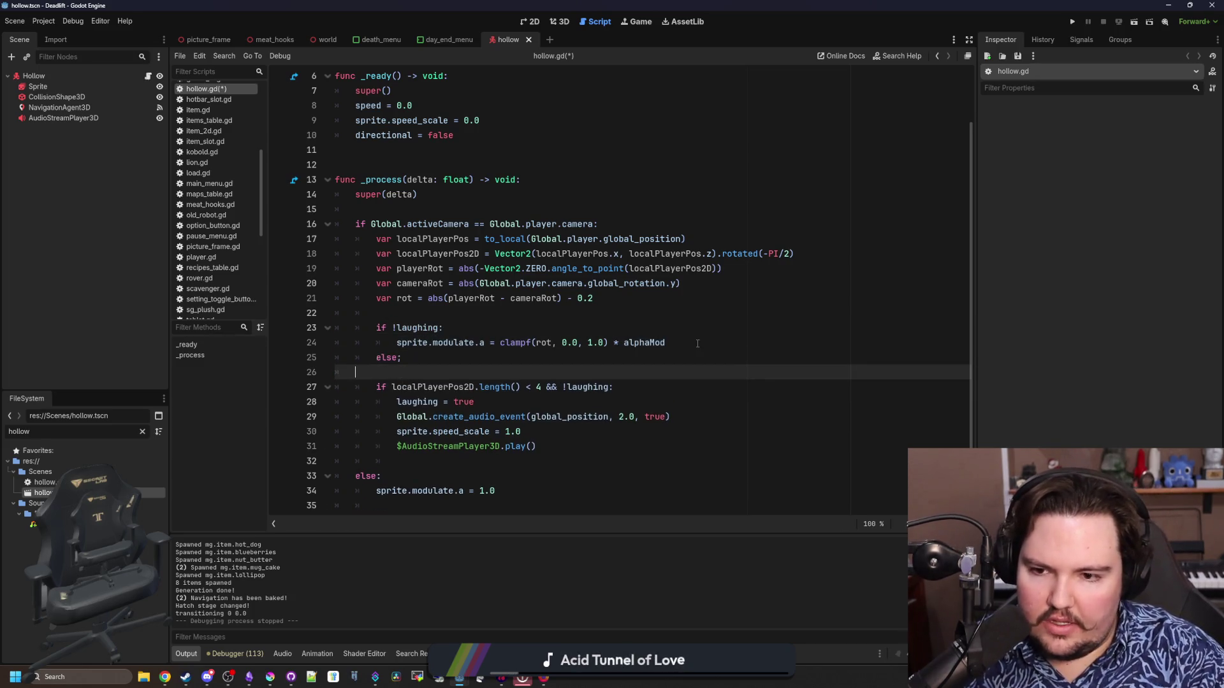
{"action": "key", "text": "BackSpace"}
{"action": "key", "text": "BackSpace"}
{"action": "type", "text": "L:"}
{"action": "key", "text": "Return"}
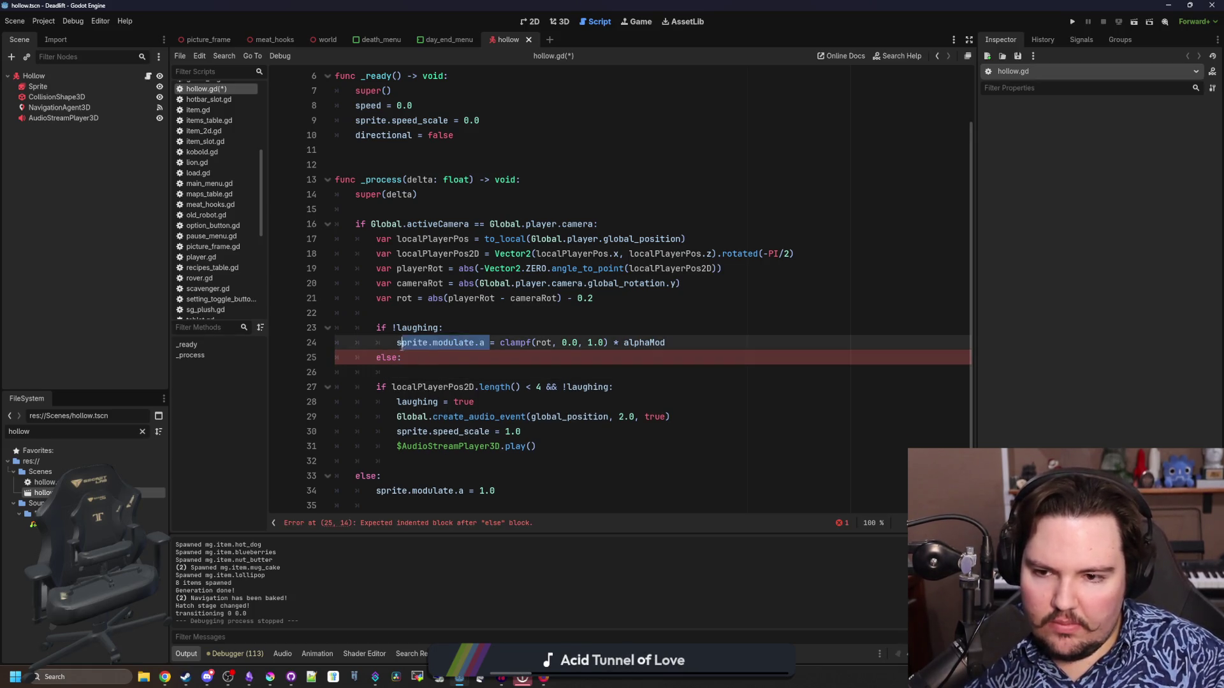
Under else, set sprite.modulate.a to lerpf(sprite.modulate.a, alphaMod).
{"action": "left_click_drag", "start_coordinate": [485, 343], "coordinate": [408, 347]}
{"action": "key", "text": "ctrl+c"}
{"action": "left_click", "coordinate": [409, 372]}
{"action": "key", "text": "ctrl+v"}
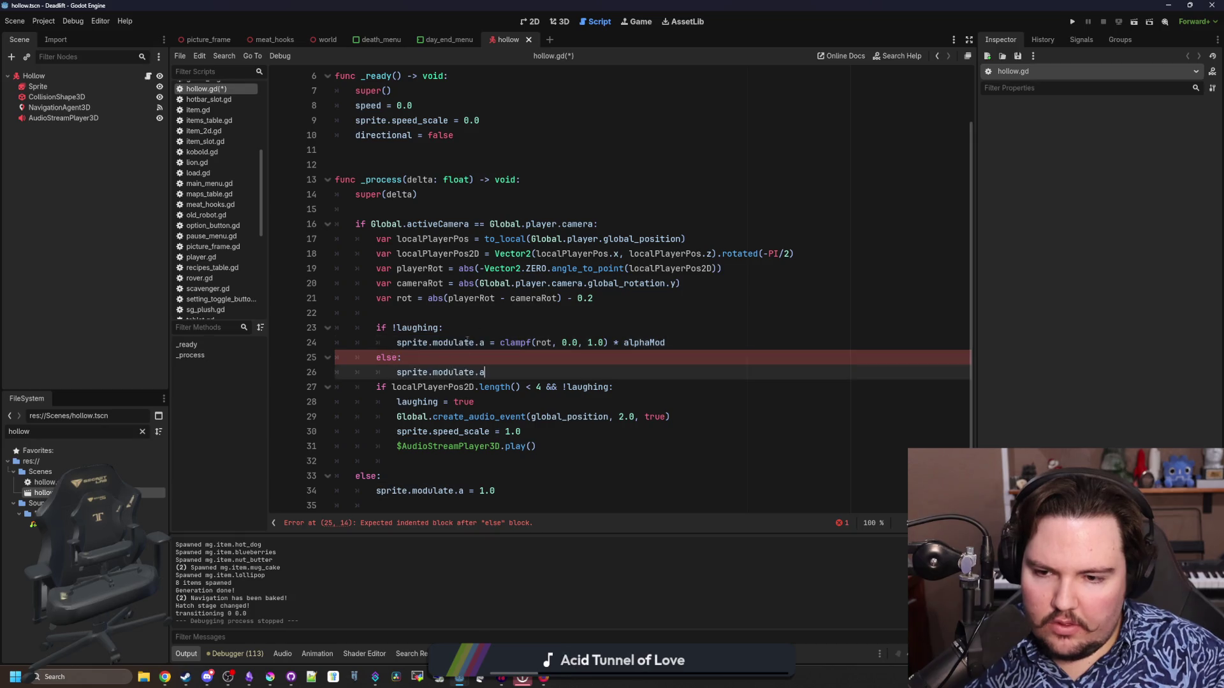
{"action": "type", "text": " = lerpf("}
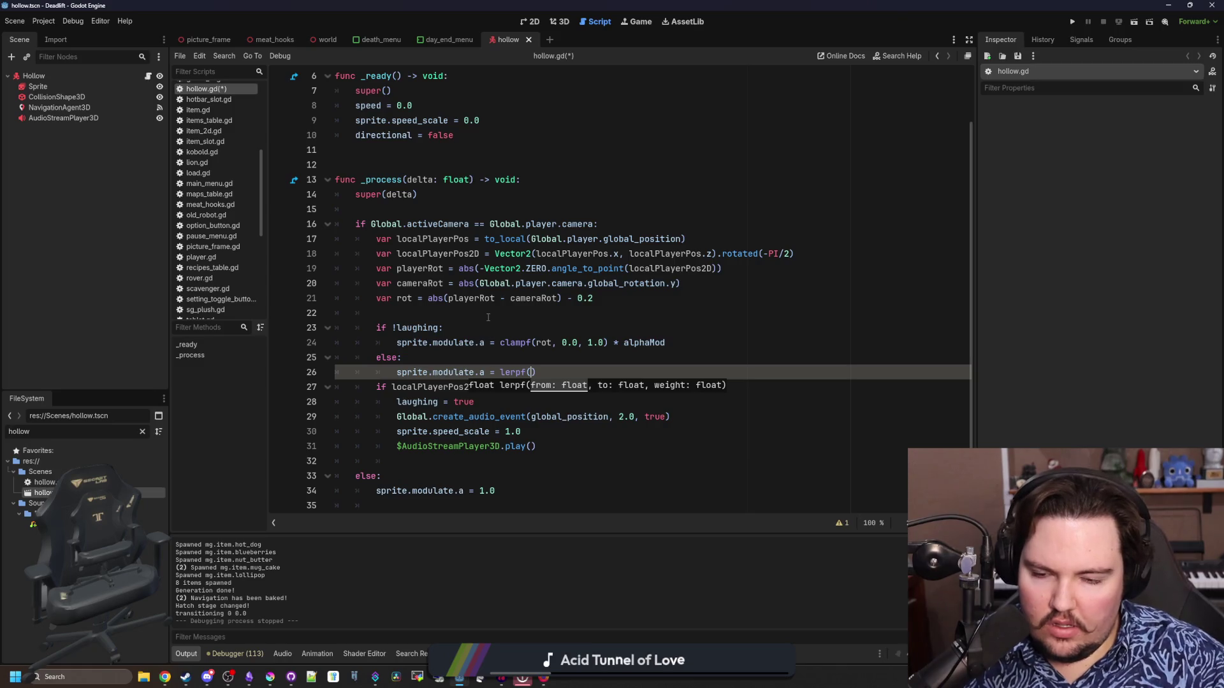
{"action": "key", "text": "End"}
{"action": "key", "text": "Return"}
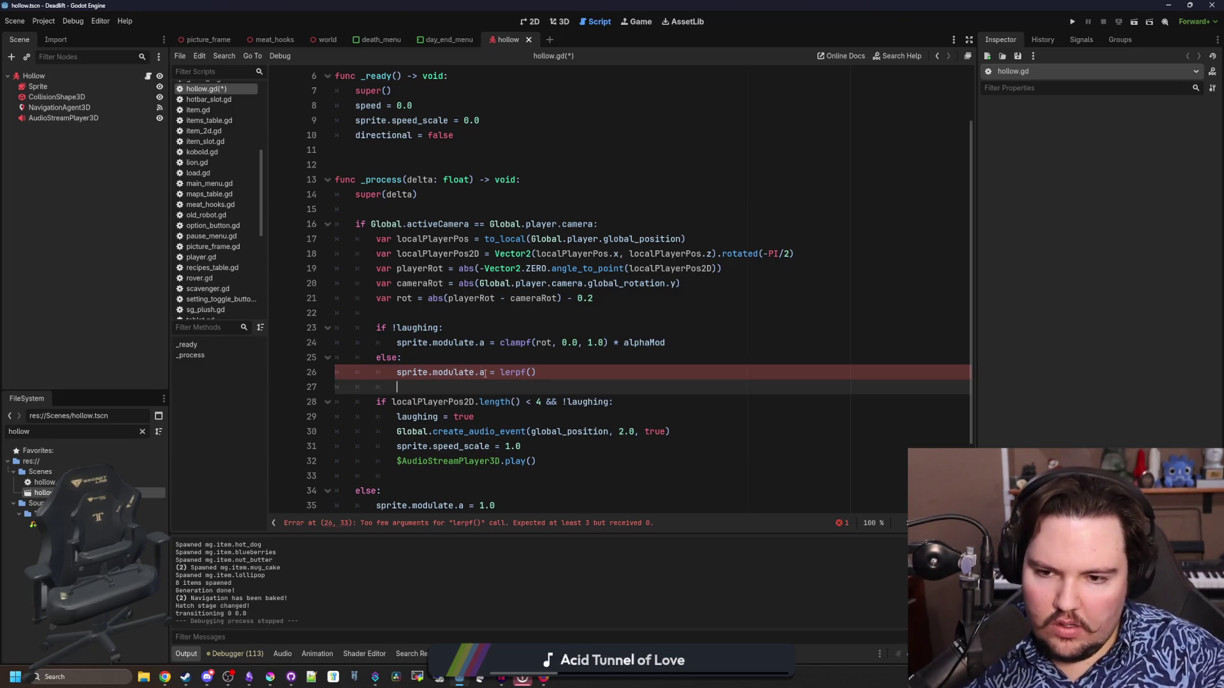
{"action": "left_click_drag", "start_coordinate": [484, 374], "coordinate": [396, 372]}
{"action": "key", "text": "ctrl+c"}
{"action": "left_click", "coordinate": [531, 372]}
{"action": "key", "text": "ctrl+v"}
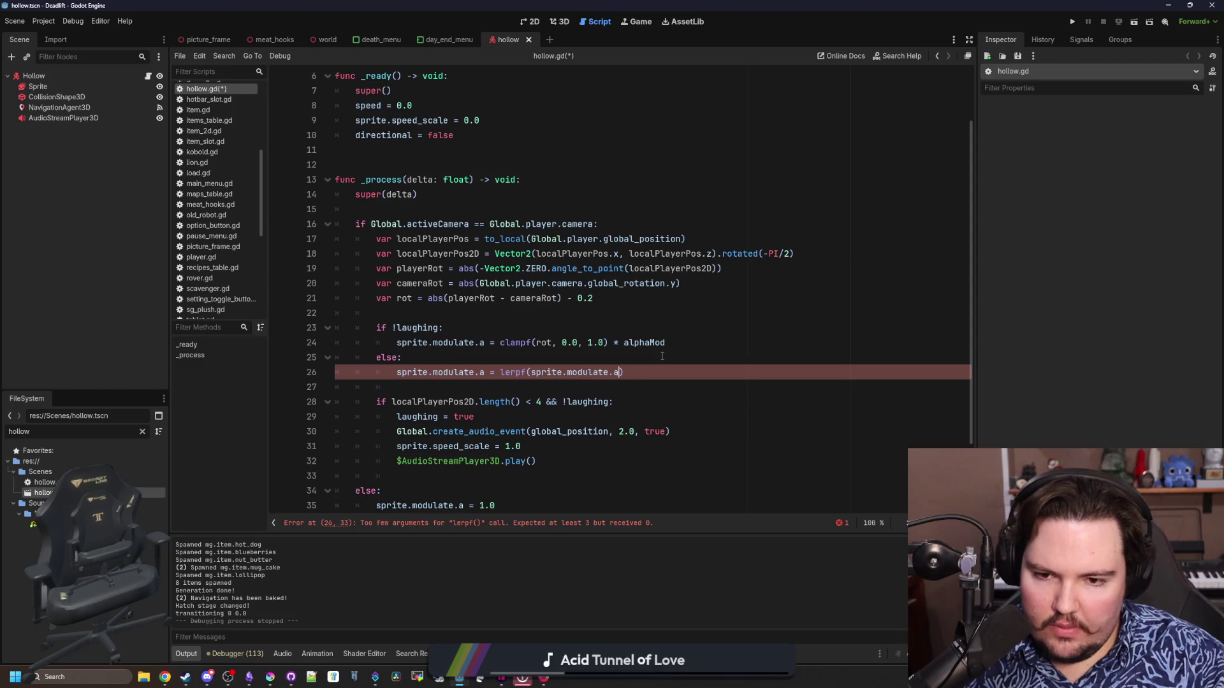
{"action": "type", "text": ","}
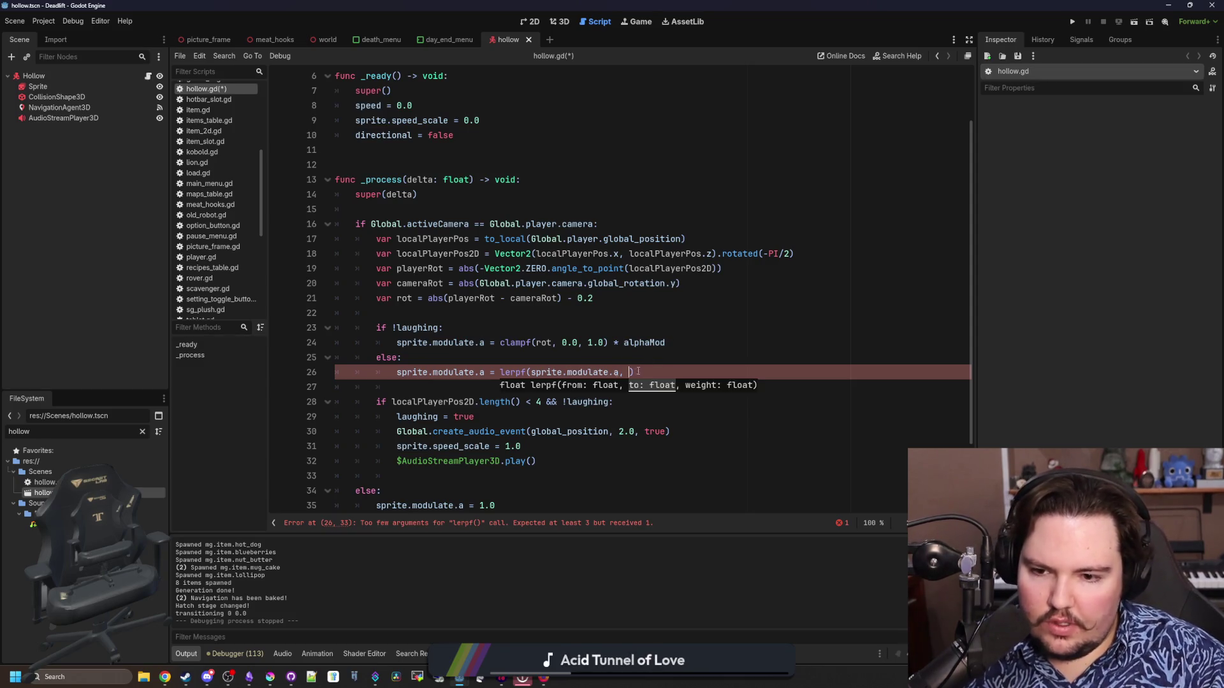
{"action": "scroll", "coordinate": [507, 446], "scroll_direction": "down", "scroll_amount": 2}
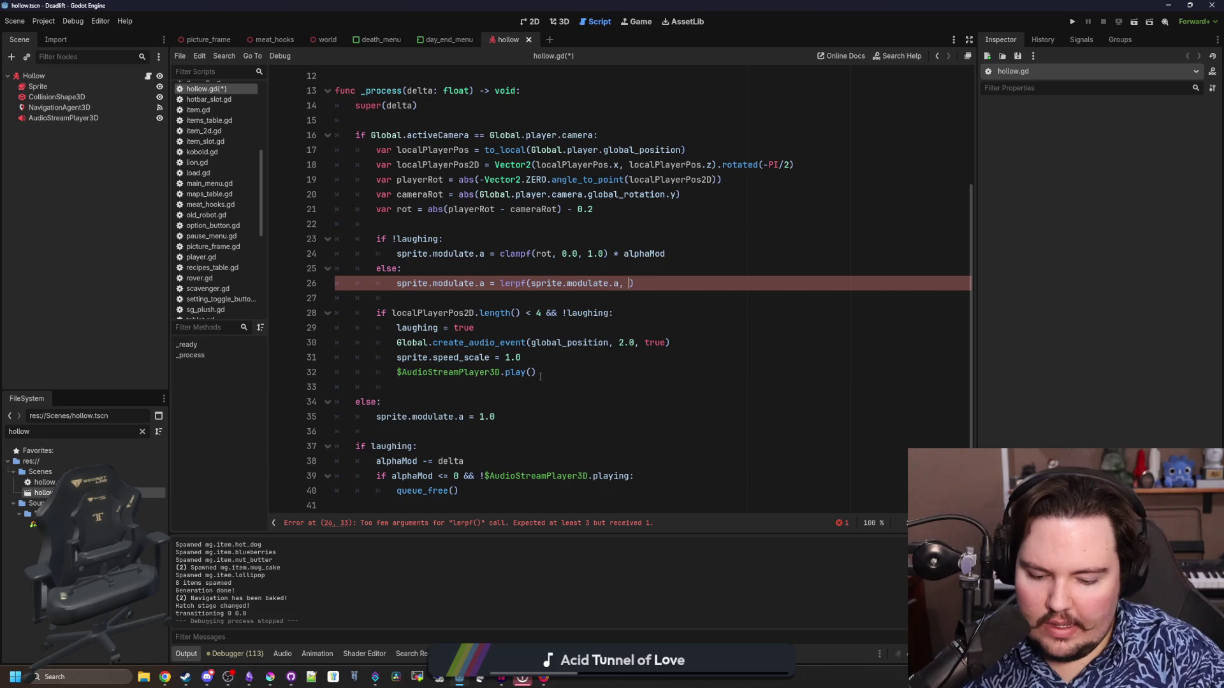
{"action": "type", "text": "alphaMod"}
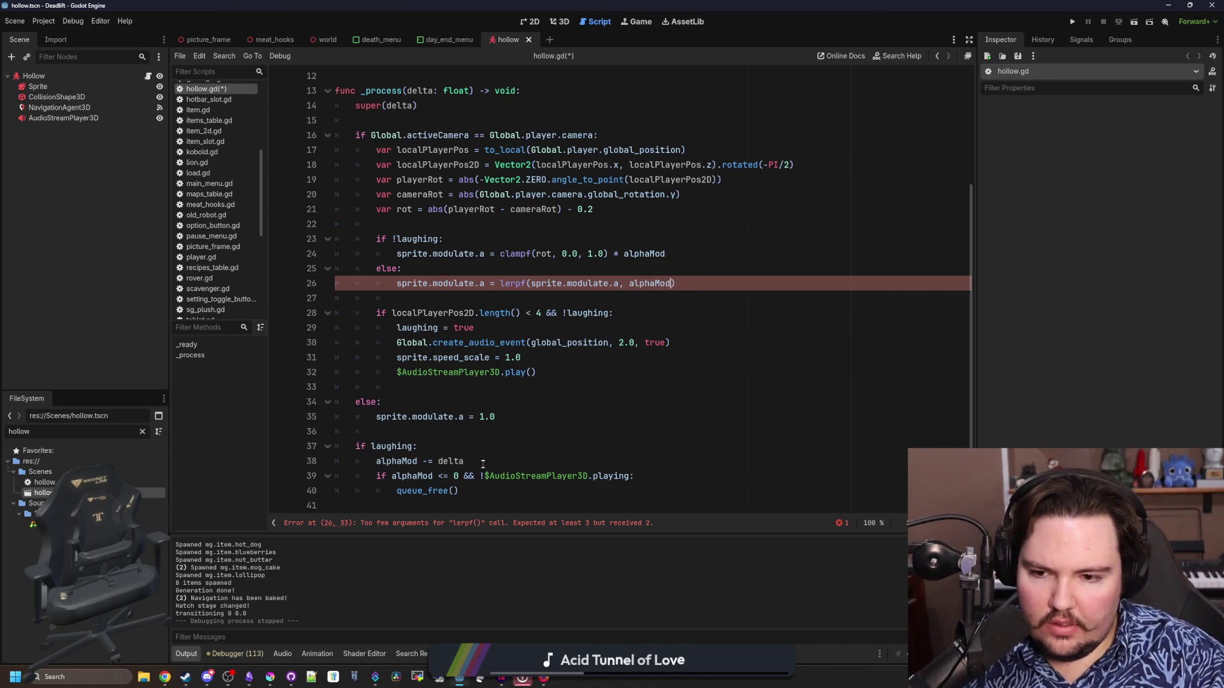
Change the line 39 free condition from alphaMod <= 0 to sprite.modulate.a <= 0.
{"action": "left_click", "coordinate": [453, 390]}
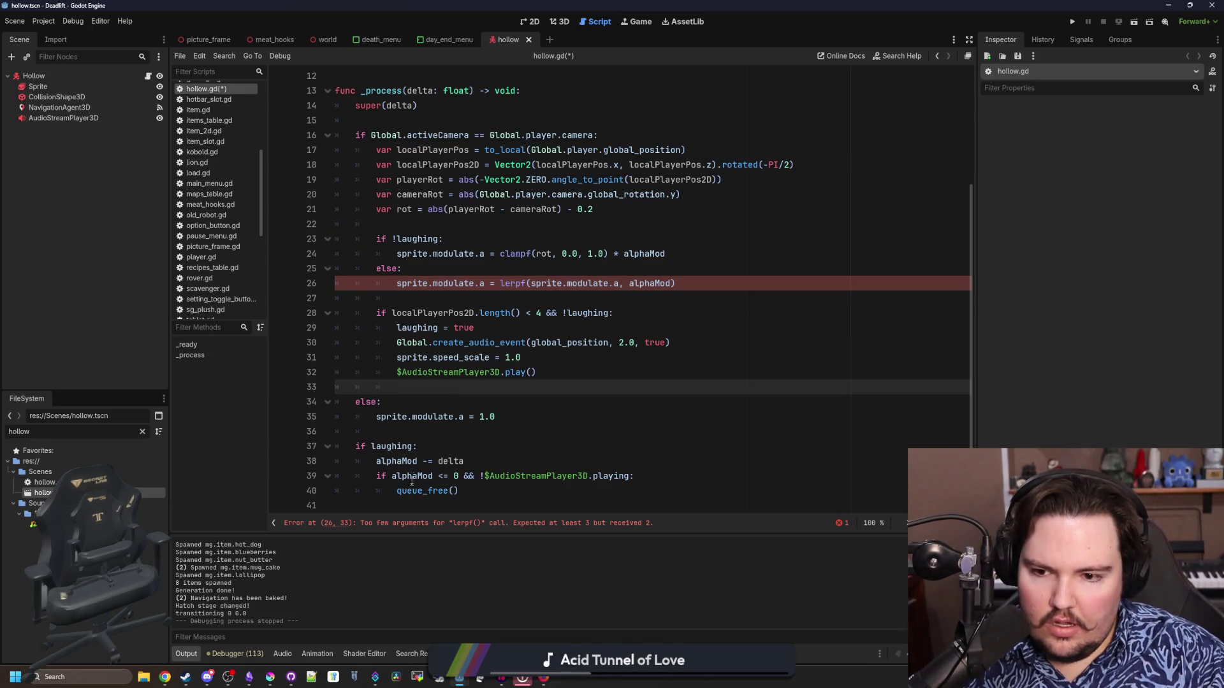
{"action": "mouse_move", "coordinate": [458, 476]}
{"action": "left_mouse_down"}
{"action": "mouse_move", "coordinate": [546, 476]}
{"action": "mouse_move", "coordinate": [391, 476]}
{"action": "left_mouse_up"}
{"action": "type", "text": "sprite.modulate."}
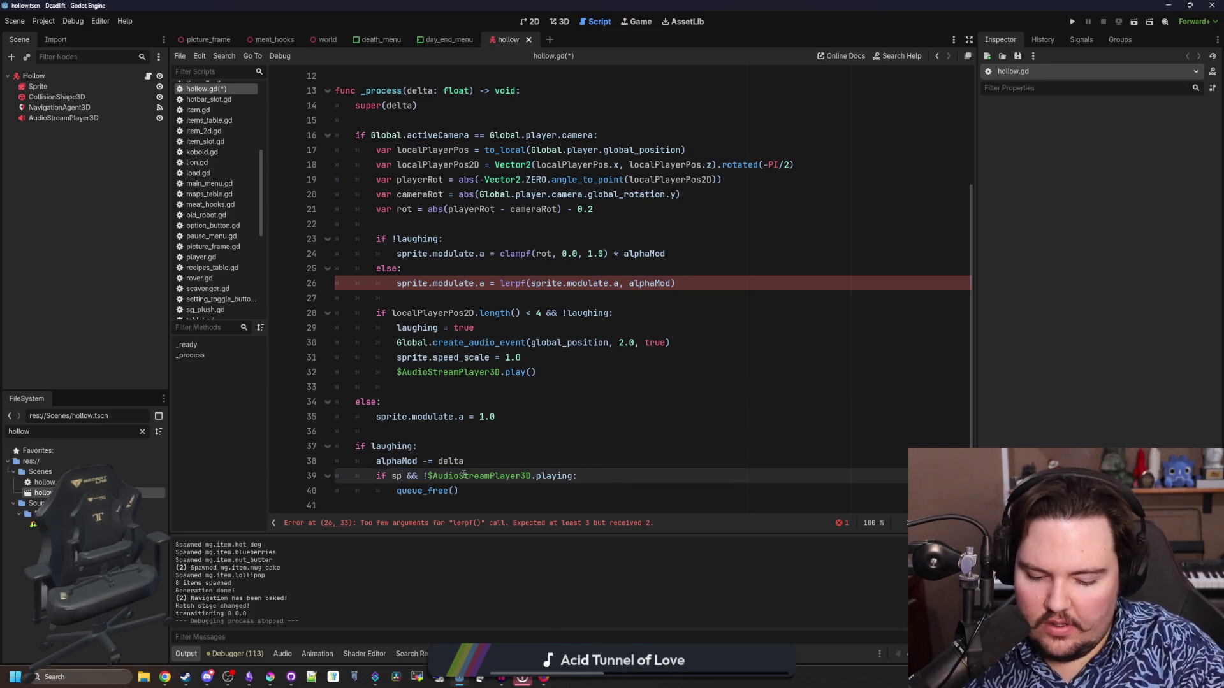
{"action": "type", "text": "a"}
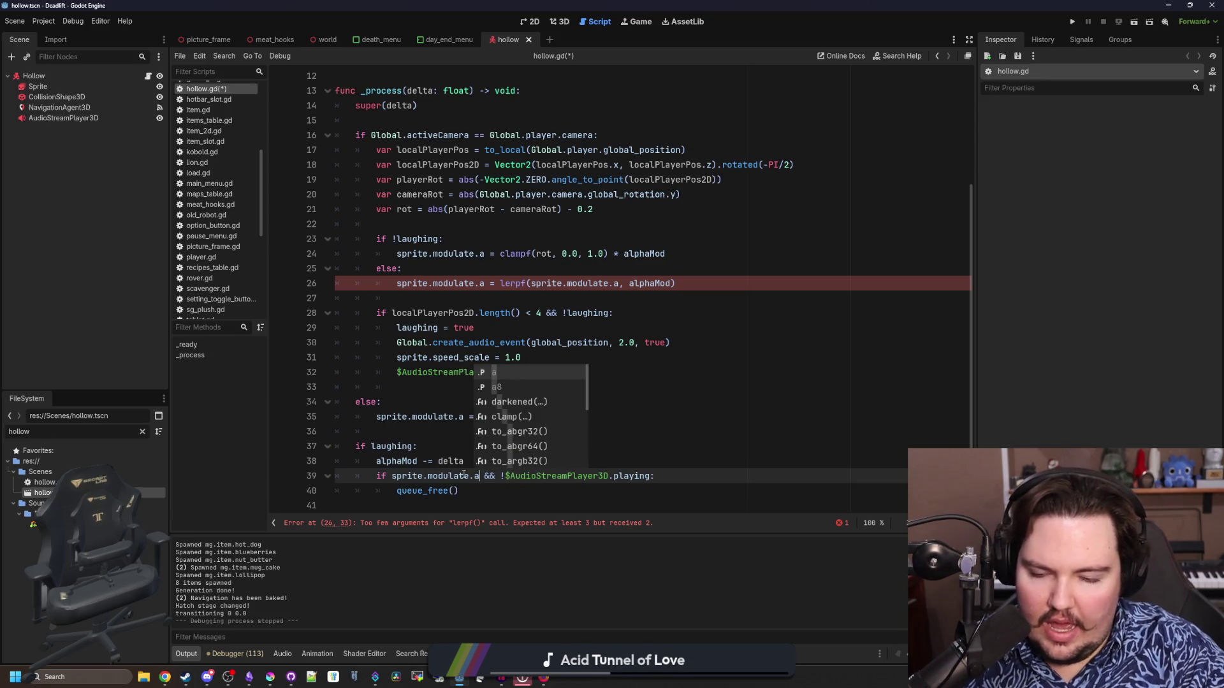
{"action": "type", "text": " <= 0"}
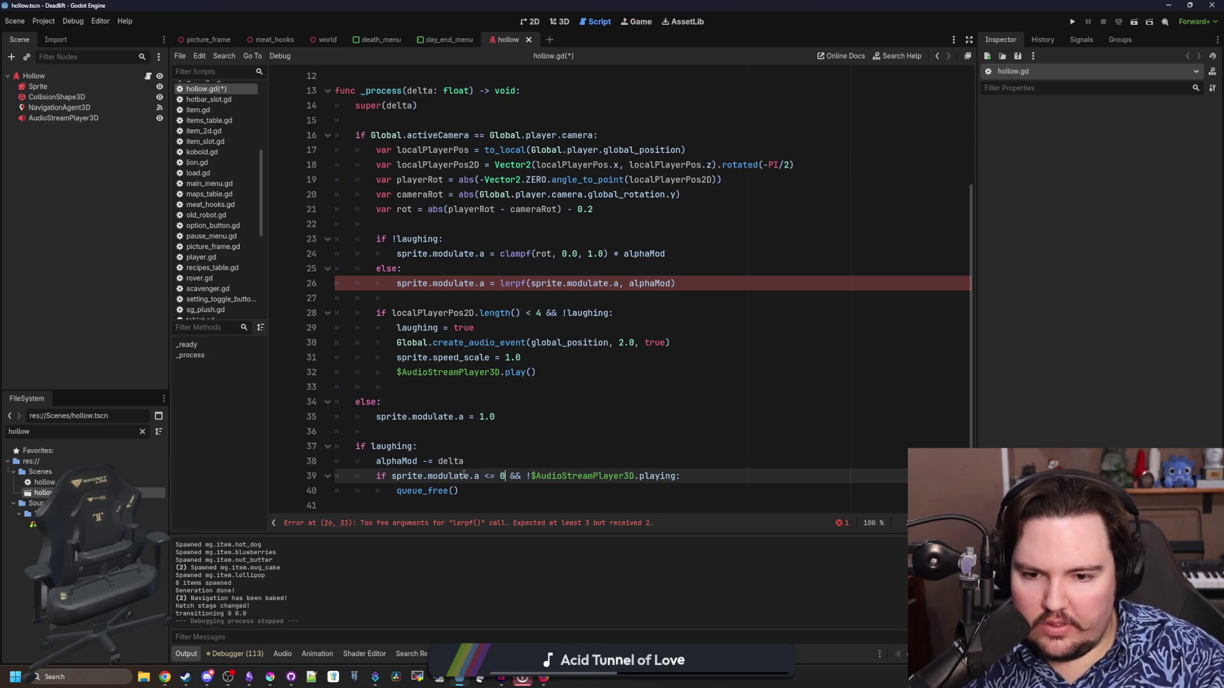
Add 5*delta as the lerpf weight and save hollow.gd.
{"action": "left_click", "coordinate": [532, 444]}
{"action": "left_click", "coordinate": [497, 387]}
{"action": "scroll", "coordinate": [501, 410], "scroll_direction": "up", "scroll_amount": 1}
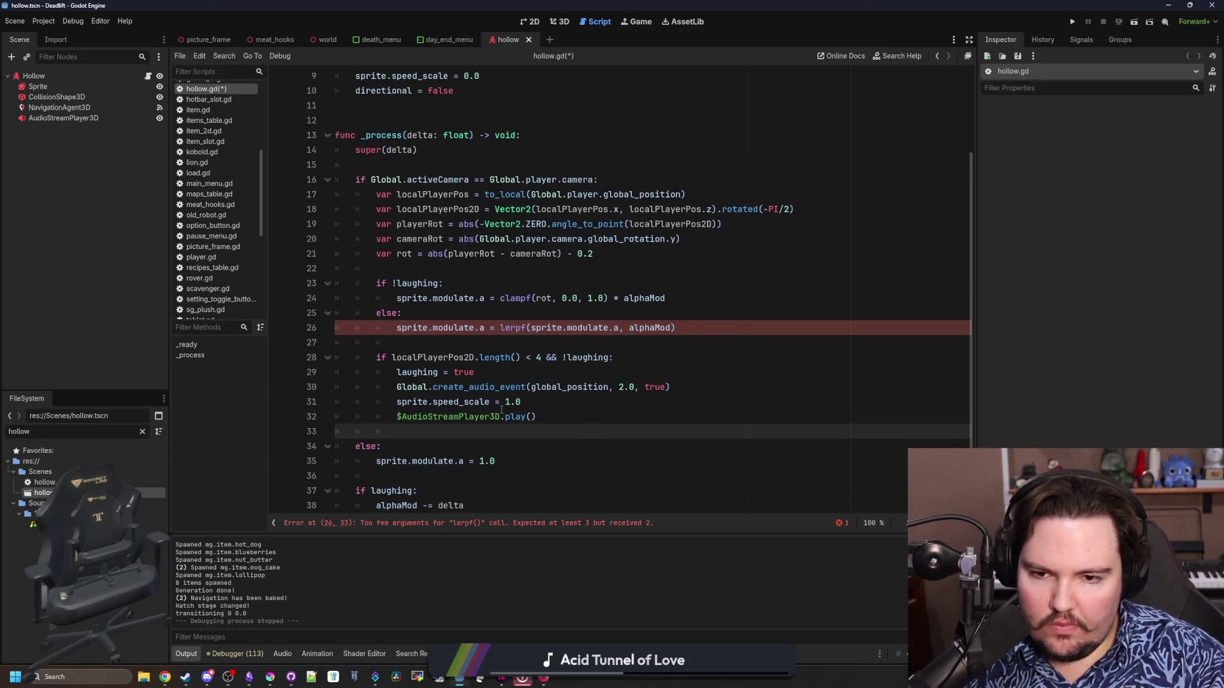
{"action": "left_click", "coordinate": [634, 347]}
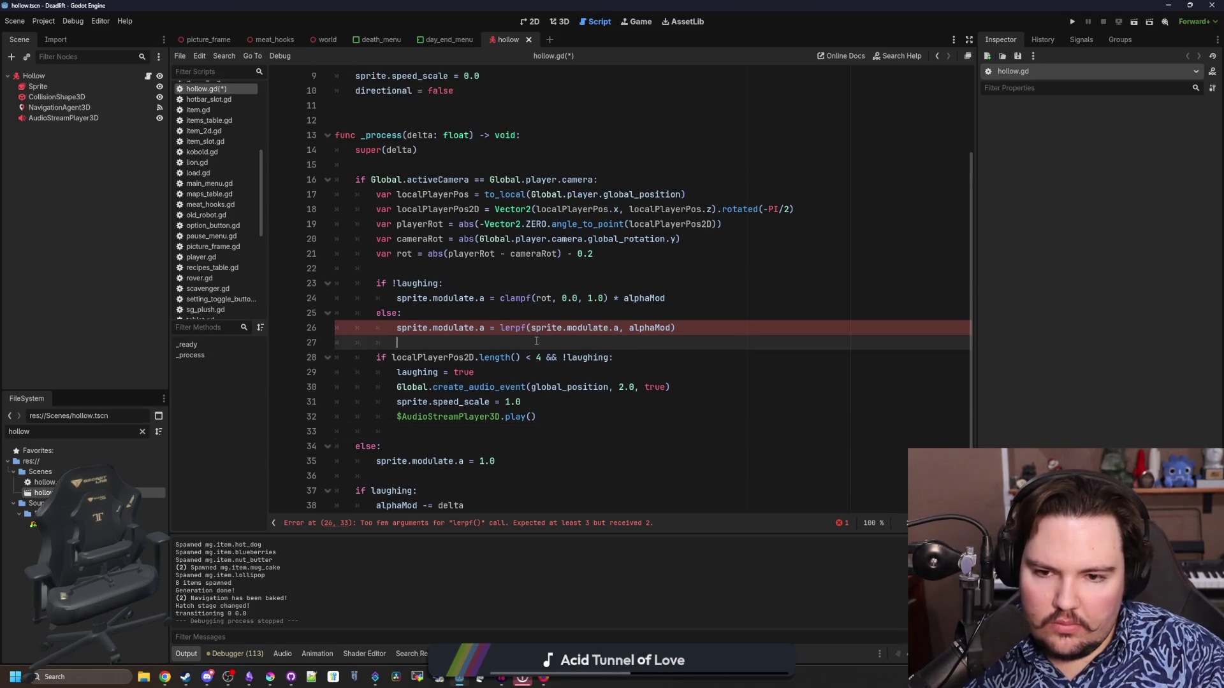
{"action": "left_click", "coordinate": [672, 327]}
{"action": "type", "text": ","}
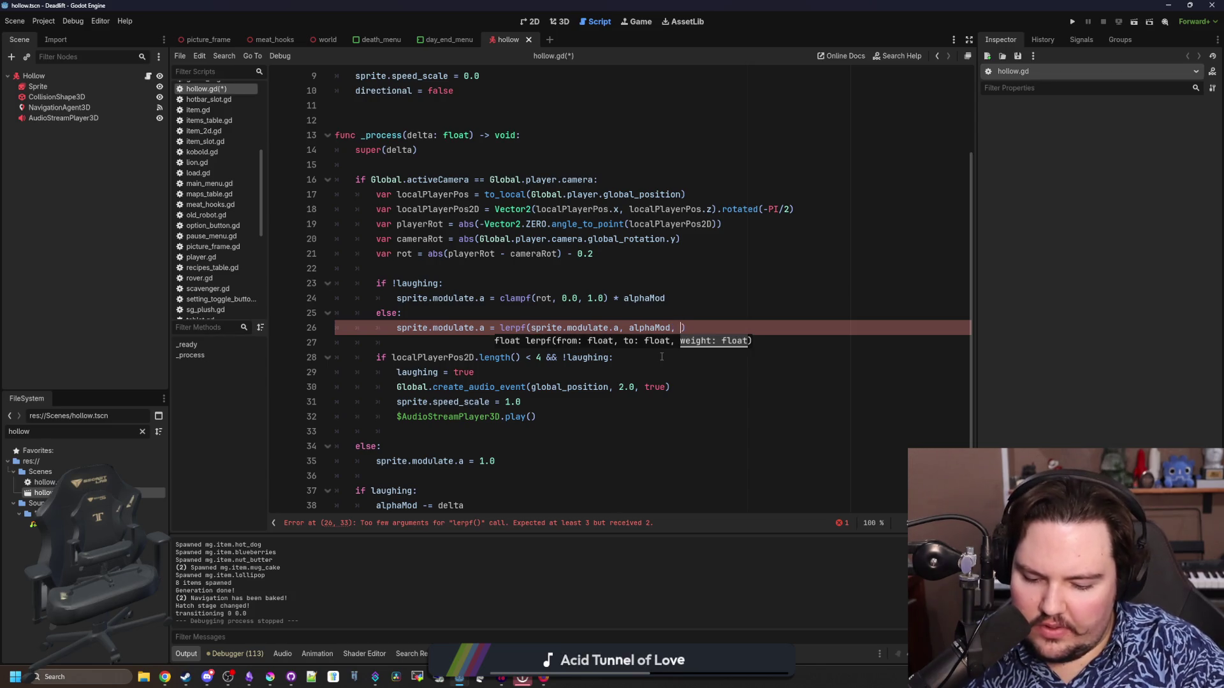
{"action": "type", "text": "5*delta"}
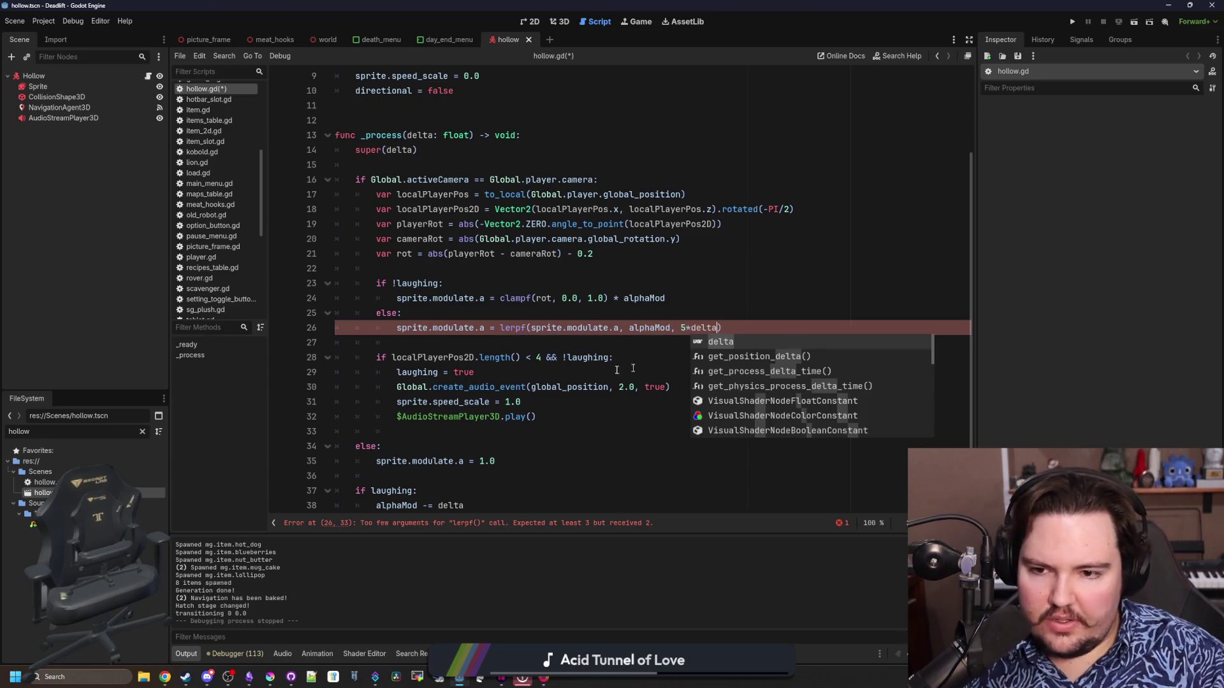
{"action": "left_click", "coordinate": [459, 329]}
{"action": "scroll", "coordinate": [446, 364], "scroll_direction": "down", "scroll_amount": 1}
{"action": "left_click", "coordinate": [422, 389]}
{"action": "key", "text": "ctrl+s"}
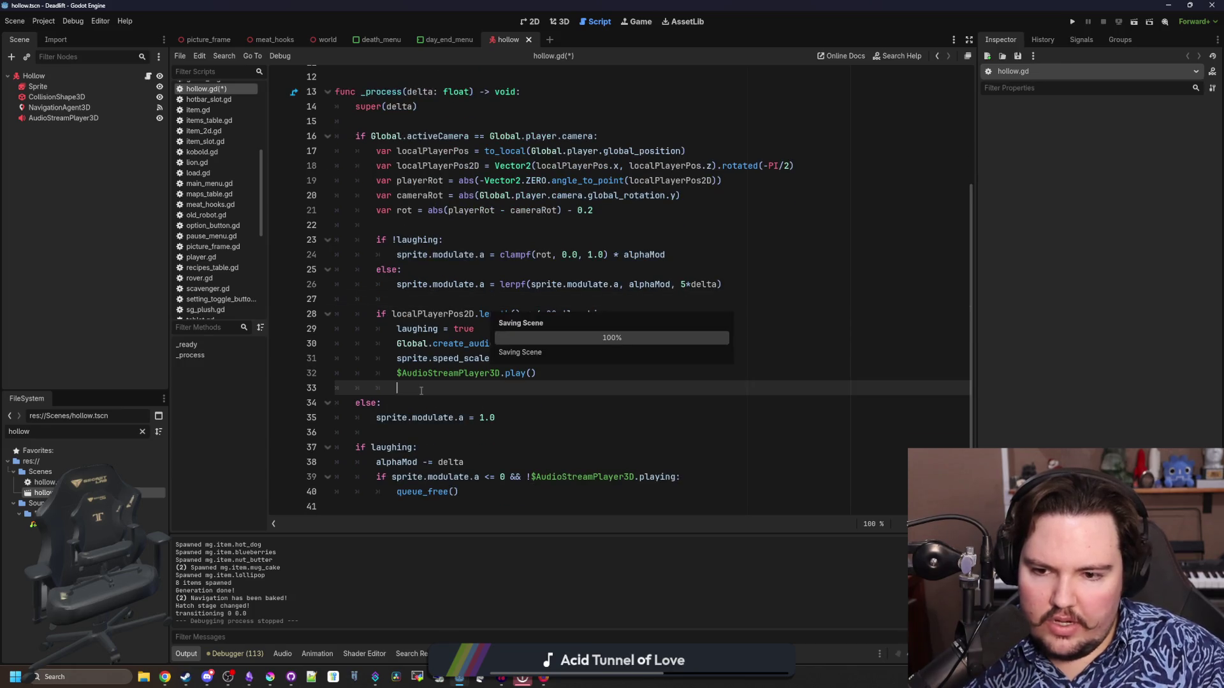
{"action": "left_click", "coordinate": [142, 431]}
Open world.gd and search for 'generate_ene' to reach the spawn list.
{"action": "type", "text": "world"}
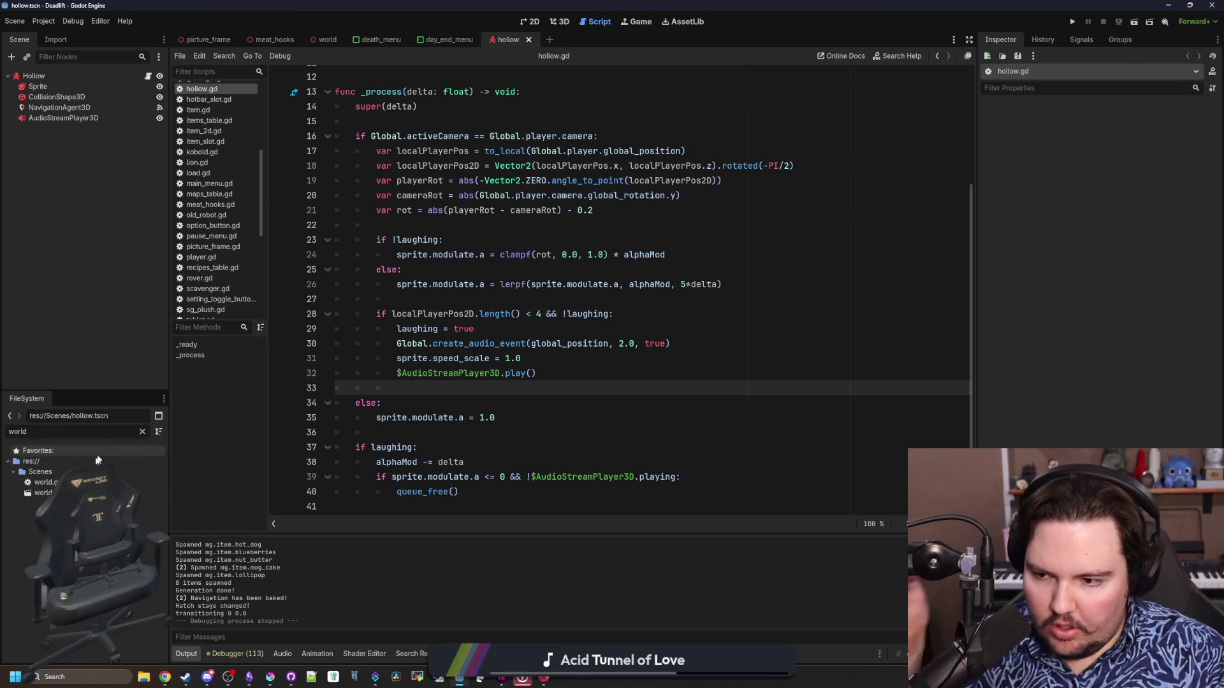
{"action": "double_click", "coordinate": [46, 482]}
{"action": "left_click", "coordinate": [513, 328]}
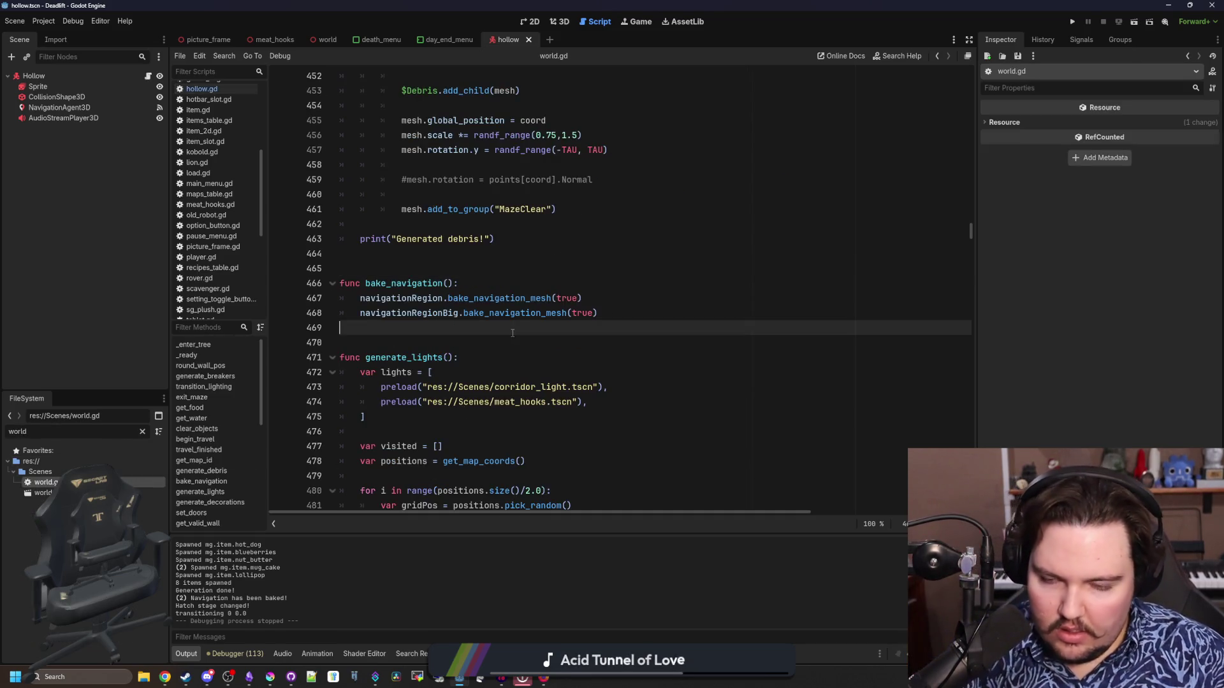
{"action": "key", "text": "ctrl+f"}
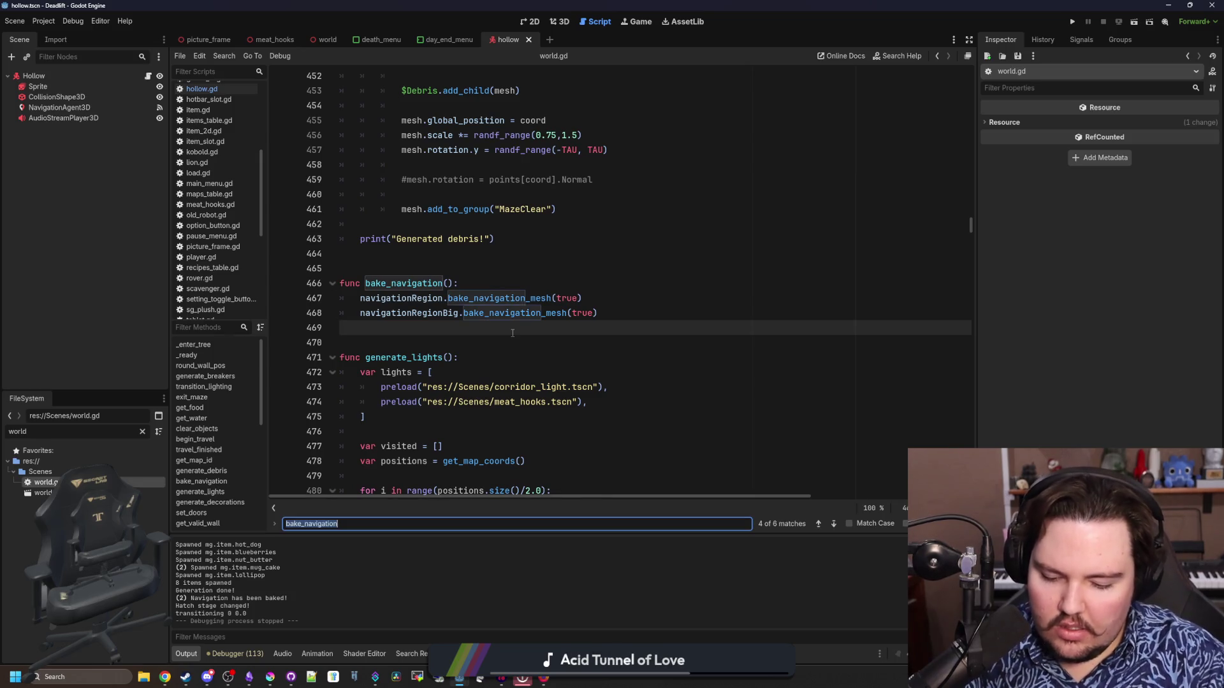
{"action": "type", "text": "generate_ene"}
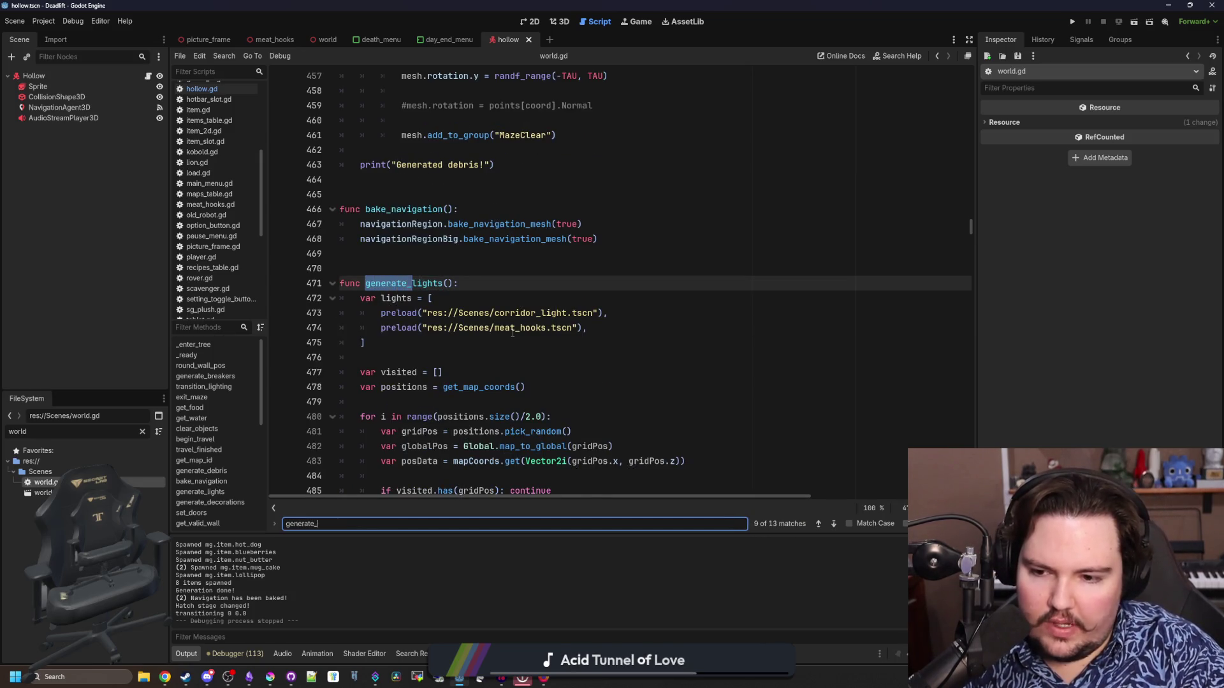
{"action": "scroll", "coordinate": [512, 333], "scroll_direction": "down", "scroll_amount": 5}
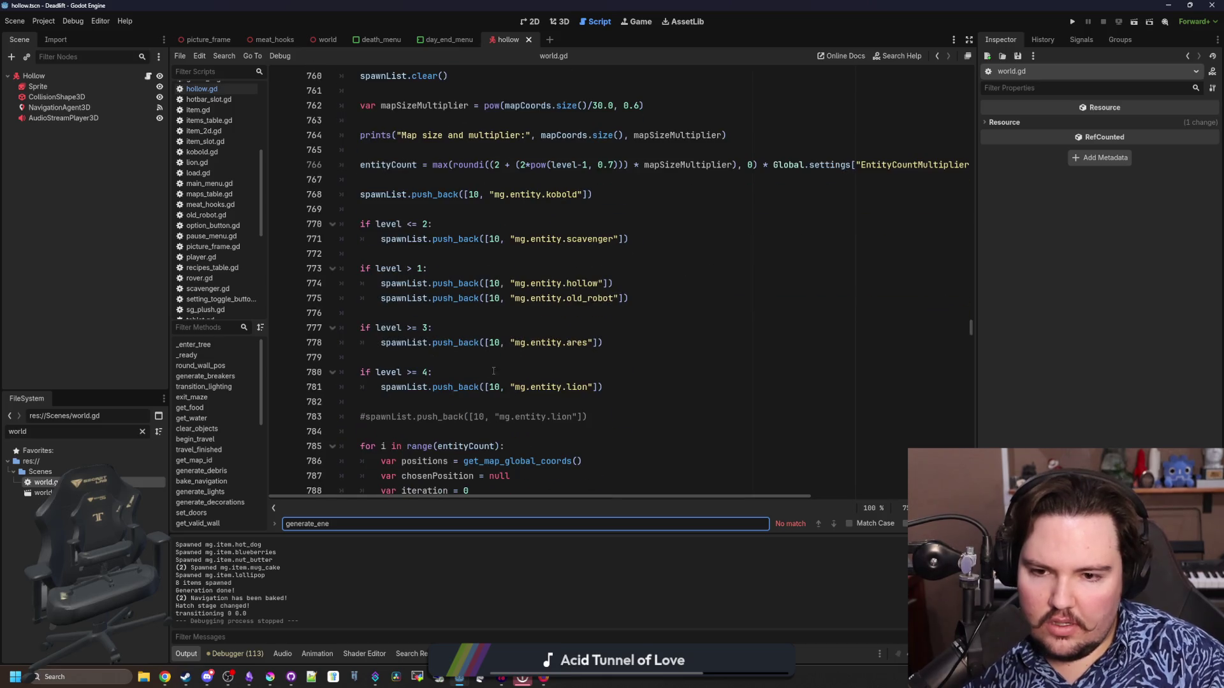
{"action": "left_click", "coordinate": [475, 355]}
Paste a hollow push_back line, comment out the other spawn rules, and save world.gd.
{"action": "left_click_drag", "start_coordinate": [636, 386], "coordinate": [373, 233]}
{"action": "left_click", "coordinate": [631, 342]}
{"action": "left_click_drag", "start_coordinate": [647, 293], "coordinate": [383, 283]}
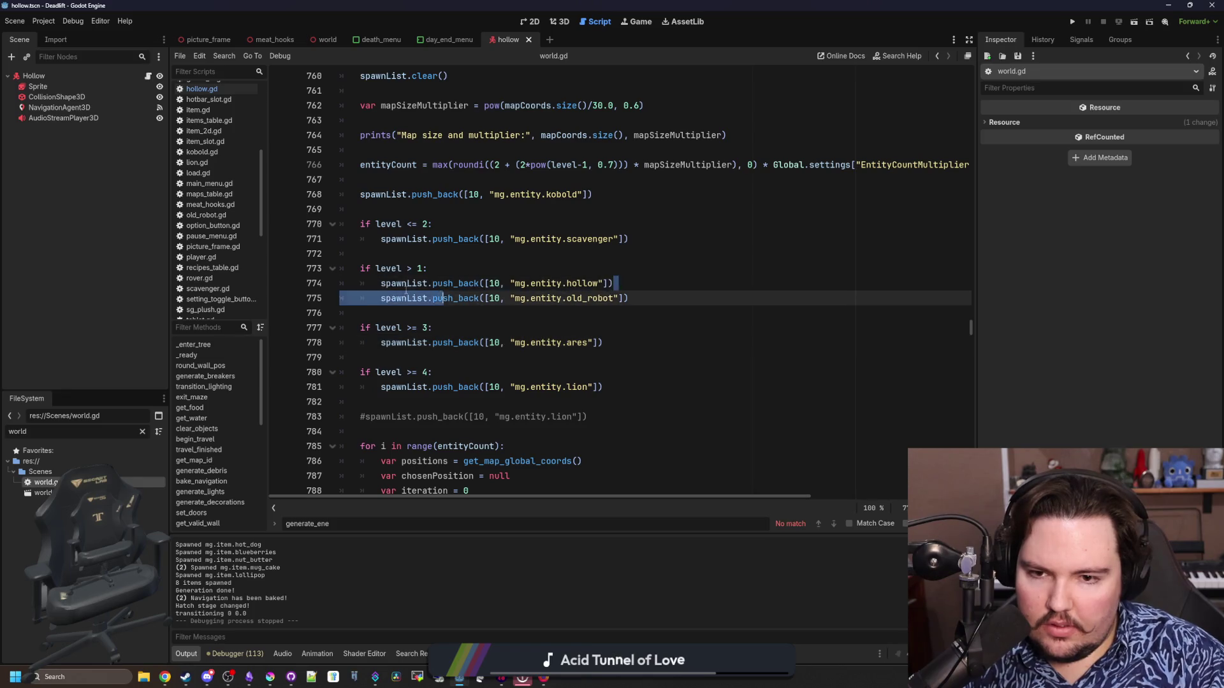
{"action": "left_click", "coordinate": [392, 181]}
{"action": "key", "text": "ctrl+v"}
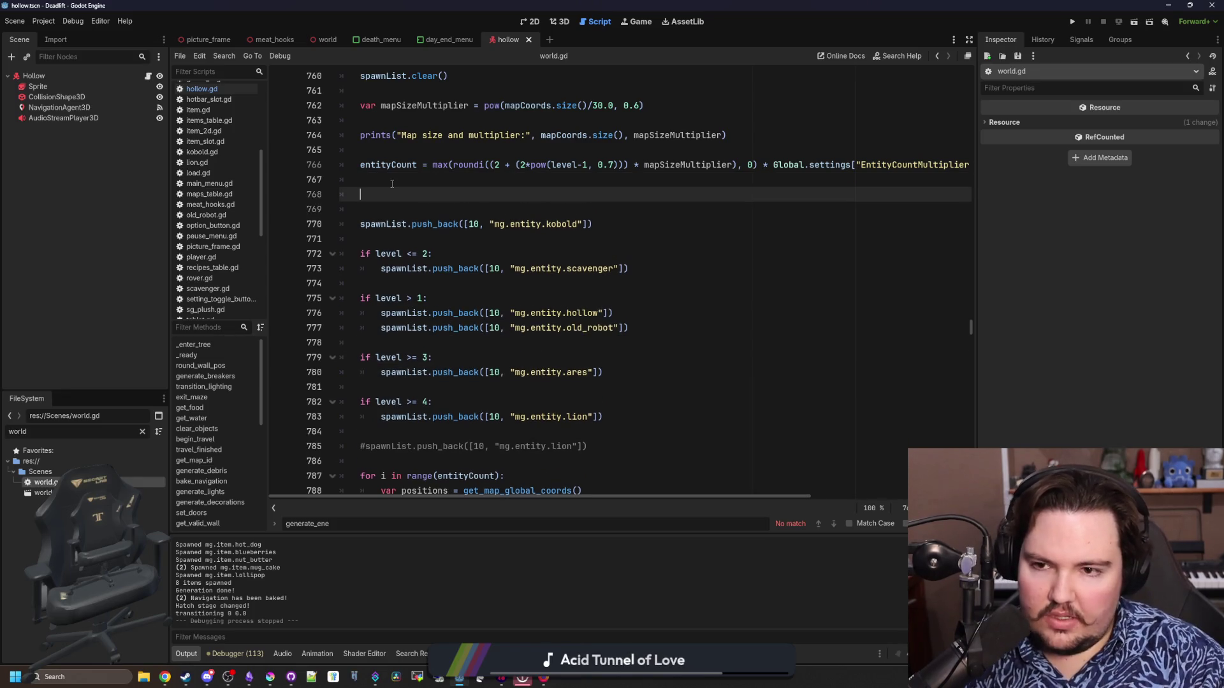
{"action": "mouse_move", "coordinate": [604, 417]}
{"action": "left_mouse_down"}
{"action": "mouse_move", "coordinate": [317, 239]}
{"action": "mouse_move", "coordinate": [317, 224]}
{"action": "left_mouse_up"}
{"action": "key", "text": "ctrl+k"}
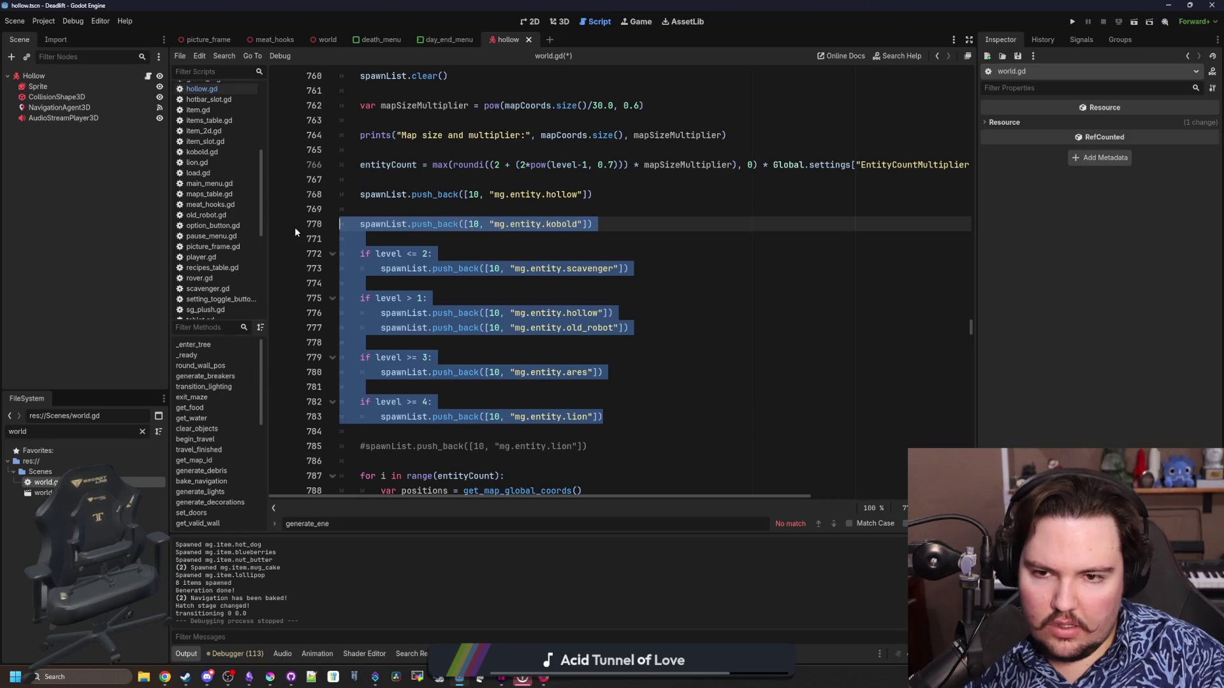
{"action": "left_click", "coordinate": [467, 210]}
{"action": "key", "text": "ctrl+s"}
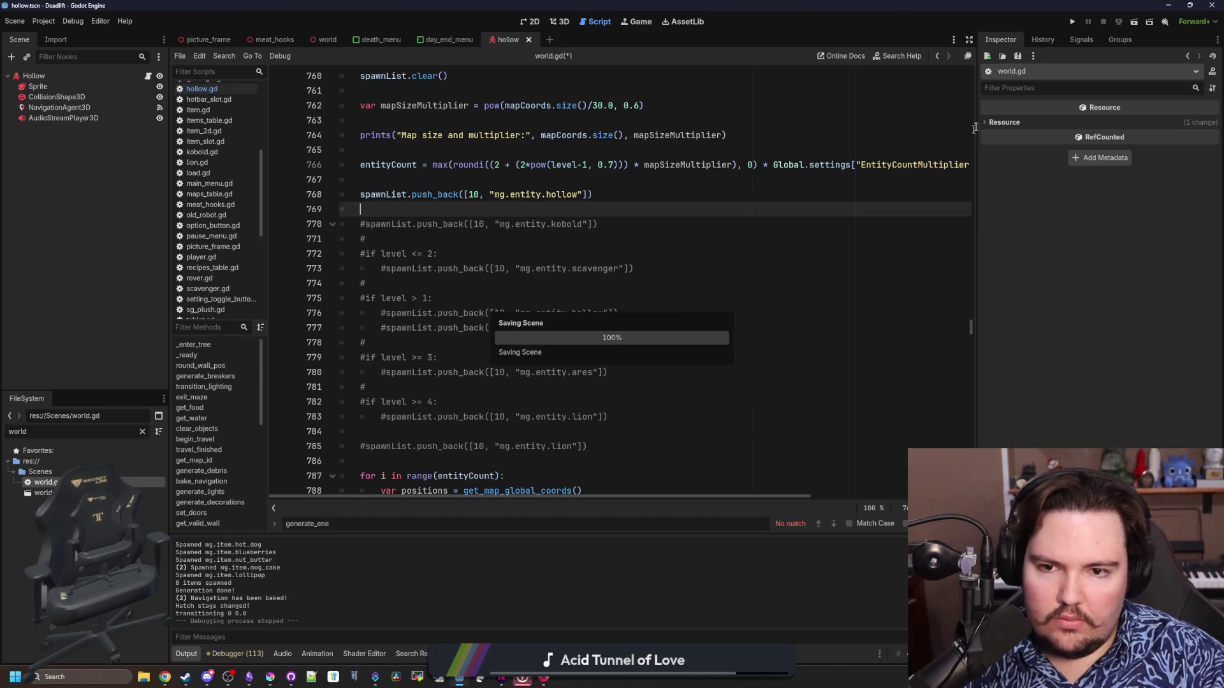
Run the game, wait out the not-responding warning, and start a new game.
{"action": "left_click", "coordinate": [1074, 22]}
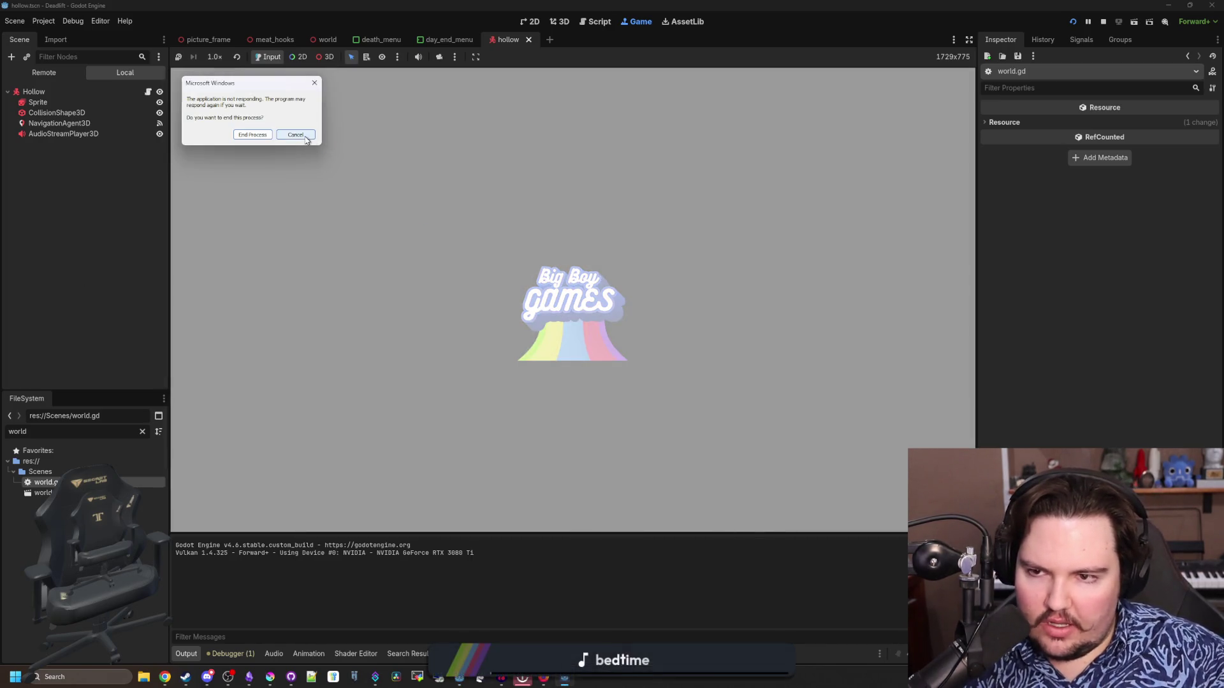
{"action": "left_click", "coordinate": [303, 137]}
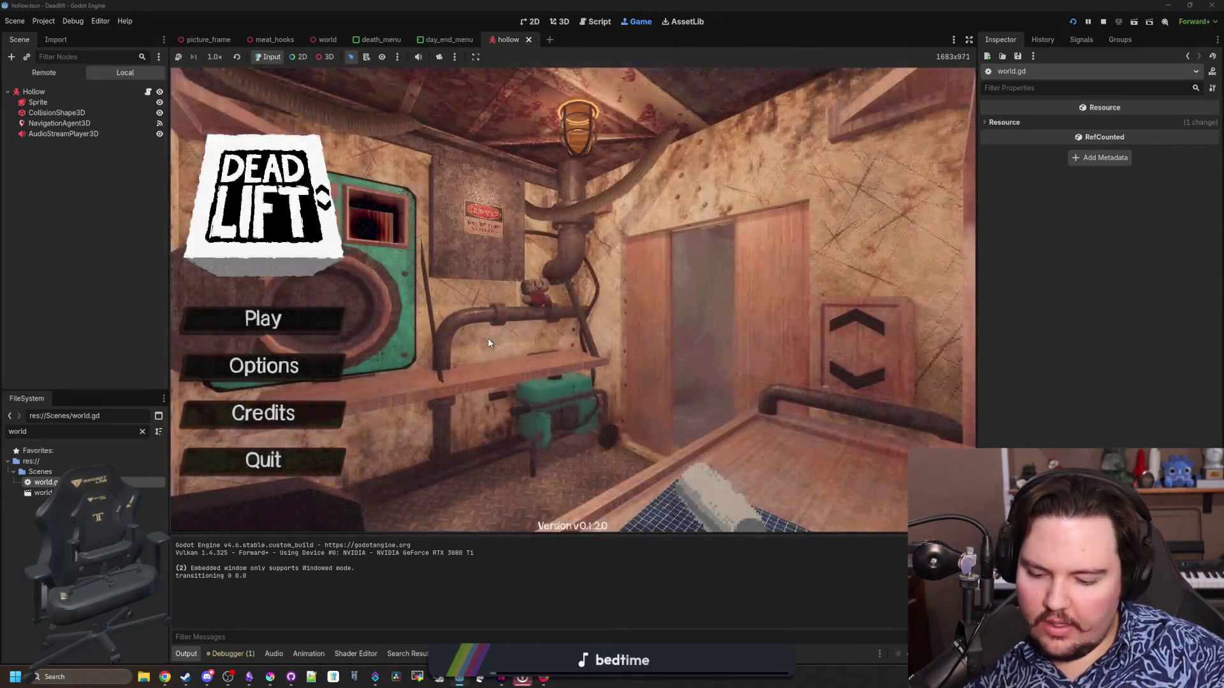
{"action": "left_click", "coordinate": [307, 315]}
{"action": "left_click", "coordinate": [606, 351]}
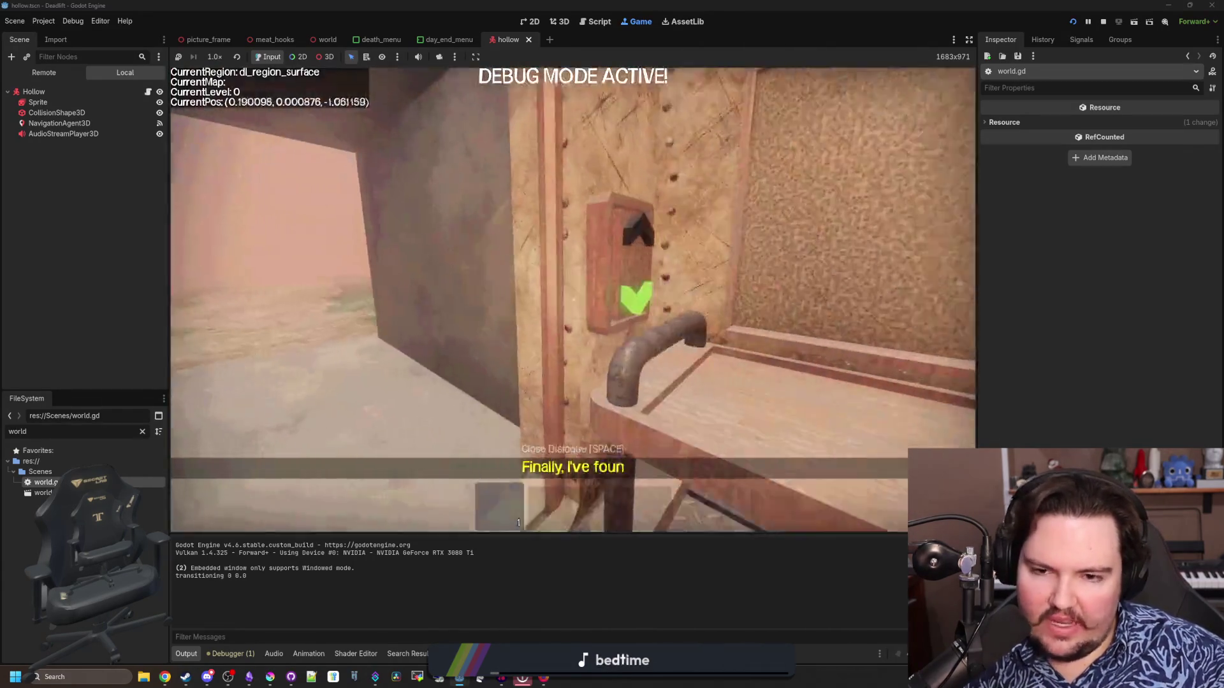
Walk forward through the breakroom, then pause the game.
{"action": "key", "text": "w"}
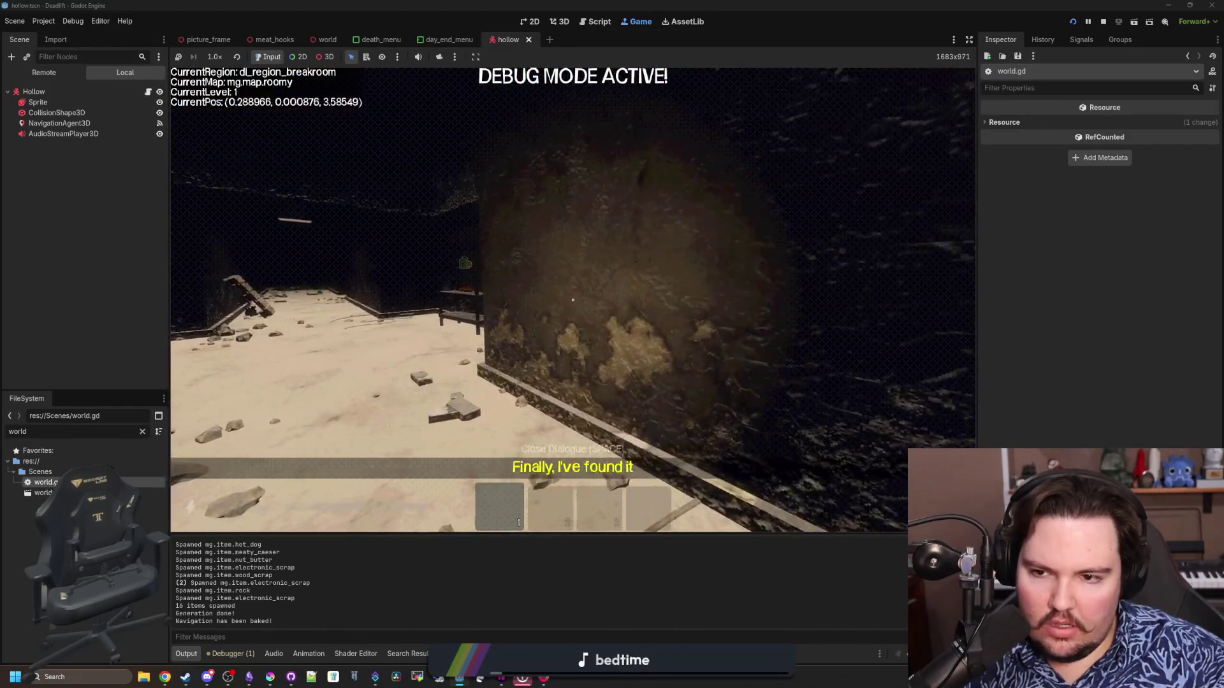
{"action": "key", "text": "w"}
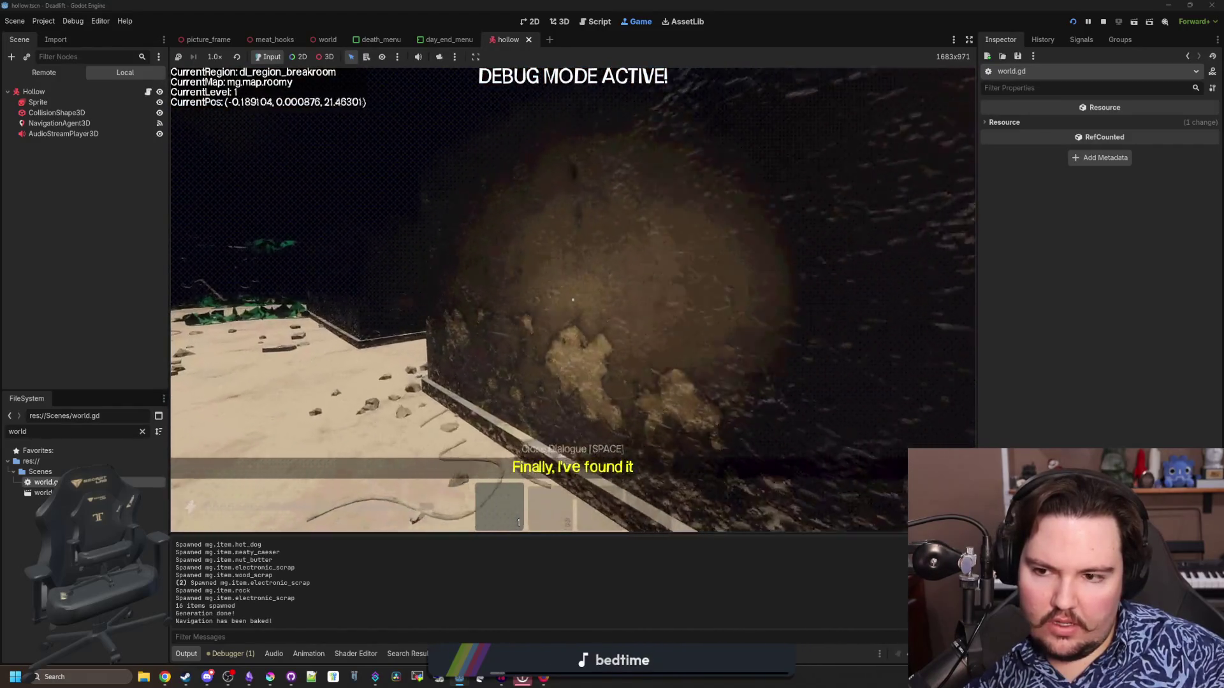
{"action": "key", "text": "w"}
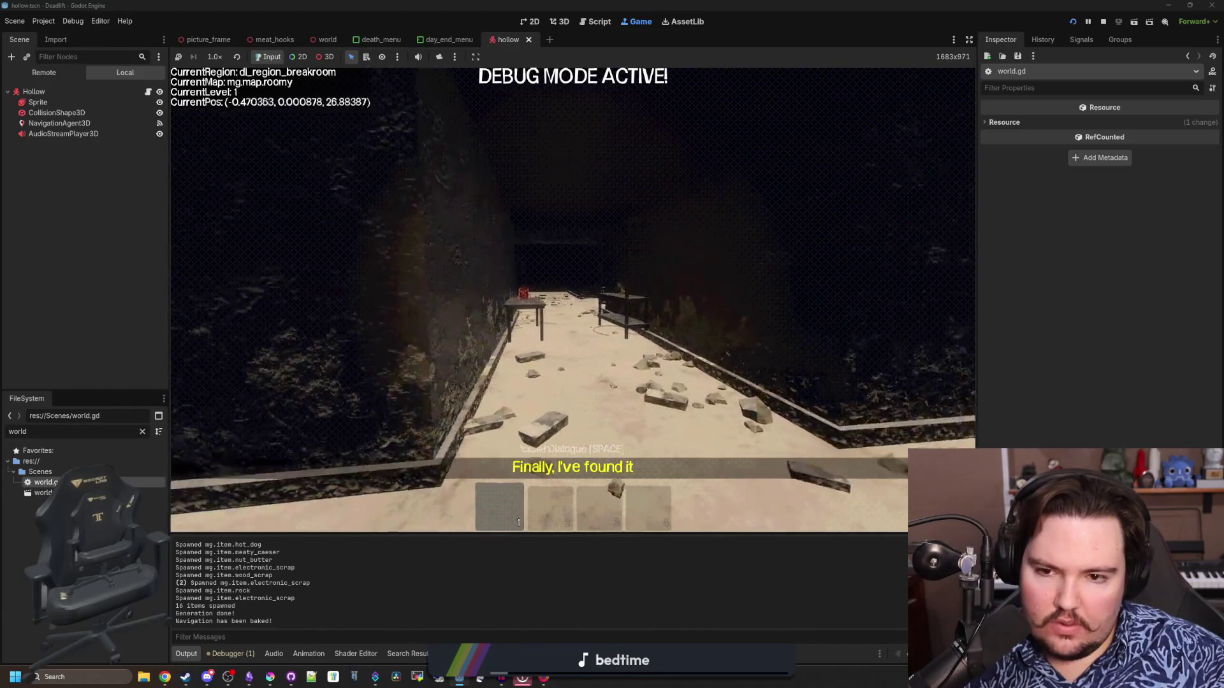
{"action": "key", "text": "w"}
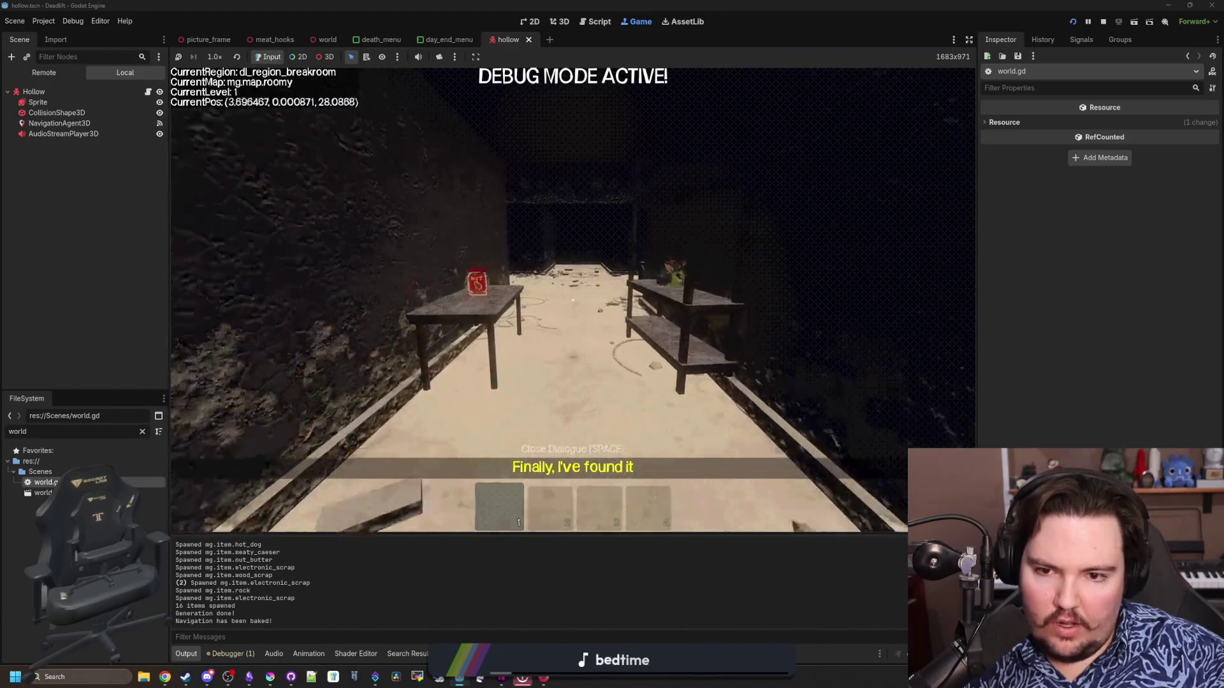
{"action": "key", "text": "w"}
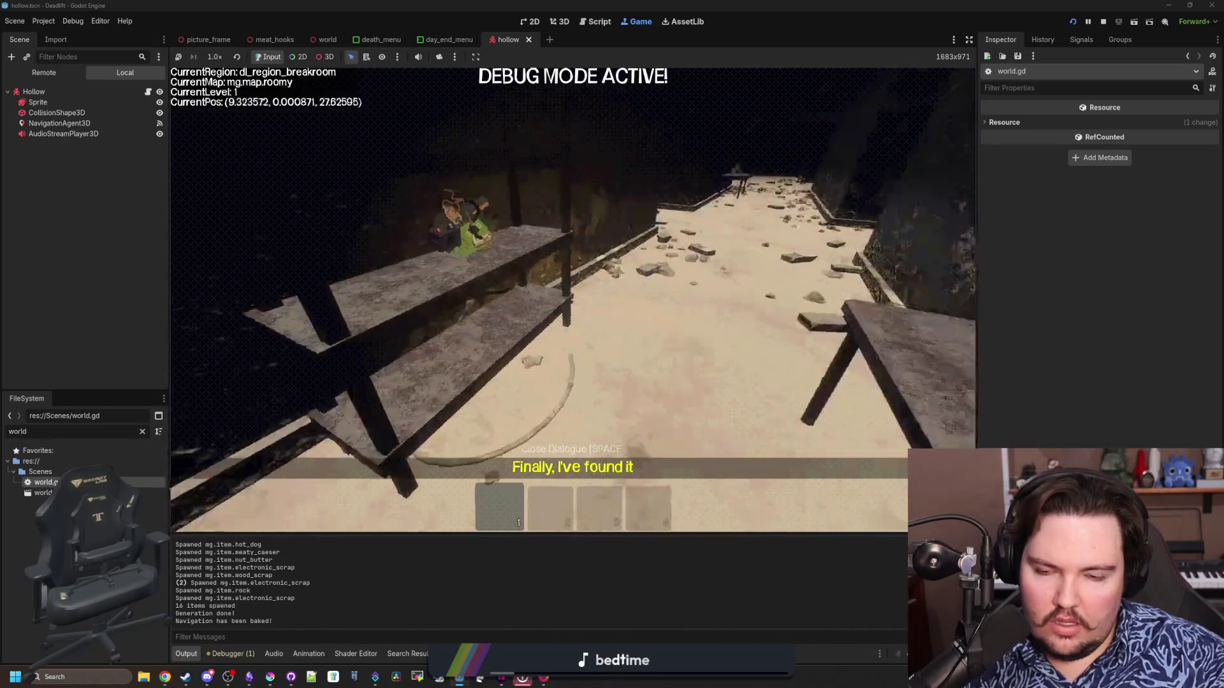
{"action": "key", "text": "Escape"}
Back in hollow.gd, insert an empty line after 'laughing = true' on line 29.
{"action": "left_click", "coordinate": [149, 93]}
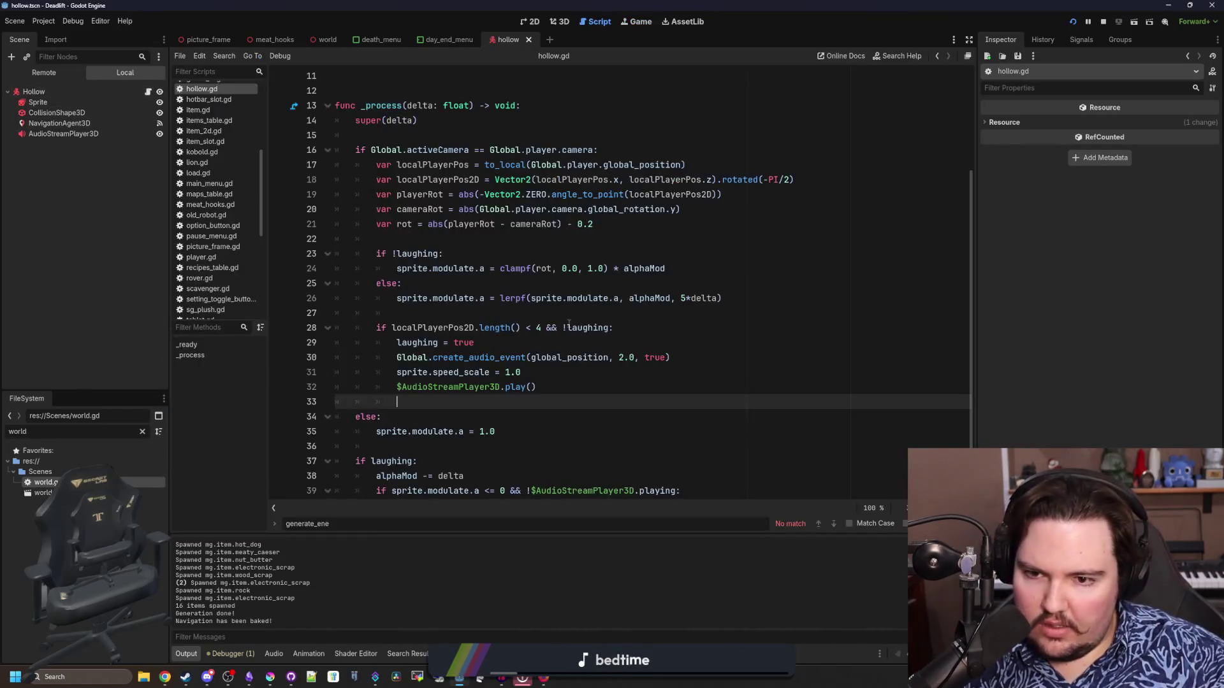
{"action": "left_click", "coordinate": [467, 312]}
{"action": "left_click", "coordinate": [486, 288]}
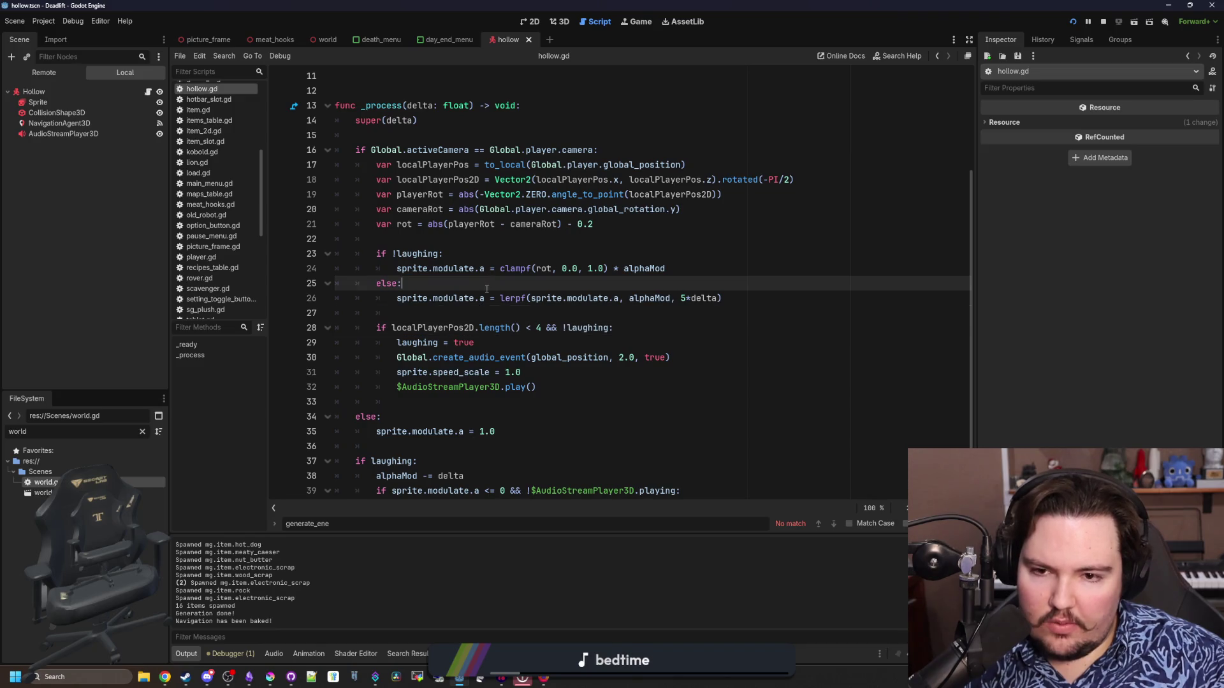
{"action": "left_click", "coordinate": [548, 238]}
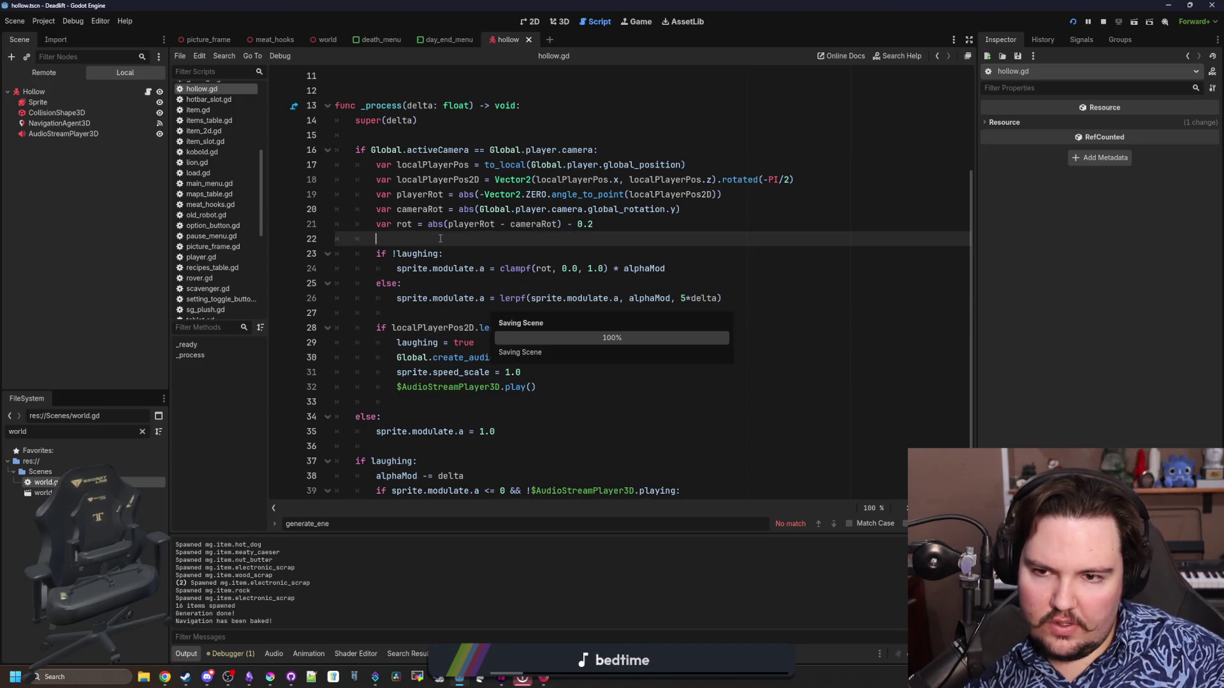
{"action": "left_click", "coordinate": [517, 341]}
{"action": "left_click", "coordinate": [631, 328]}
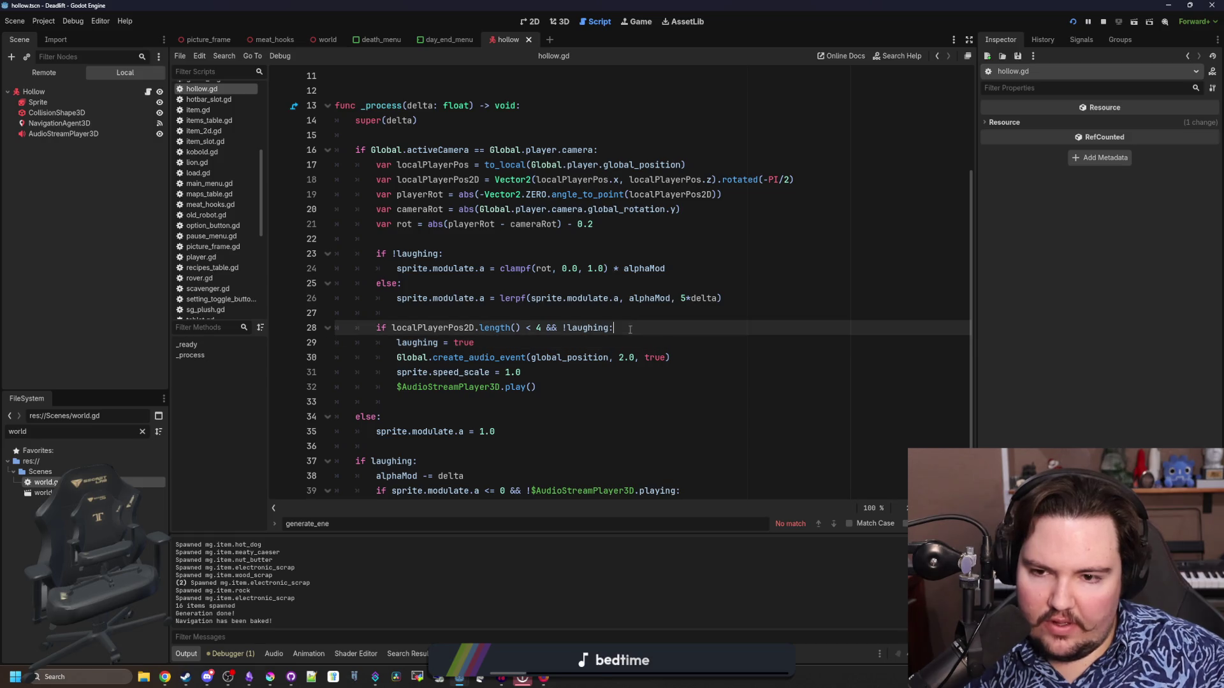
{"action": "left_click", "coordinate": [525, 346]}
{"action": "key", "text": "Return"}
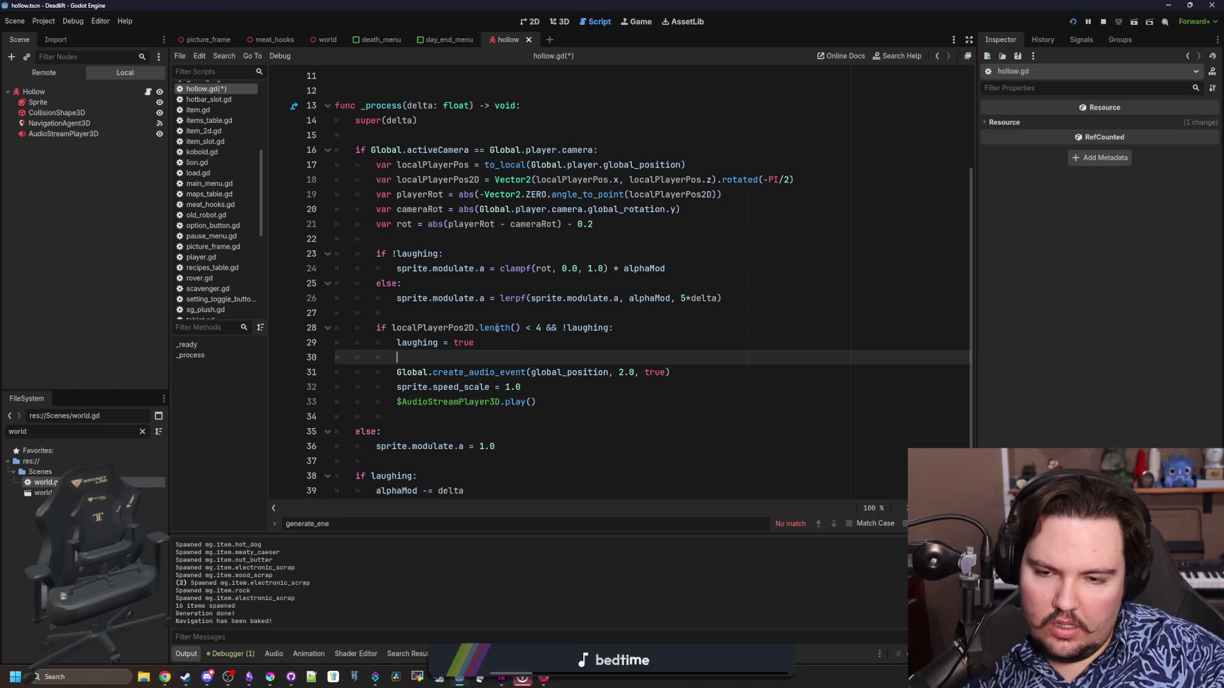
{"action": "scroll", "coordinate": [580, 275], "scroll_direction": "down", "scroll_amount": 1}
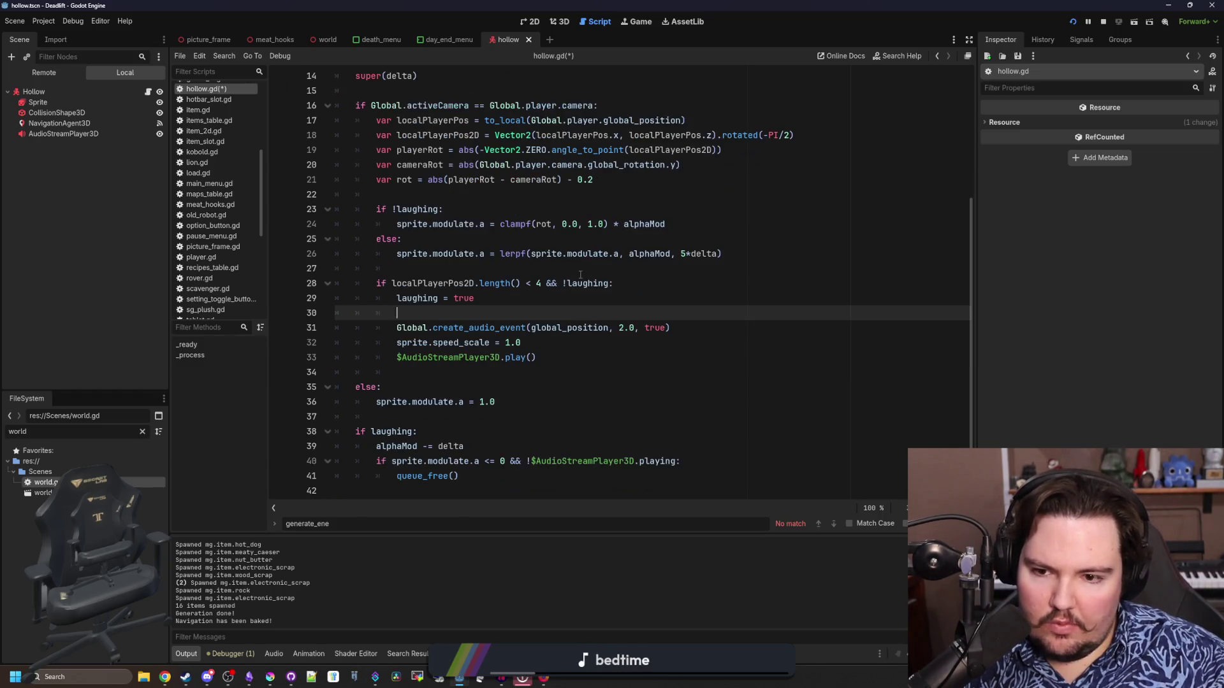
{"action": "scroll", "coordinate": [395, 430], "scroll_direction": "up", "scroll_amount": 4}
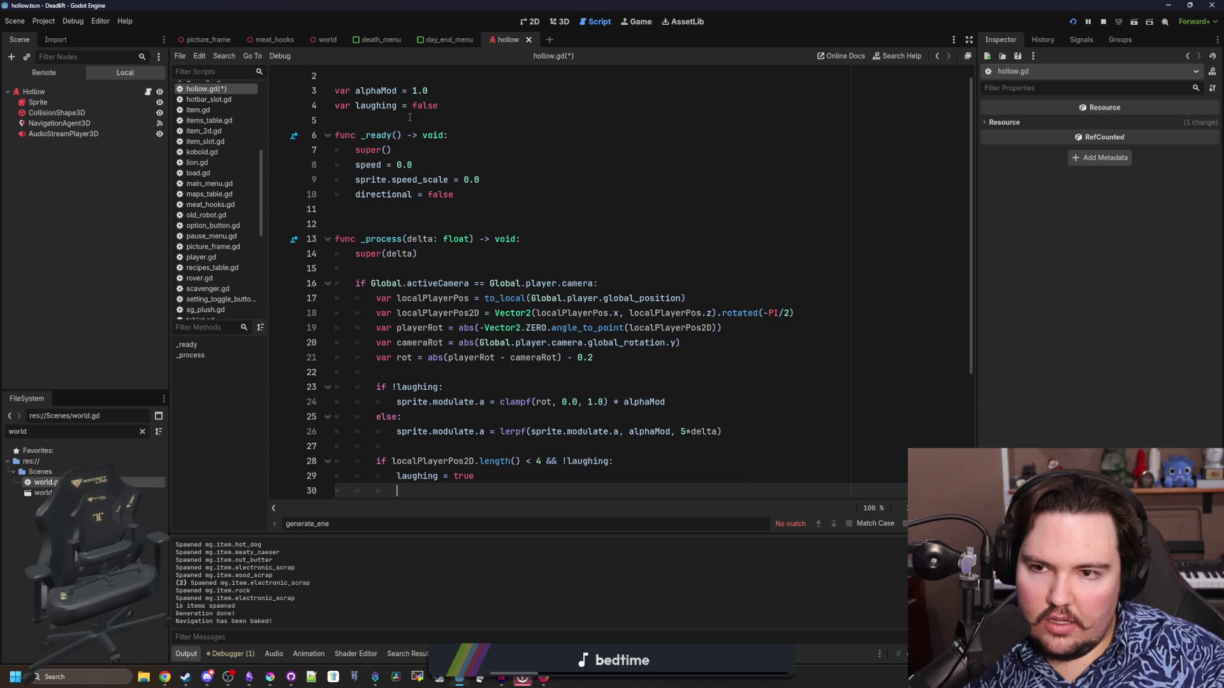
{"action": "scroll", "coordinate": [410, 117], "scroll_direction": "up", "scroll_amount": 1}
{"action": "scroll", "coordinate": [494, 306], "scroll_direction": "down", "scroll_amount": 4}
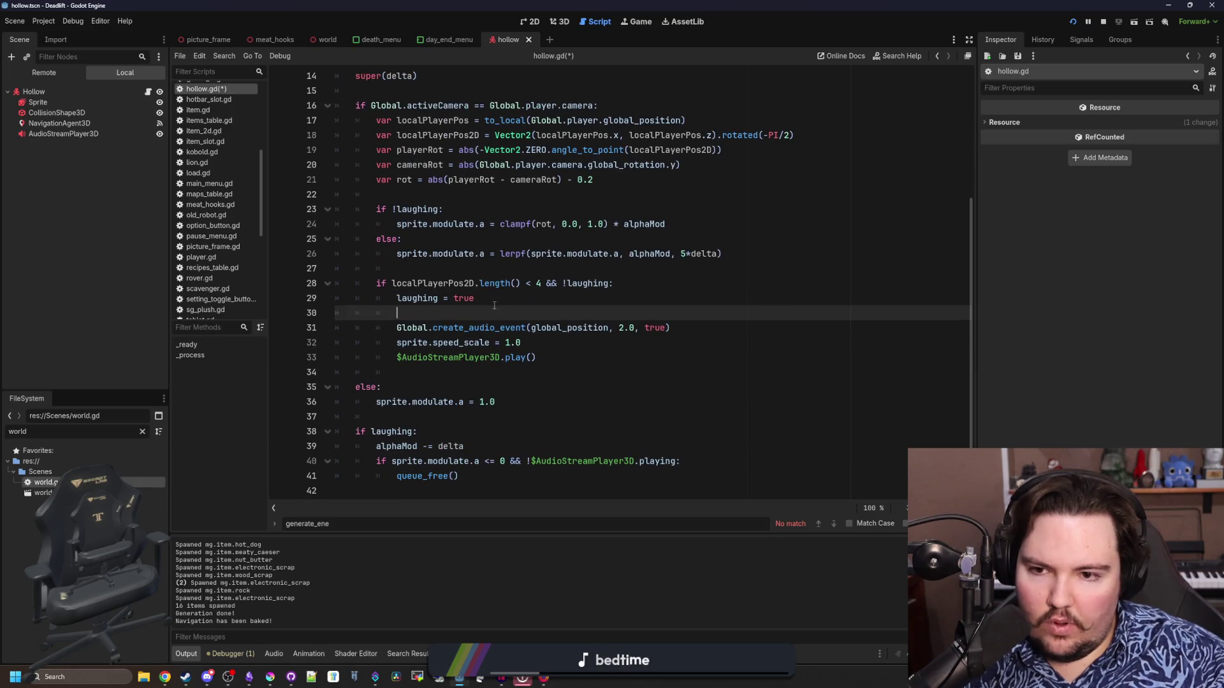
Change the line 26 fade weight to 10*delta, playtest, then pause and return to hollow.gd.
{"action": "left_click", "coordinate": [683, 253]}
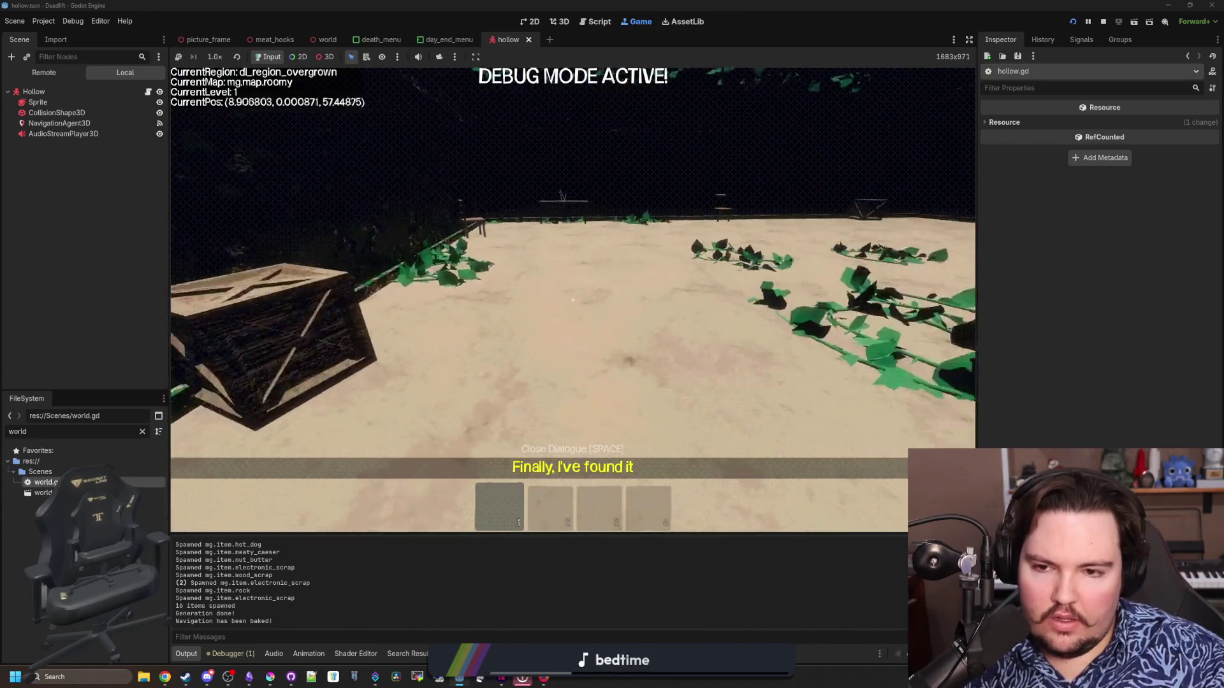
{"action": "key", "text": "Escape"}
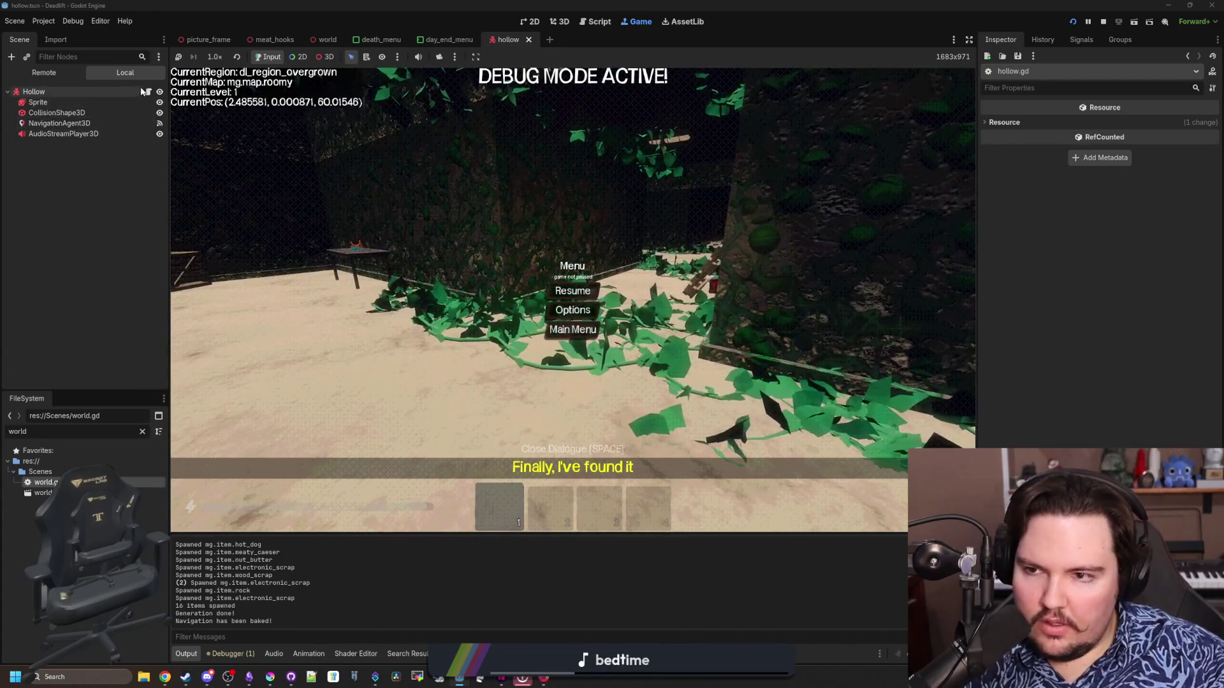
{"action": "left_click", "coordinate": [147, 91]}
Change the lerpf weight on line 26 from 10*delta to 20*delta.
{"action": "left_click", "coordinate": [691, 253]}
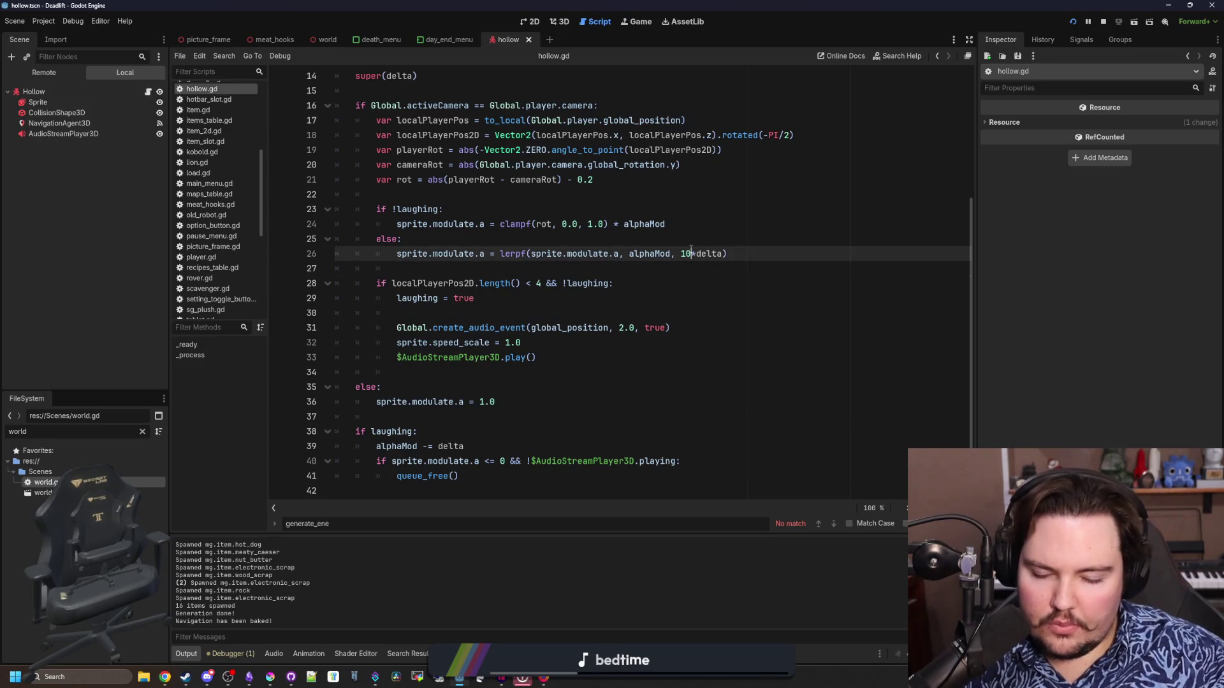
{"action": "key", "text": "BackSpace"}
{"action": "type", "text": "2"}
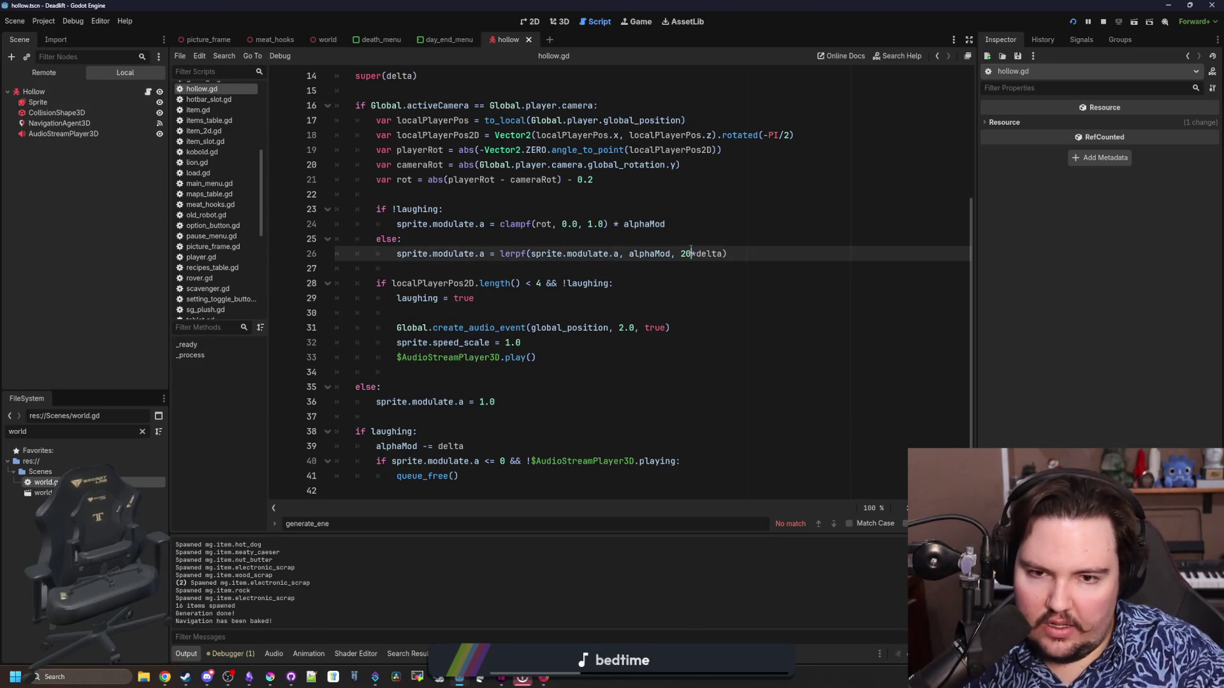
Delete the blank line 30 after 'laughing = true' and save hollow.gd.
{"action": "left_click", "coordinate": [740, 246]}
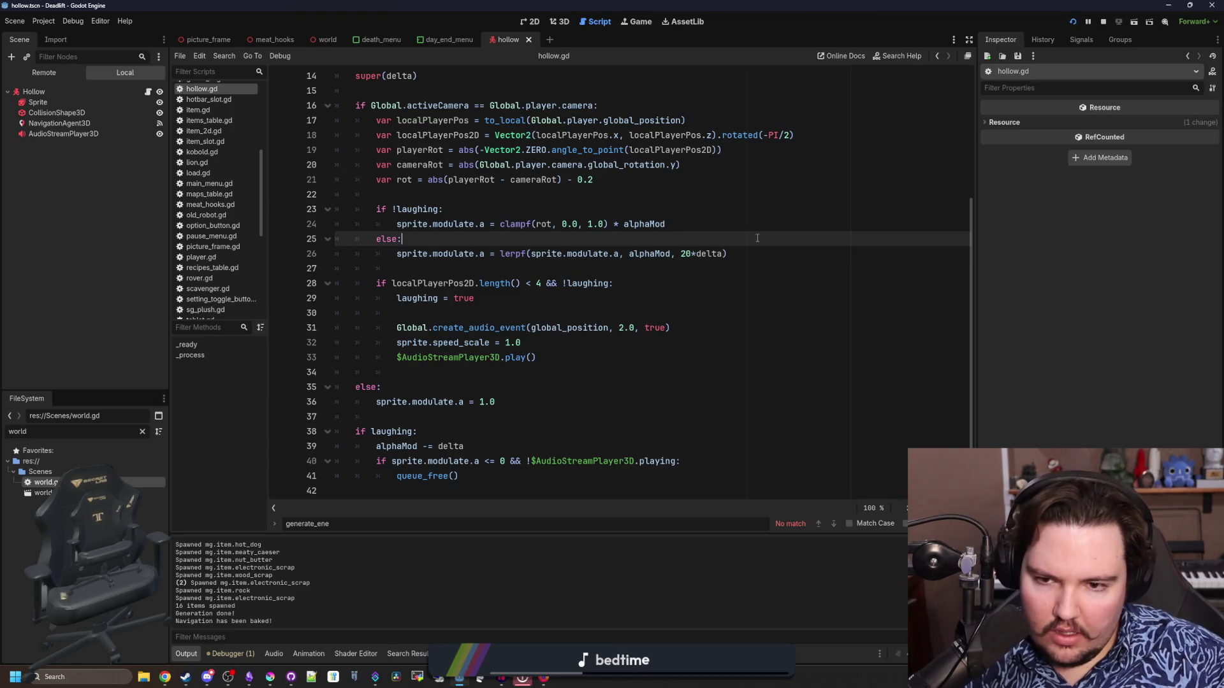
{"action": "left_click", "coordinate": [466, 312]}
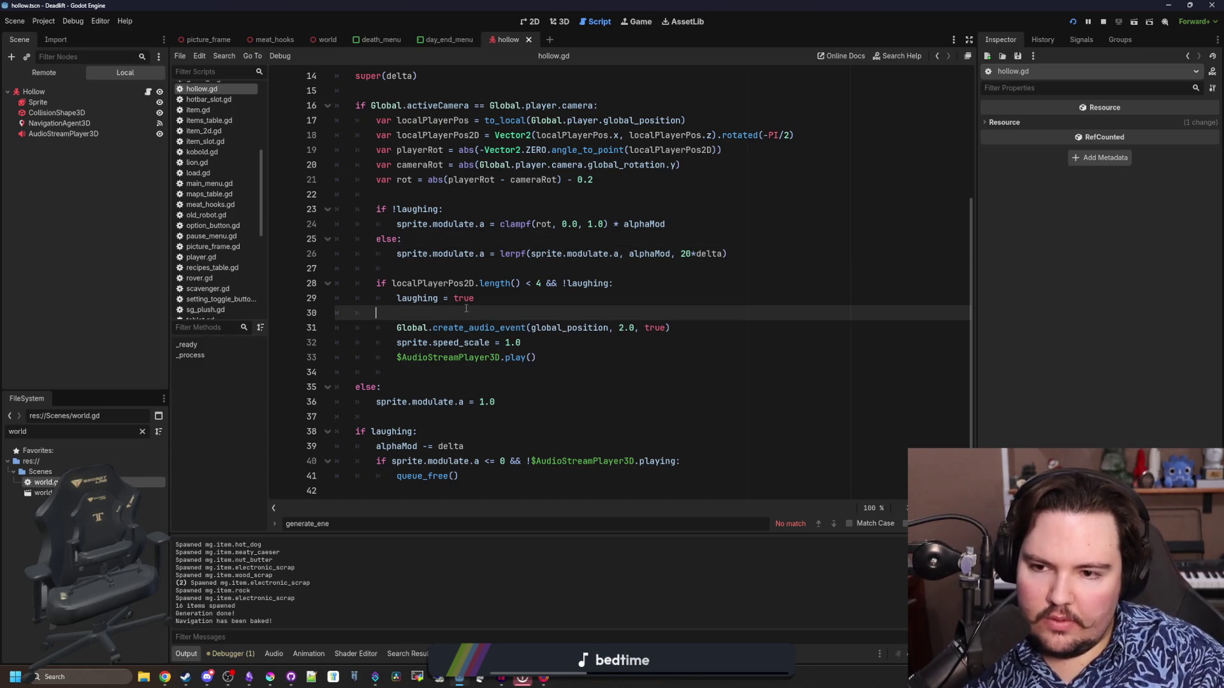
{"action": "key", "text": "BackSpace"}
{"action": "key", "text": "BackSpace"}
{"action": "key", "text": "BackSpace"}
{"action": "left_click", "coordinate": [521, 264]}
{"action": "key", "text": "ctrl+s"}
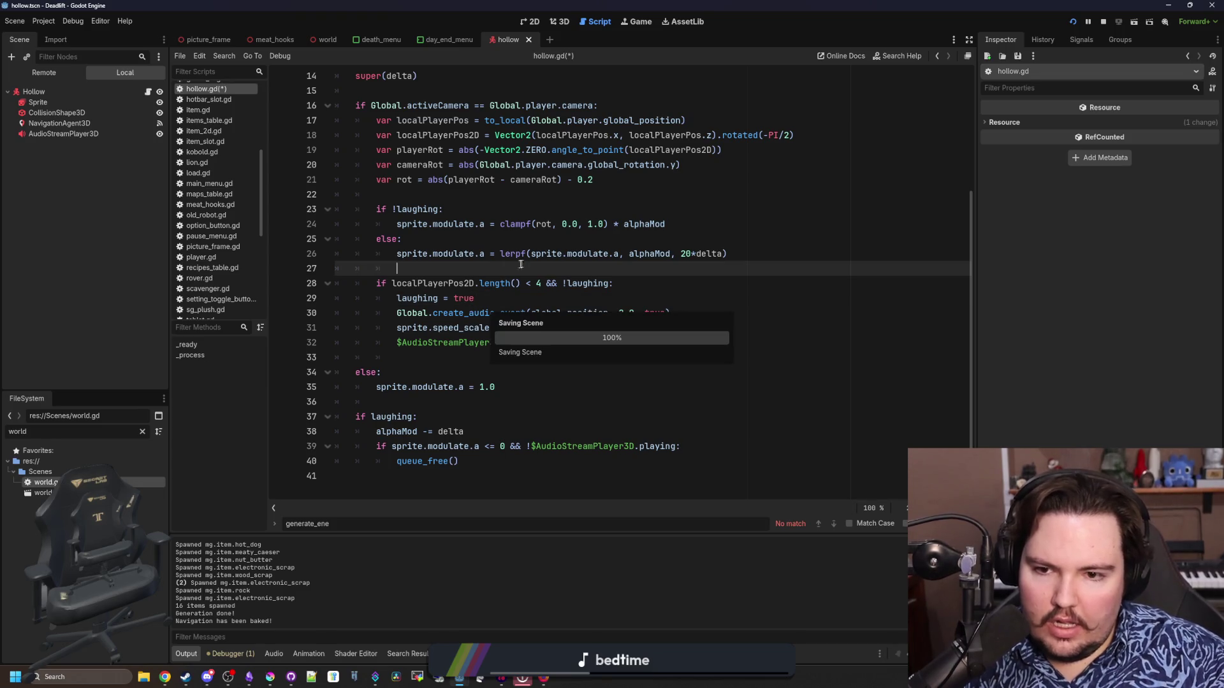
{"action": "left_click", "coordinate": [485, 298]}
{"action": "key", "text": "ctrl+s"}
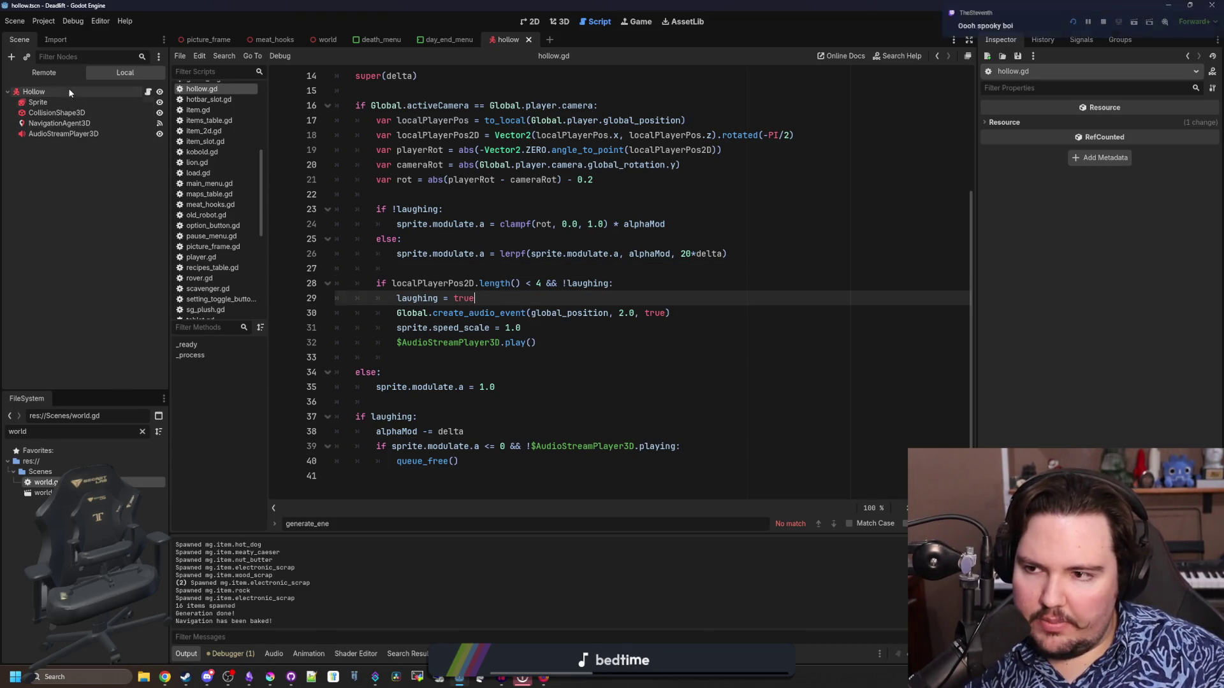
{"action": "left_click", "coordinate": [489, 358]}
{"action": "key", "text": "ctrl+s"}
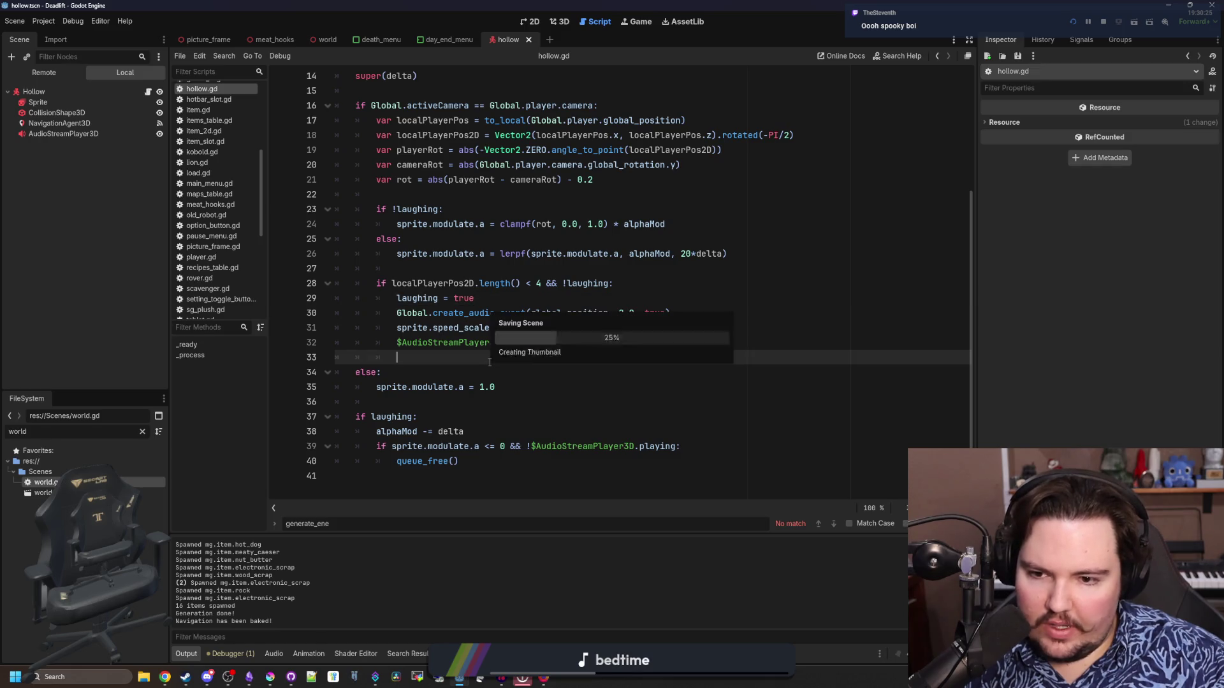
{"action": "key", "text": "ctrl+s"}
{"action": "key", "text": "ctrl+s"}
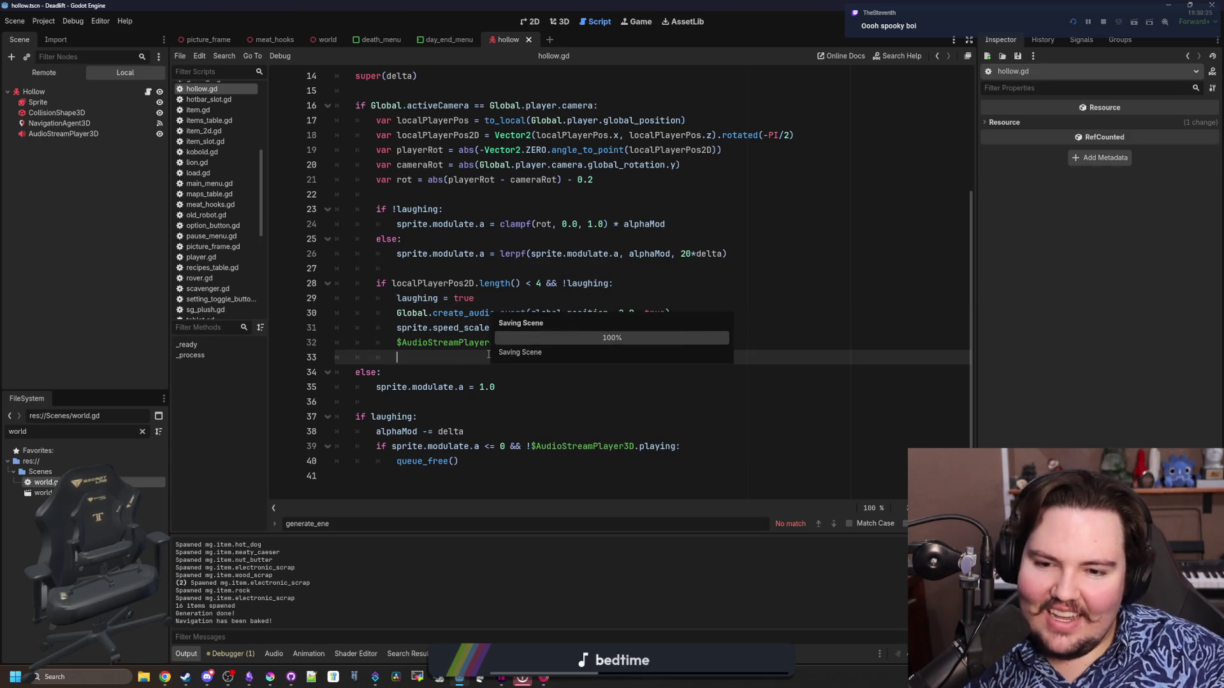
{"action": "left_click", "coordinate": [249, 677]}
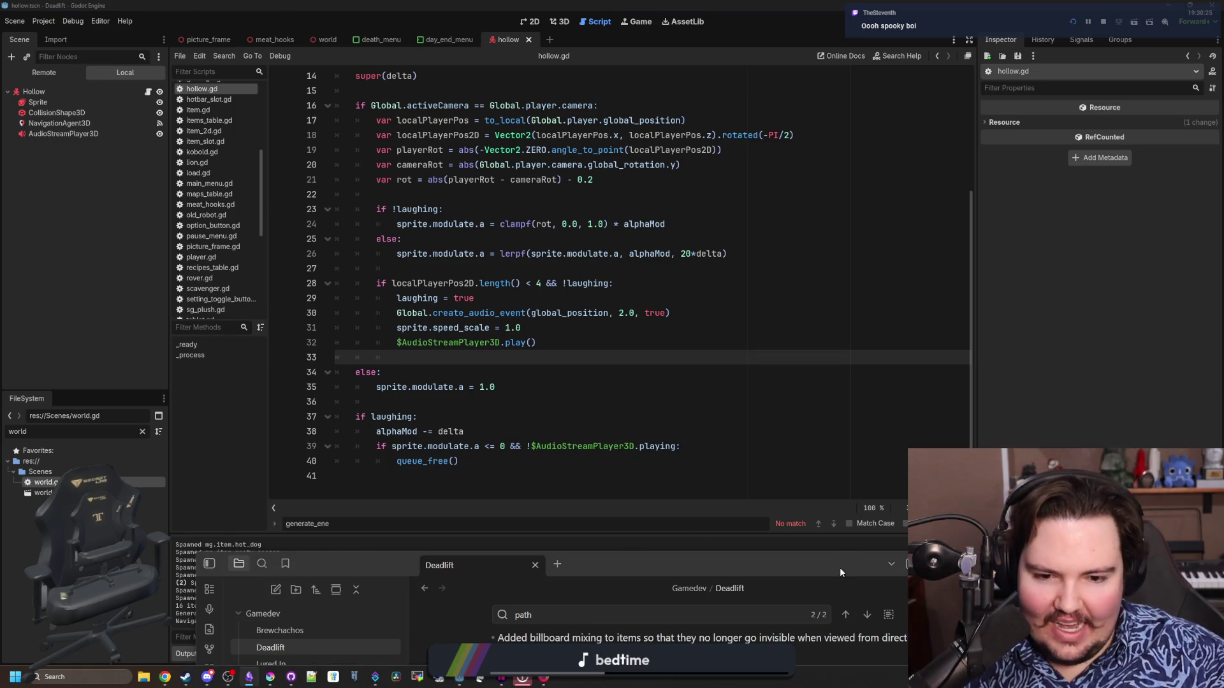
{"action": "key", "text": "alt+Tab"}
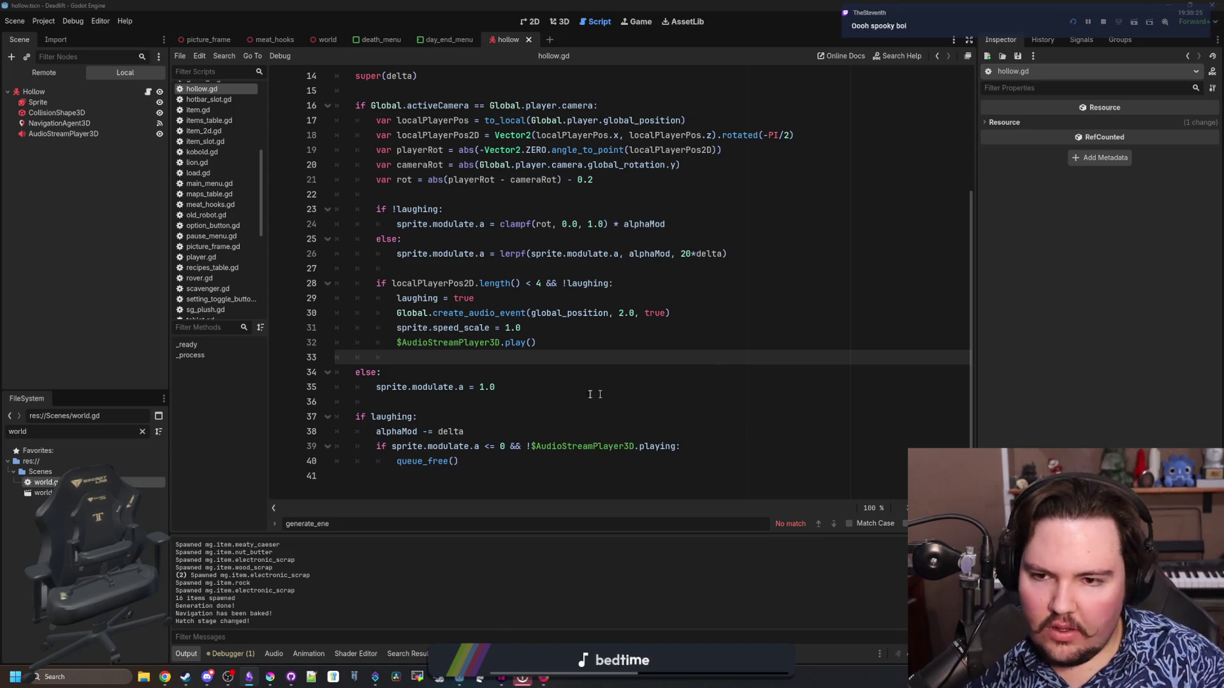
{"action": "left_click", "coordinate": [472, 361]}
{"action": "key", "text": "ctrl+s"}
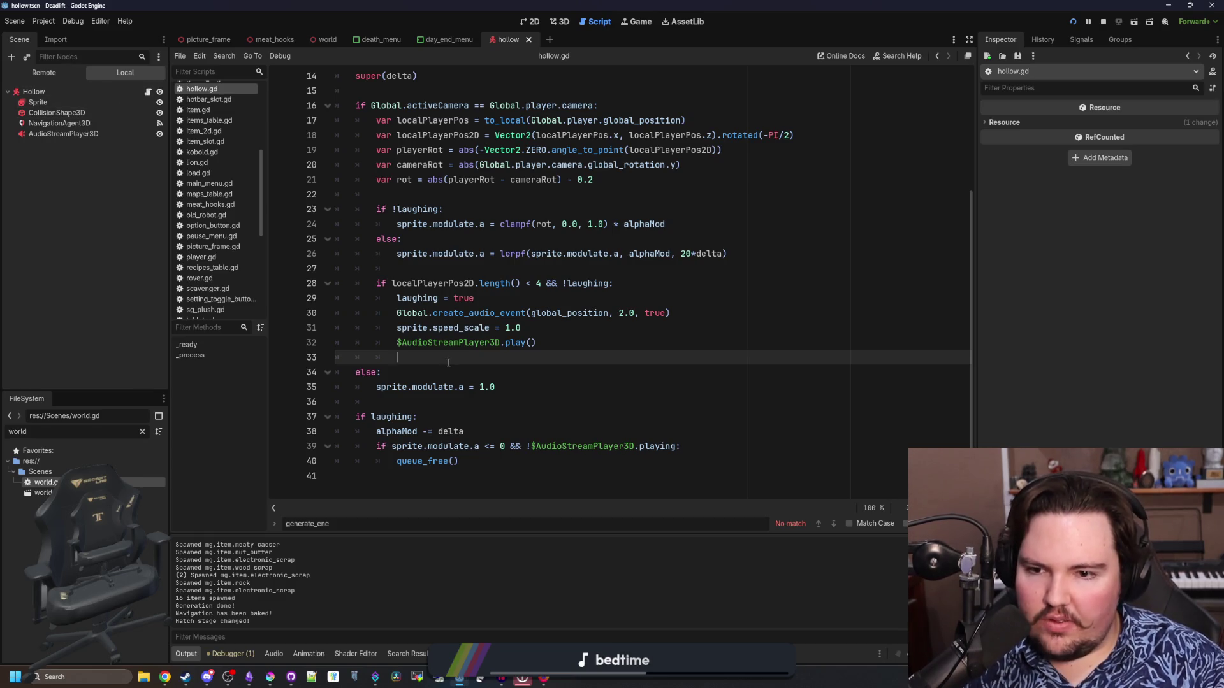
Select the Hollow root node, widen the Inspector, and switch to the 3D view.
{"action": "scroll", "coordinate": [449, 362], "scroll_direction": "up", "scroll_amount": 3}
{"action": "scroll", "coordinate": [434, 287], "scroll_direction": "down", "scroll_amount": 3}
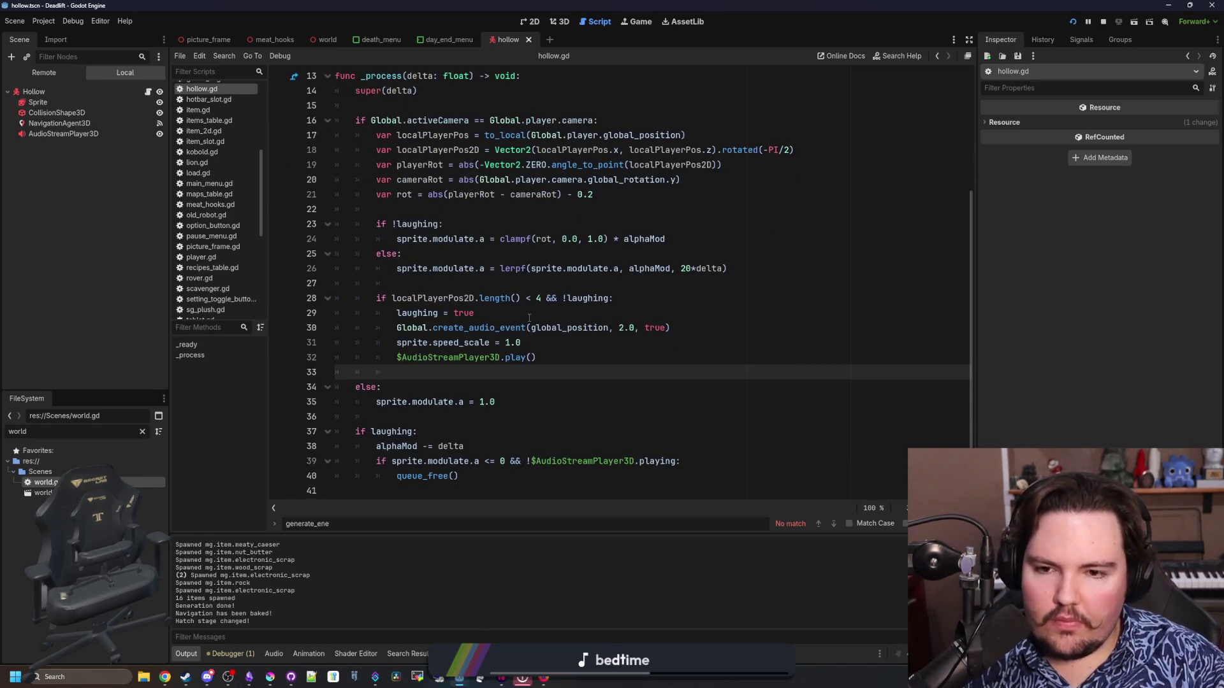
{"action": "left_click", "coordinate": [428, 281]}
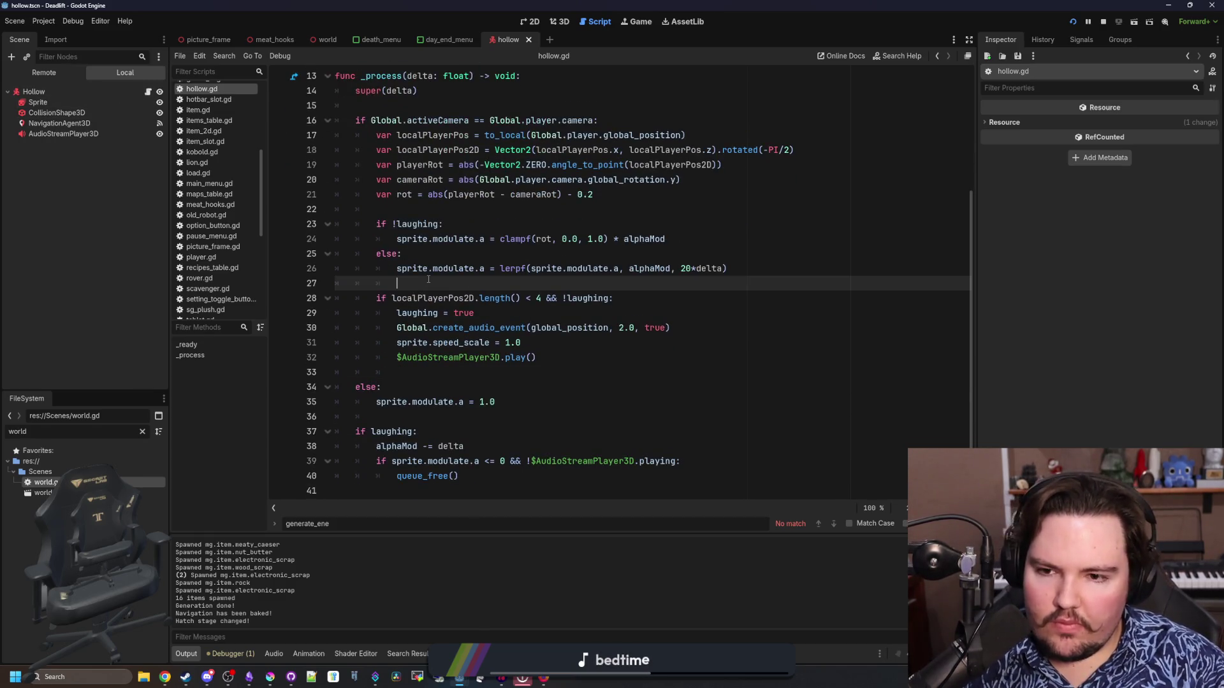
{"action": "left_click", "coordinate": [85, 90]}
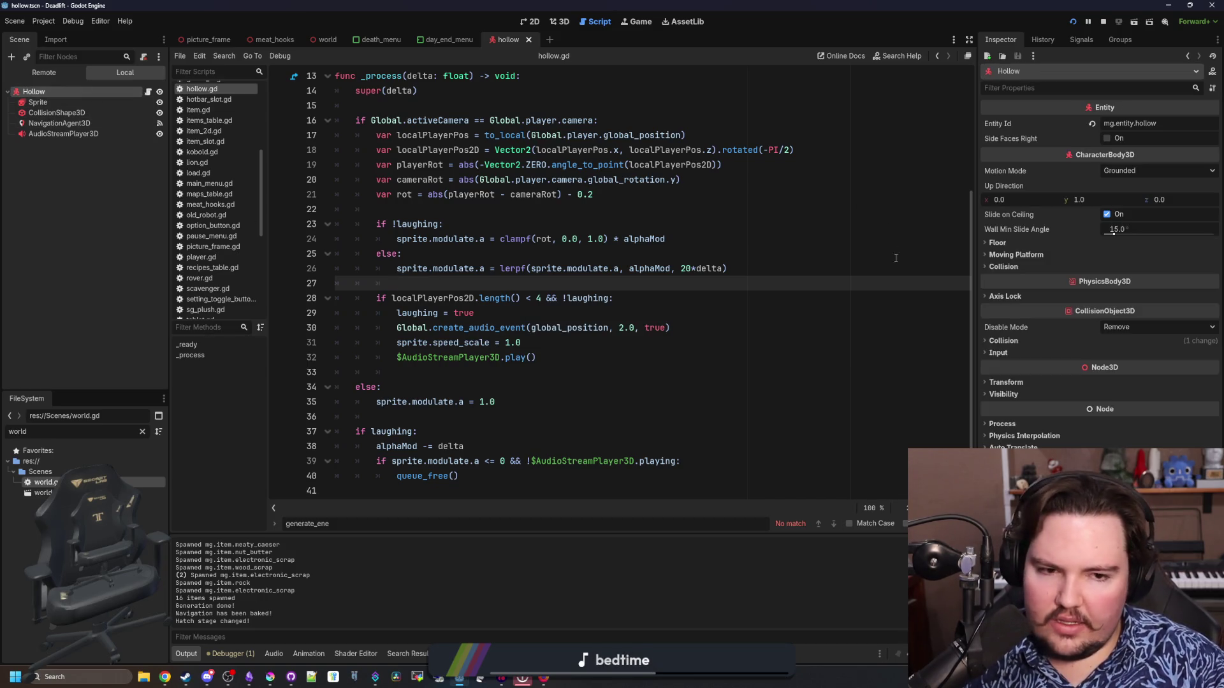
{"action": "left_click_drag", "start_coordinate": [976, 255], "coordinate": [938, 255]}
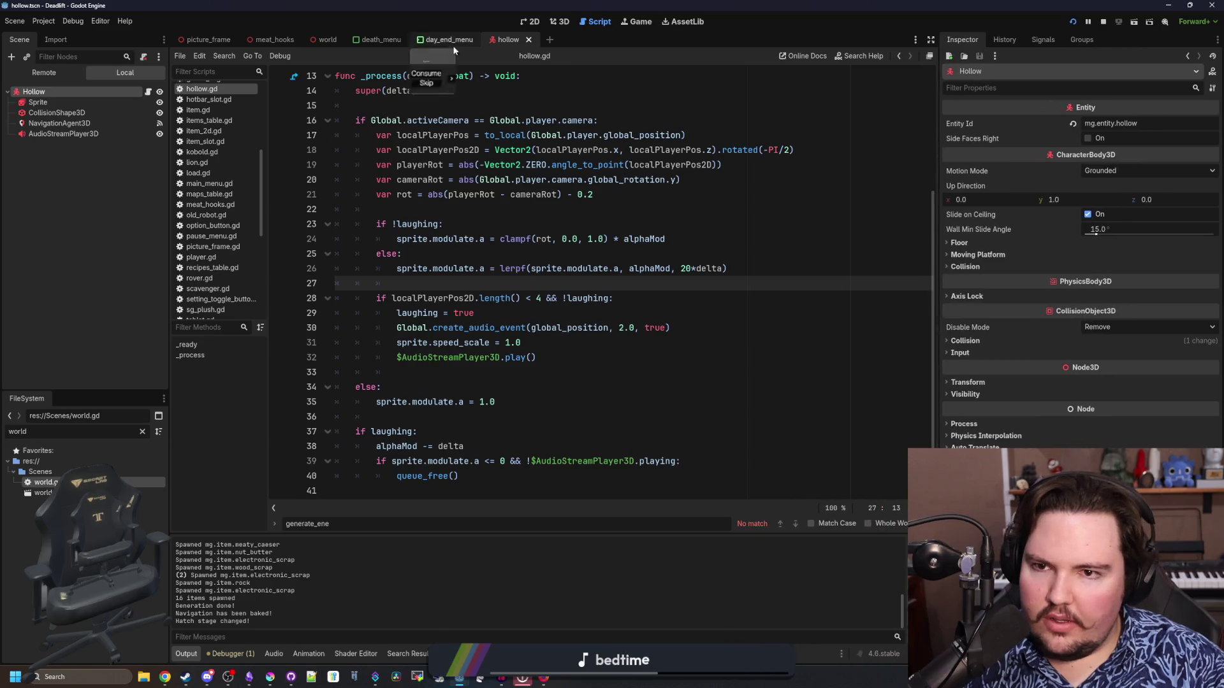
{"action": "left_click", "coordinate": [554, 23]}
Add an Area3D child under Hollow, with a CollisionShape3D child under the Area3D.
{"action": "right_click", "coordinate": [66, 90]}
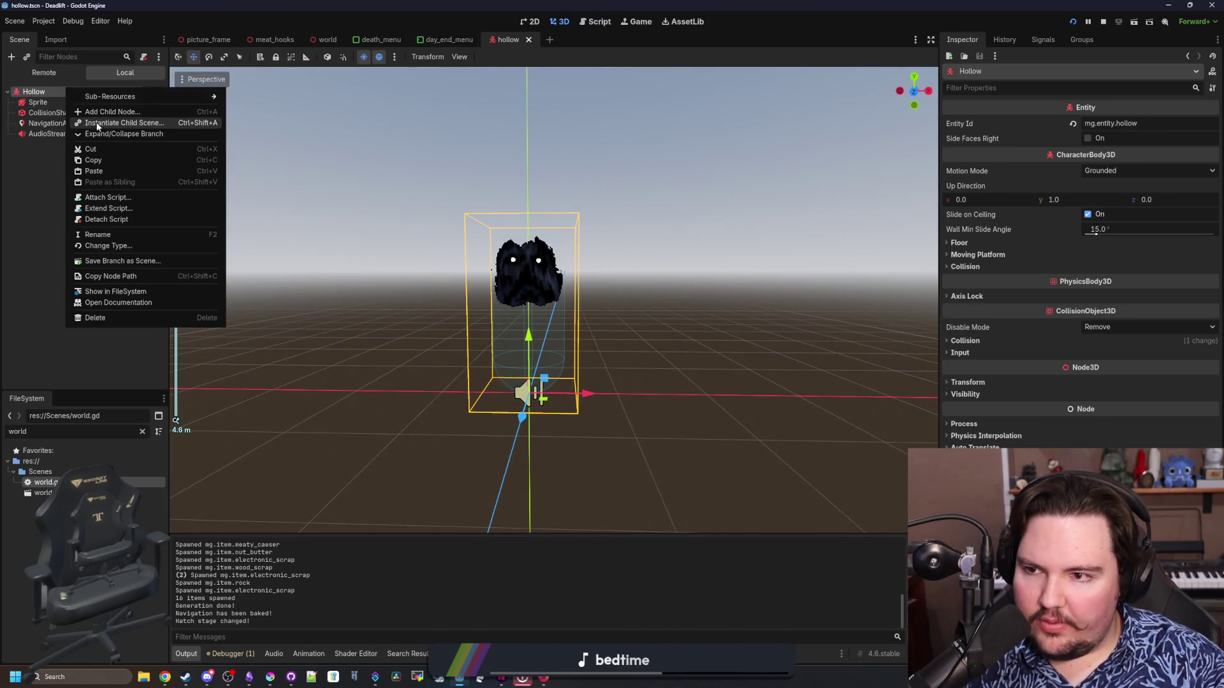
{"action": "left_click", "coordinate": [105, 112]}
{"action": "type", "text": "aud"}
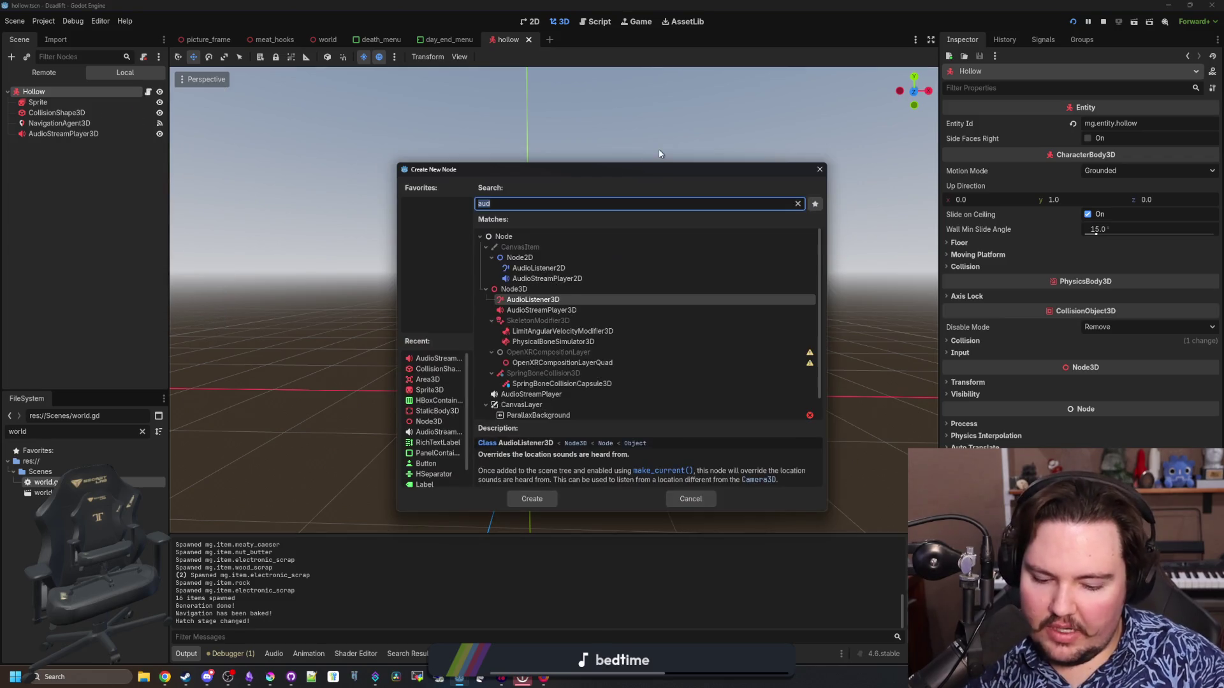
{"action": "type", "text": "iostr"}
{"action": "key", "text": "Return"}
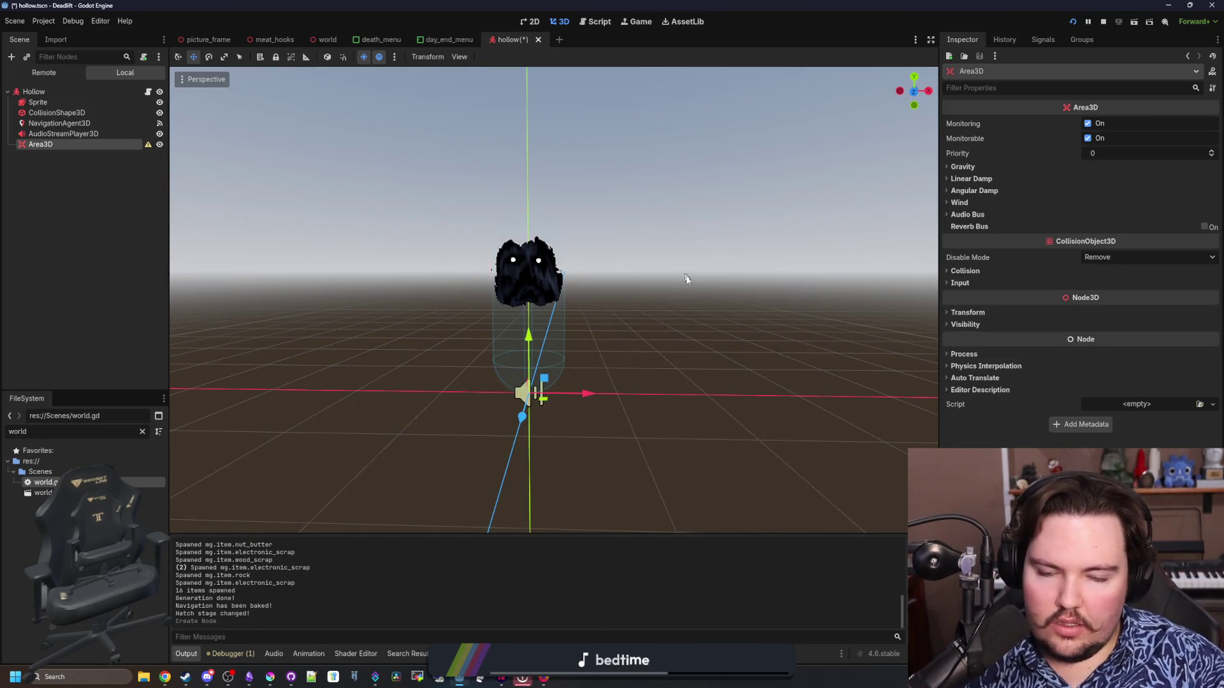
{"action": "right_click", "coordinate": [81, 143]}
{"action": "left_click", "coordinate": [115, 153]}
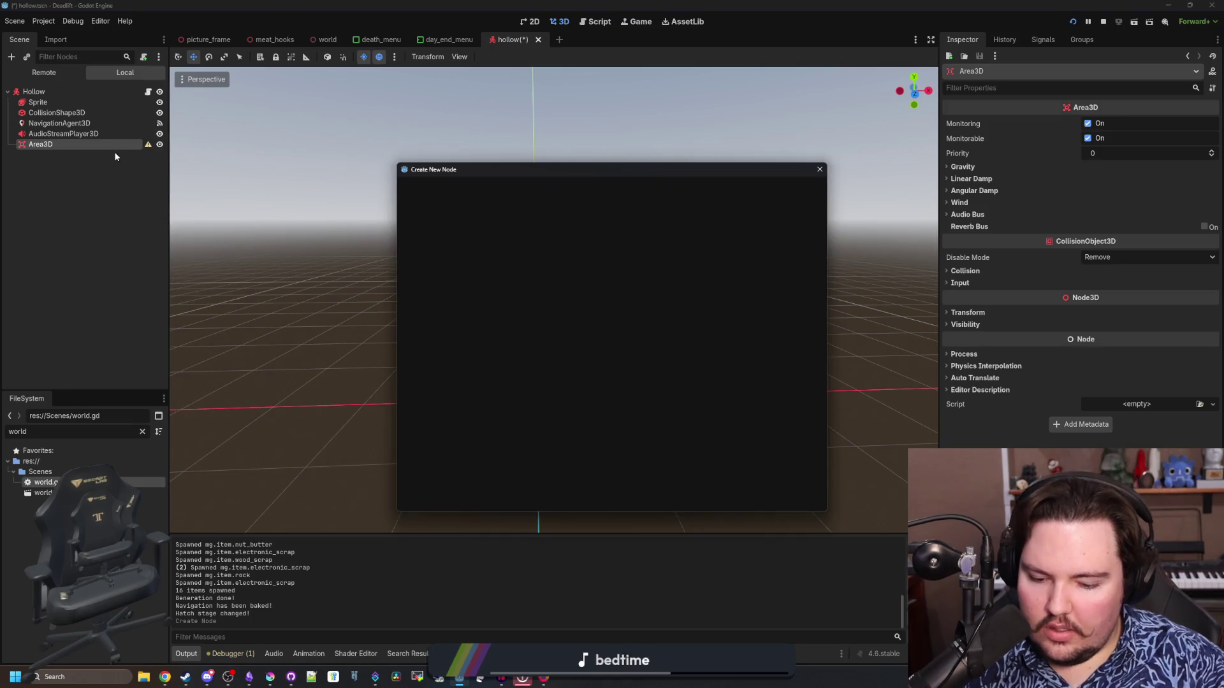
{"action": "type", "text": "collision"}
{"action": "key", "text": "Return"}
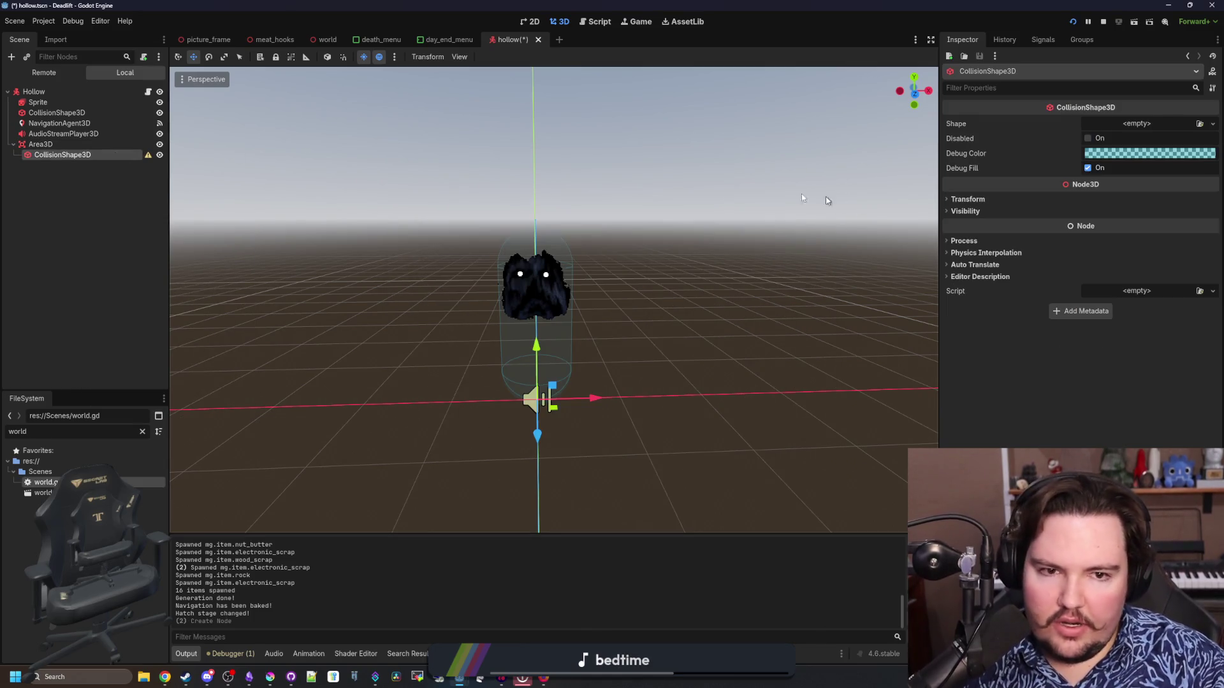
Put the Area3D on collision layer 5 only, with layer 1 and mask 1 turned off.
{"action": "key", "text": "Up"}
{"action": "left_click", "coordinate": [964, 272]}
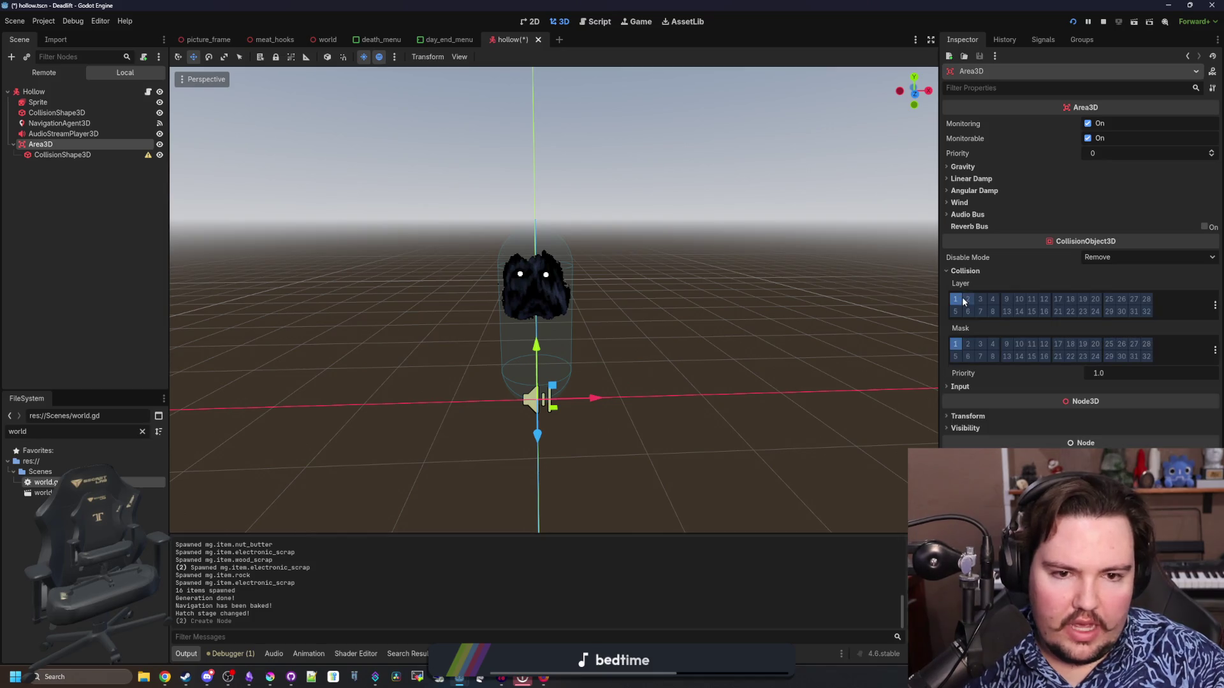
{"action": "left_click", "coordinate": [955, 299]}
{"action": "left_click", "coordinate": [955, 344]}
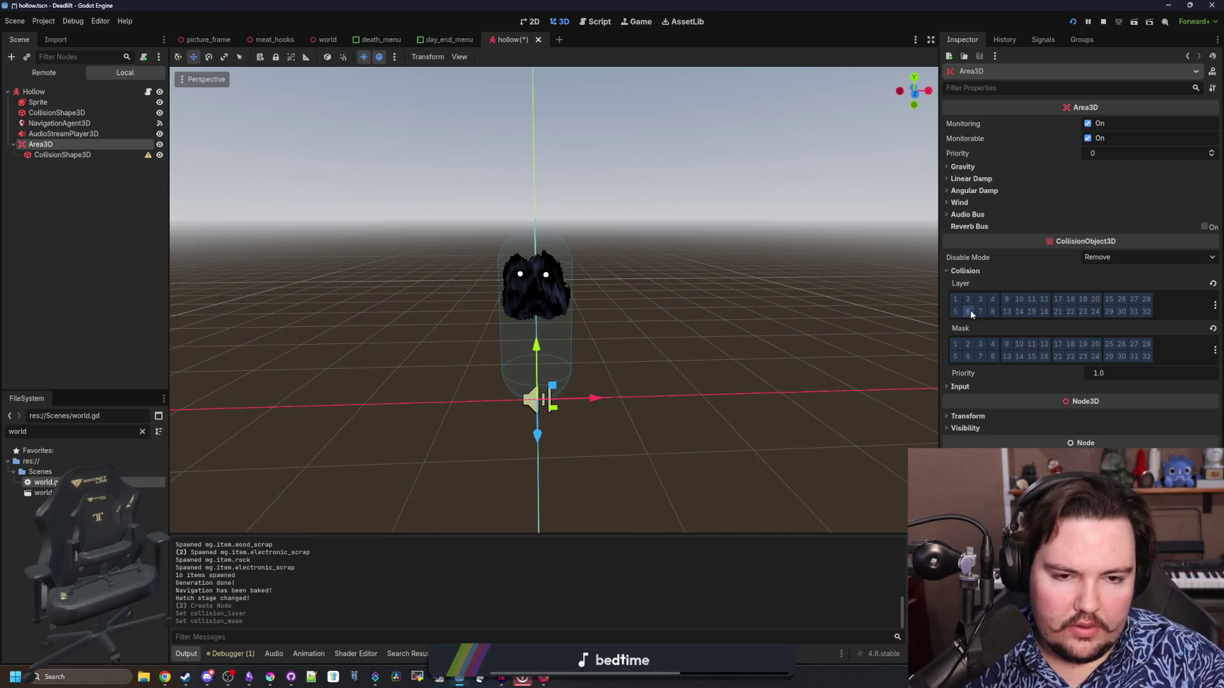
{"action": "left_click", "coordinate": [953, 313]}
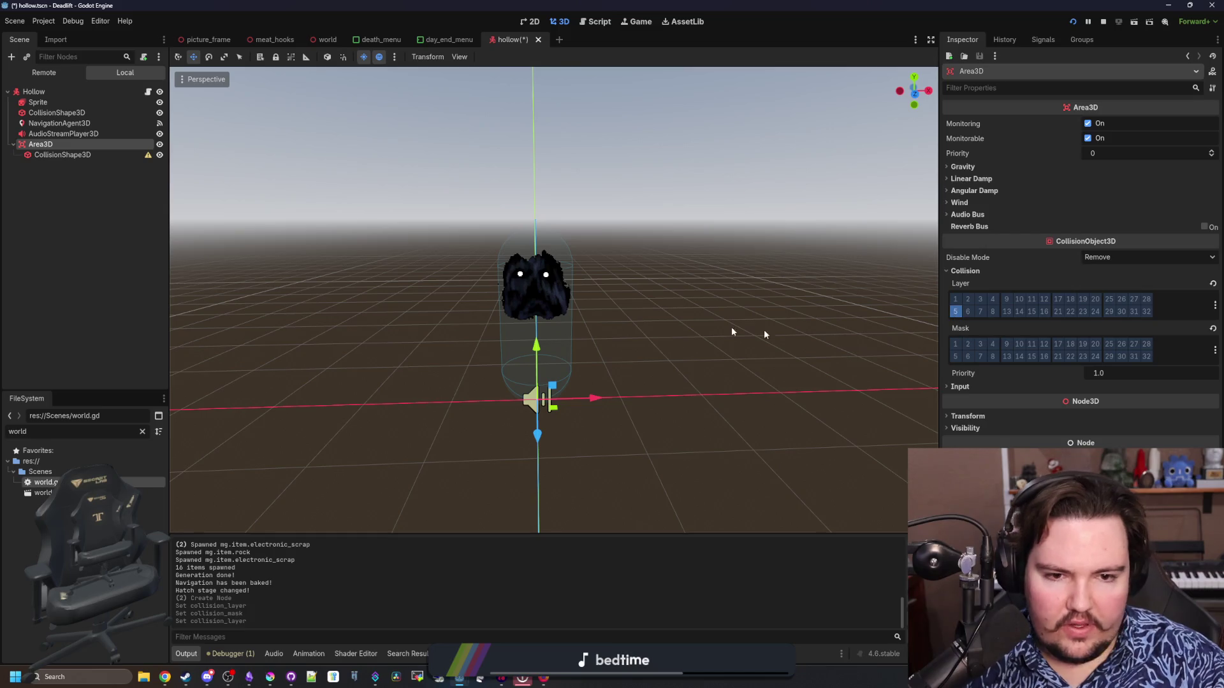
{"action": "left_click", "coordinate": [74, 156]}
Assign a new BoxShape3D to the collision shape, raise it, and edit its Y position.
{"action": "left_click", "coordinate": [1122, 126]}
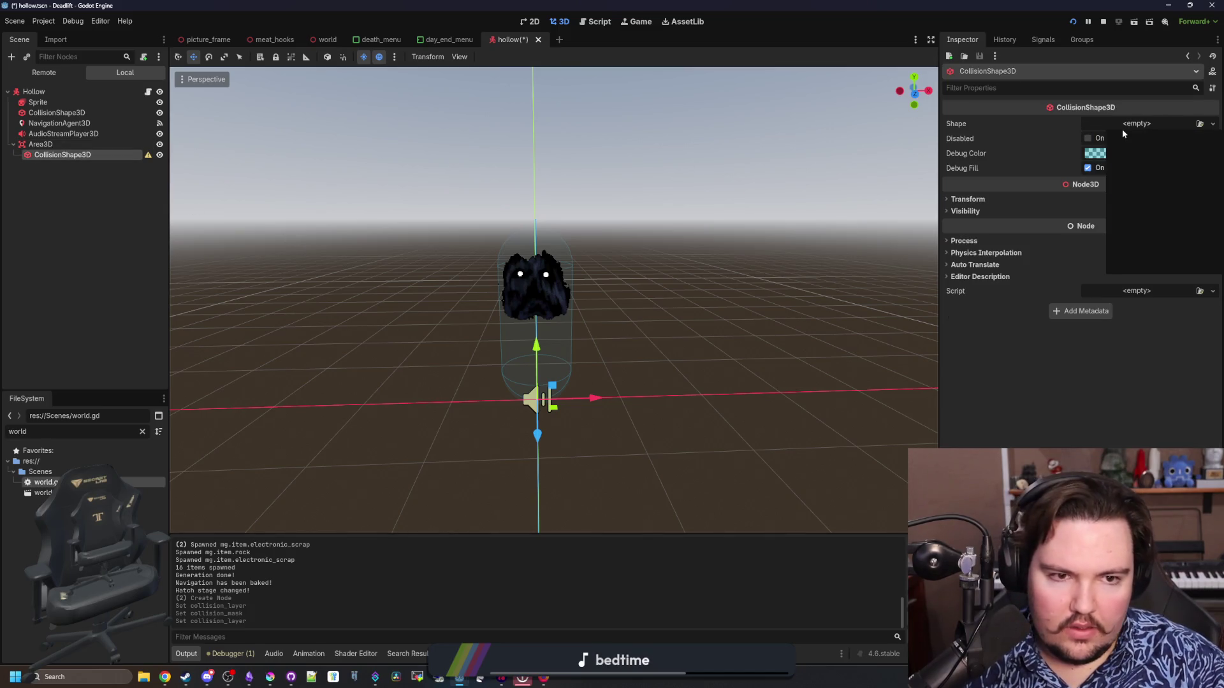
{"action": "left_click", "coordinate": [1144, 172]}
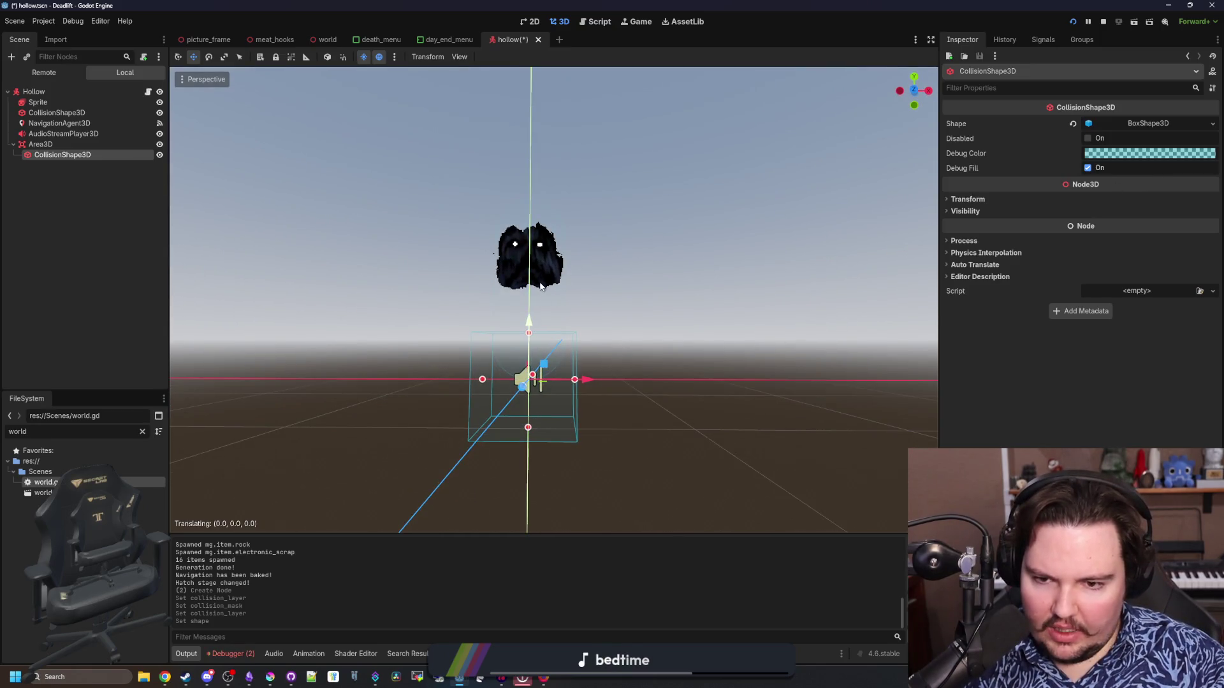
{"action": "mouse_move", "coordinate": [536, 334]}
{"action": "left_mouse_down"}
{"action": "mouse_move", "coordinate": [535, 246]}
{"action": "mouse_move", "coordinate": [536, 334]}
{"action": "mouse_move", "coordinate": [644, 261]}
{"action": "left_mouse_up"}
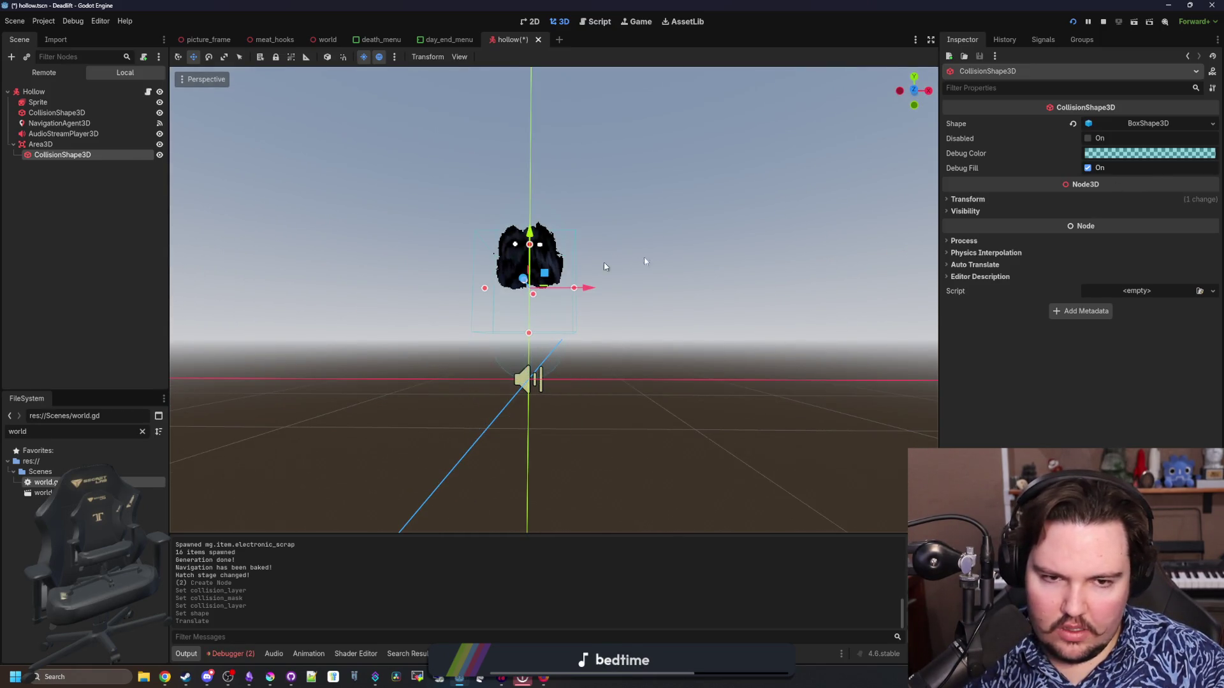
{"action": "left_click", "coordinate": [989, 200]}
{"action": "left_click", "coordinate": [1076, 225]}
{"action": "type", "text": "0.5"}
{"action": "key", "text": "Return"}
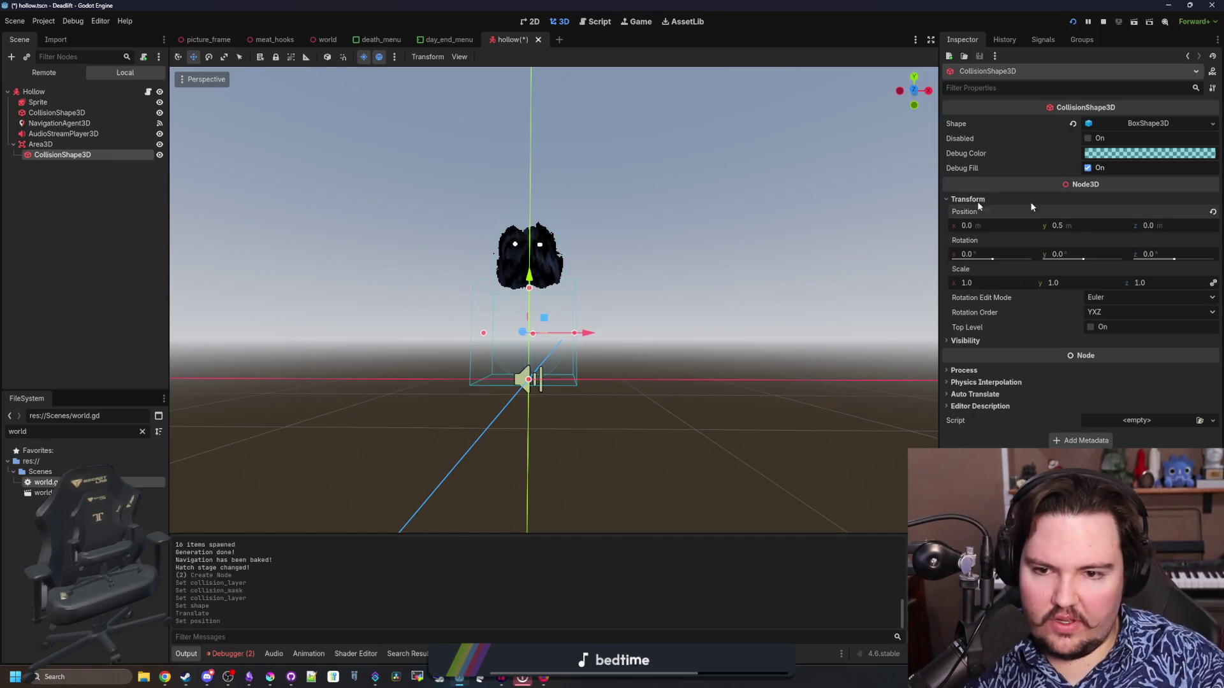
Stretch the box upward to cover the Hollow, undoing an accidental move and size change.
{"action": "scroll", "coordinate": [546, 342], "scroll_direction": "up", "scroll_amount": 2}
{"action": "left_click_drag", "start_coordinate": [537, 311], "coordinate": [537, 170]}
{"action": "left_click_drag", "start_coordinate": [577, 281], "coordinate": [605, 281]}
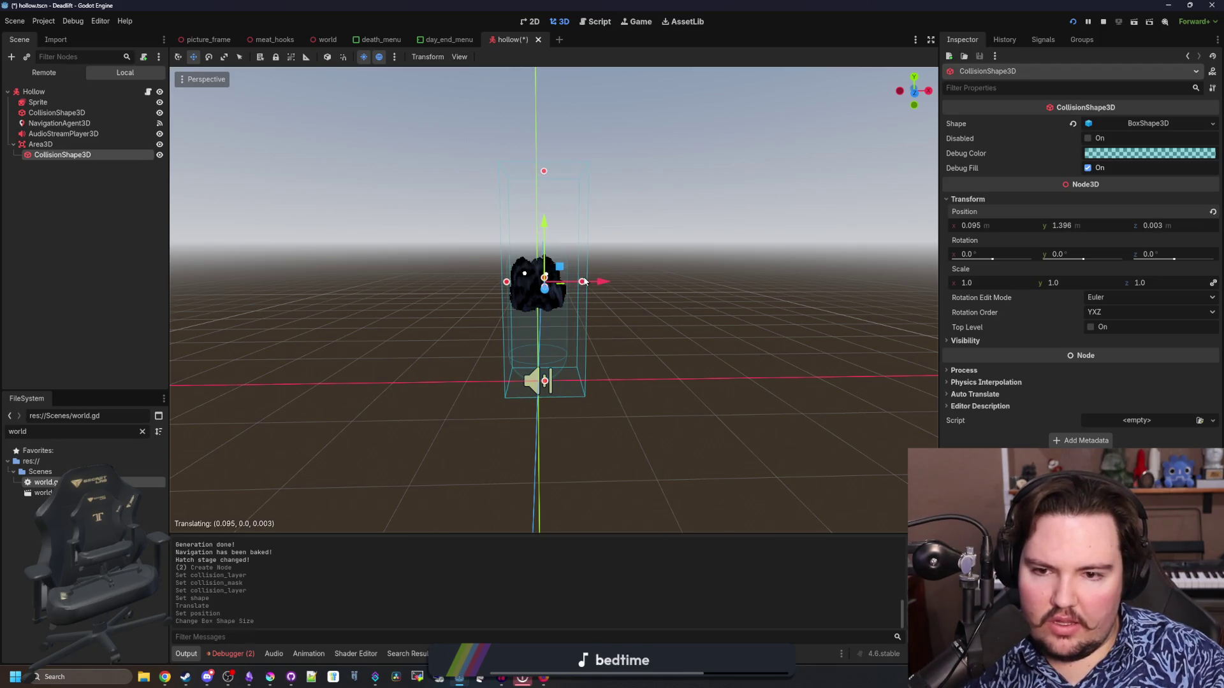
{"action": "key", "text": "ctrl+z"}
{"action": "left_click", "coordinate": [1136, 125]}
{"action": "left_click", "coordinate": [1120, 152]}
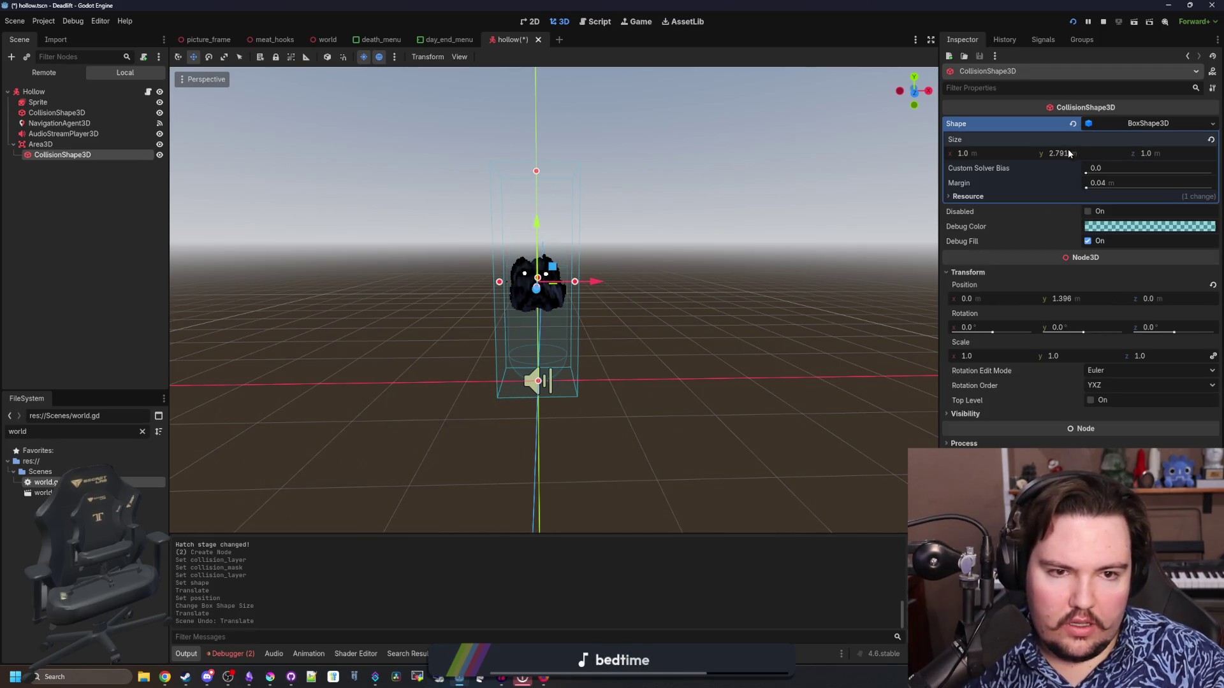
{"action": "key", "text": "ctrl+z"}
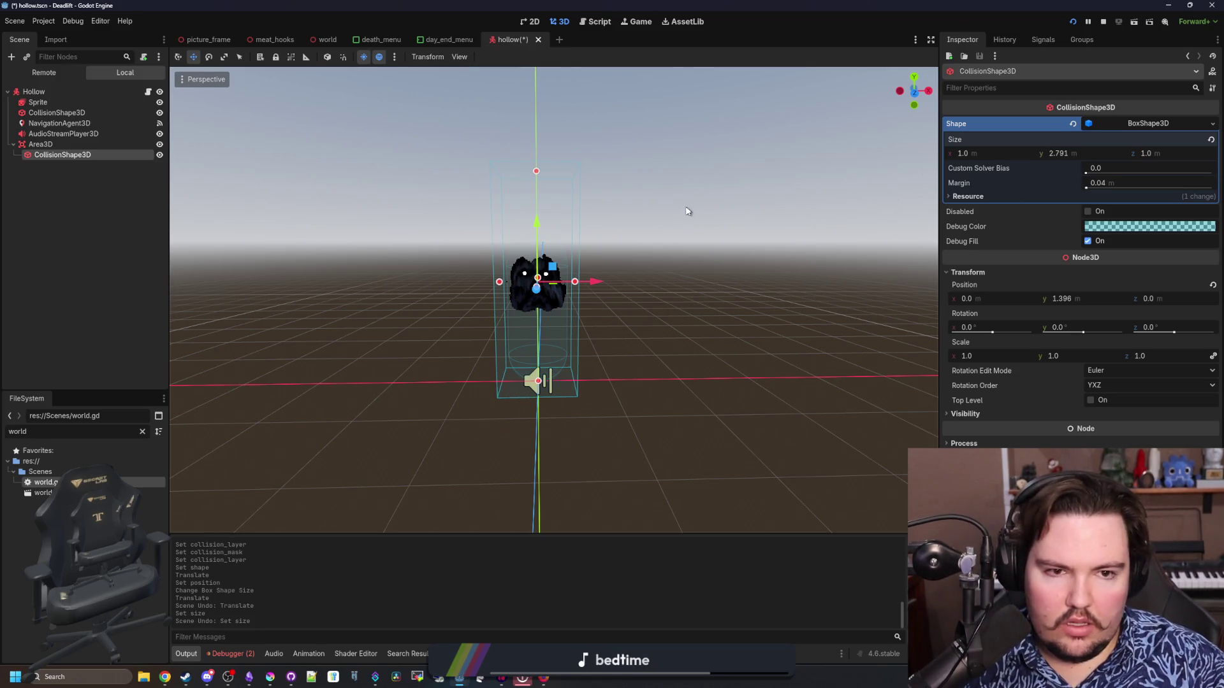
{"action": "scroll", "coordinate": [629, 240], "scroll_direction": "down", "scroll_amount": 2}
{"action": "scroll", "coordinate": [523, 172], "scroll_direction": "up", "scroll_amount": 3}
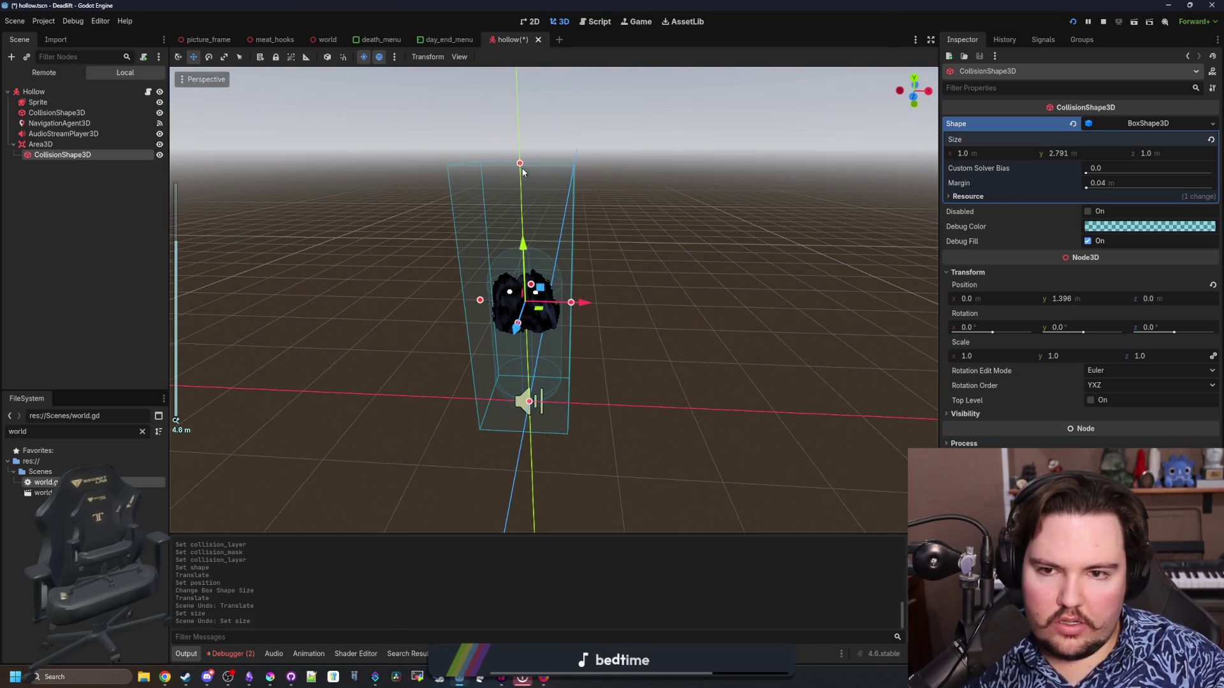
{"action": "left_click_drag", "start_coordinate": [520, 166], "coordinate": [496, 140]}
Settle the box's X and Z sizes at 1 m, giving a 1 × 3 × 1 m box.
{"action": "left_click", "coordinate": [1012, 153]}
{"action": "type", "text": "2"}
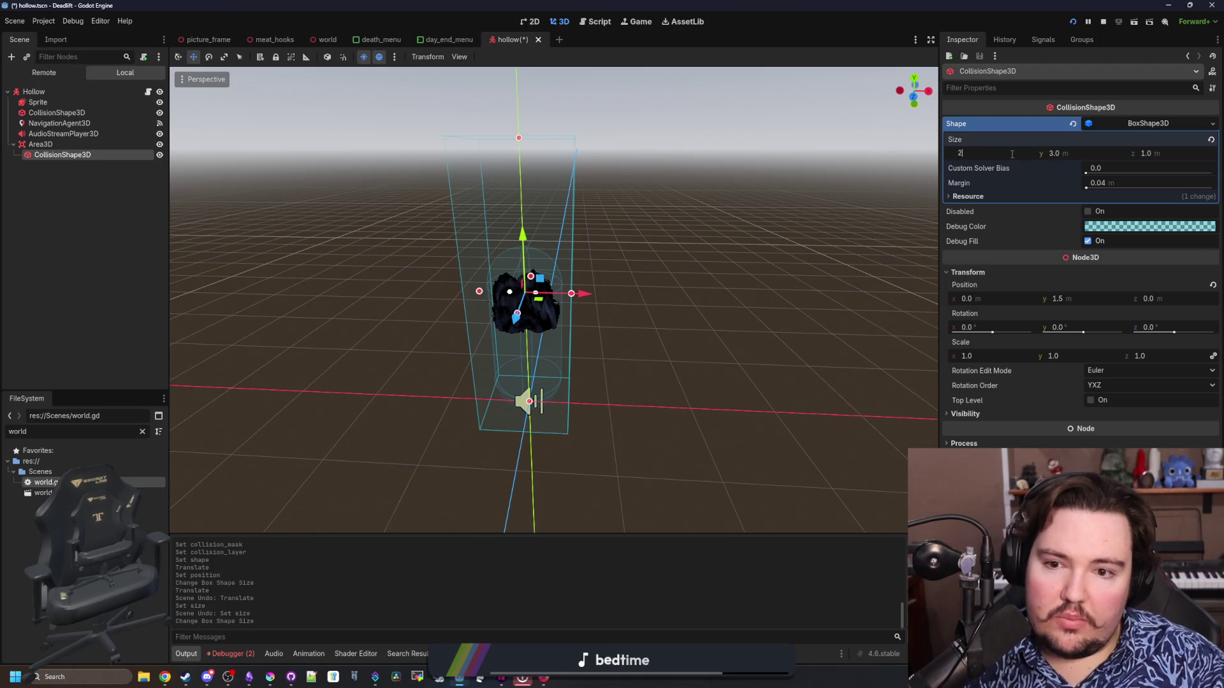
{"action": "key", "text": "Return"}
{"action": "left_click", "coordinate": [1192, 155]}
{"action": "type", "text": "2"}
{"action": "key", "text": "Return"}
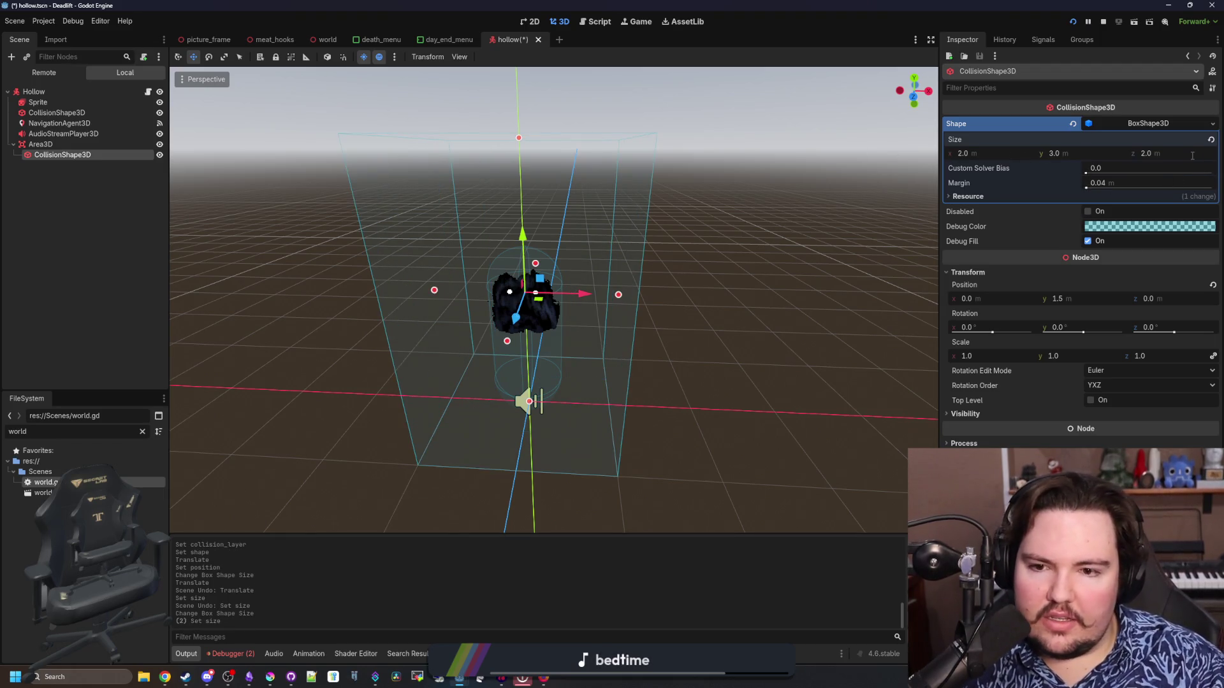
{"action": "type", "text": "1"}
{"action": "key", "text": "Return"}
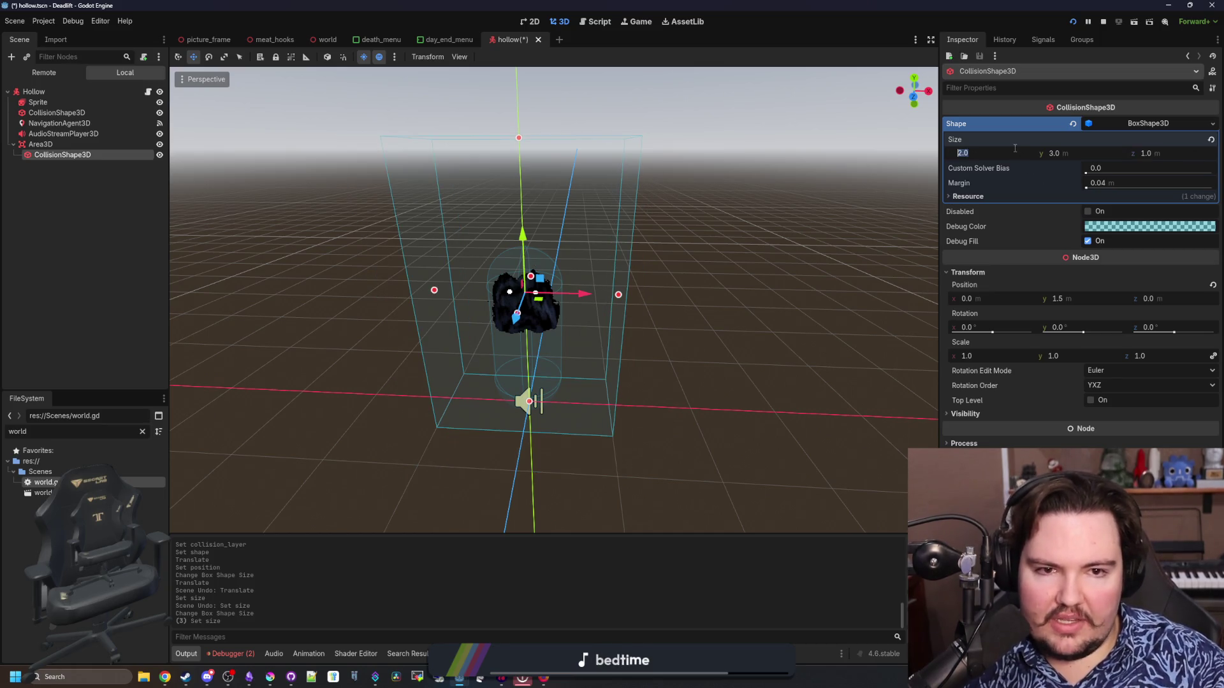
{"action": "type", "text": "1"}
{"action": "key", "text": "Return"}
{"action": "mouse_move", "coordinate": [631, 216]}
{"action": "left_mouse_down"}
{"action": "mouse_move", "coordinate": [629, 200]}
{"action": "mouse_move", "coordinate": [540, 214]}
{"action": "mouse_move", "coordinate": [700, 188]}
{"action": "left_mouse_up"}
{"action": "left_click_drag", "start_coordinate": [641, 225], "coordinate": [724, 199]}
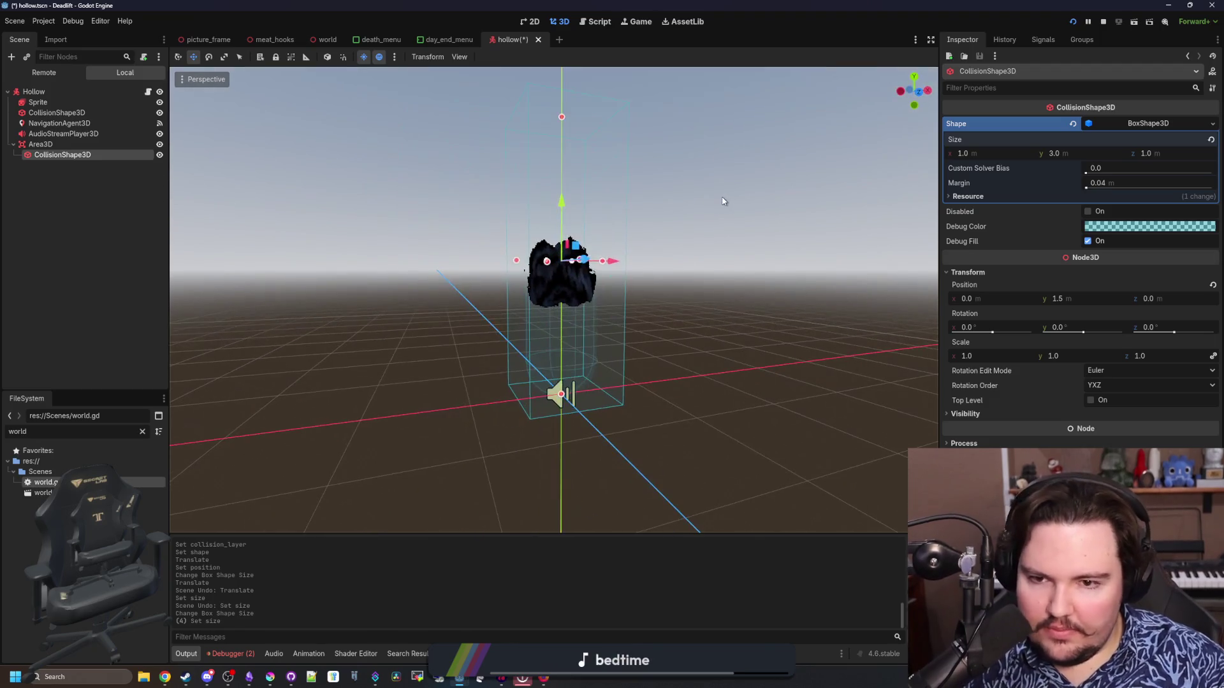
{"action": "left_click_drag", "start_coordinate": [751, 251], "coordinate": [790, 274]}
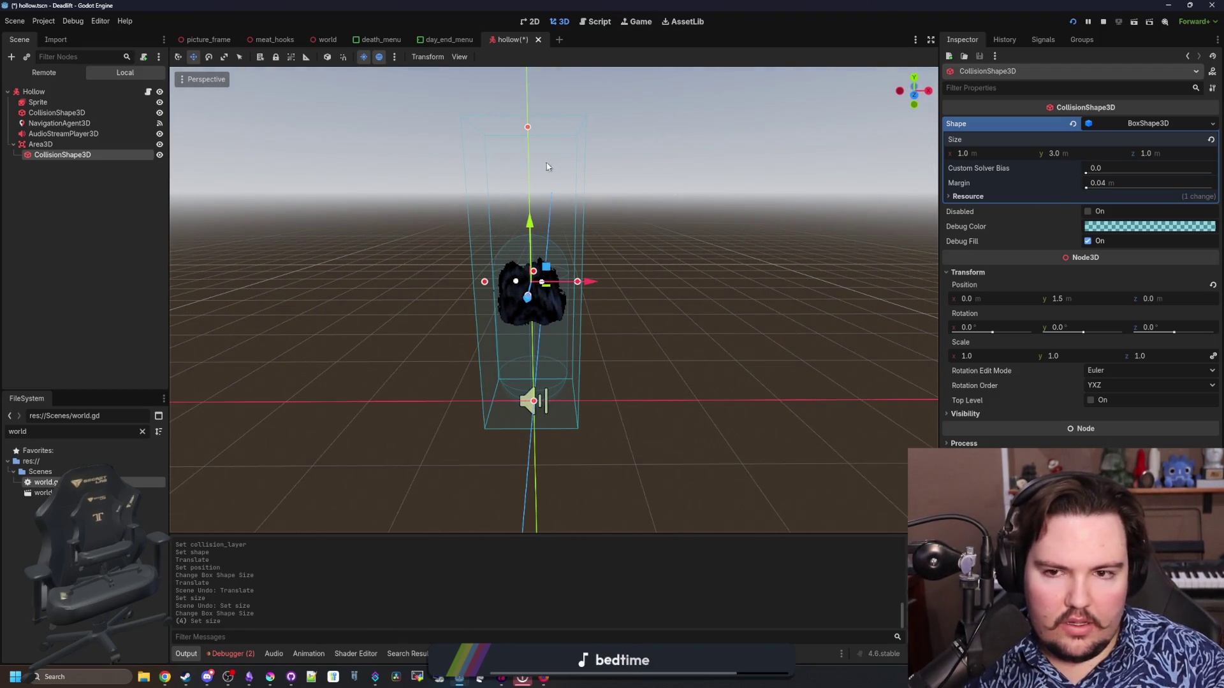
Shorten the collision box to 2.5 m tall by pulling its top handle down.
{"action": "mouse_move", "coordinate": [527, 127]}
{"action": "left_mouse_down"}
{"action": "mouse_move", "coordinate": [508, 222]}
{"action": "mouse_move", "coordinate": [492, 239]}
{"action": "mouse_move", "coordinate": [496, 178]}
{"action": "mouse_move", "coordinate": [472, 187]}
{"action": "left_mouse_up"}
{"action": "mouse_move", "coordinate": [672, 268]}
{"action": "left_mouse_down"}
{"action": "mouse_move", "coordinate": [664, 287]}
{"action": "mouse_move", "coordinate": [697, 267]}
{"action": "left_mouse_up"}
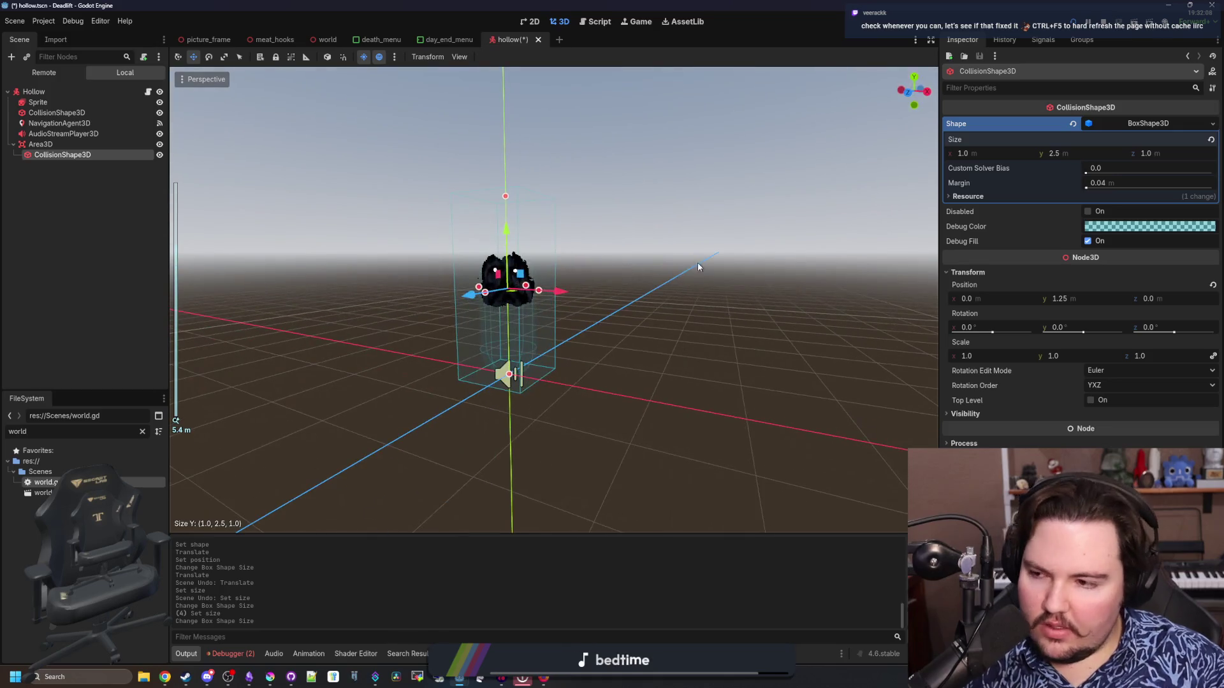
{"action": "left_click", "coordinate": [649, 273]}
{"action": "left_click_drag", "start_coordinate": [623, 292], "coordinate": [684, 338]}
Save the hollow scene and switch over to Firefox.
{"action": "key", "text": "ctrl+s"}
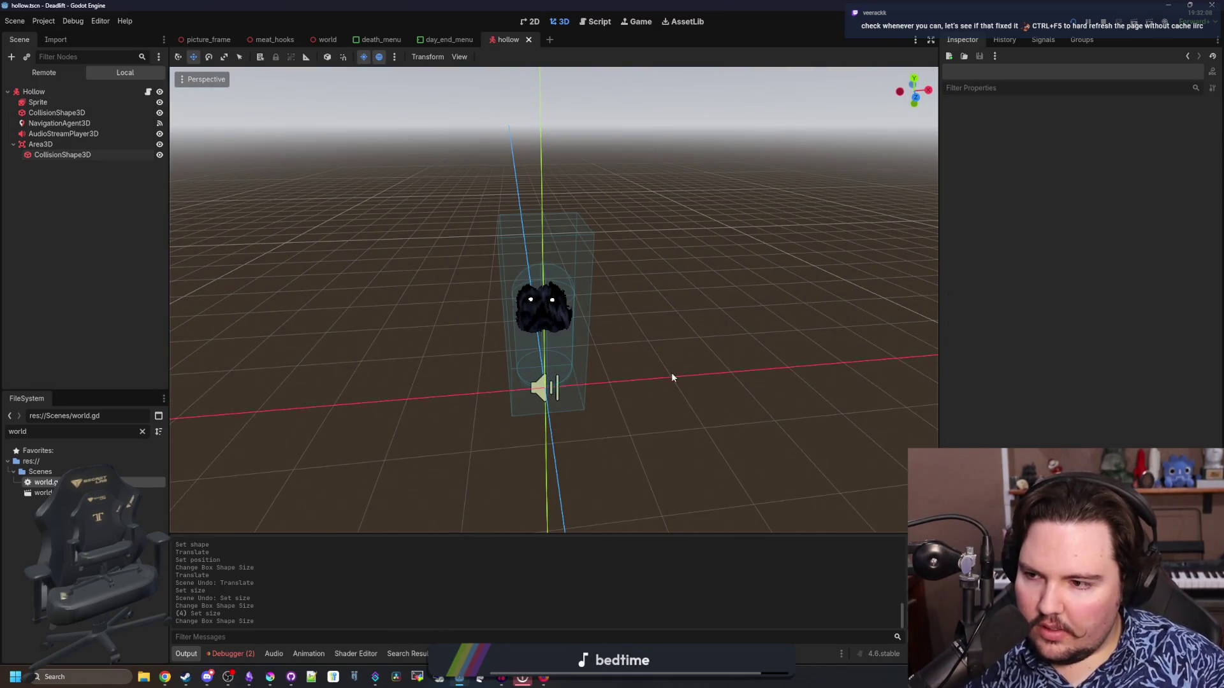
{"action": "scroll", "coordinate": [657, 380], "scroll_direction": "up", "scroll_amount": 2}
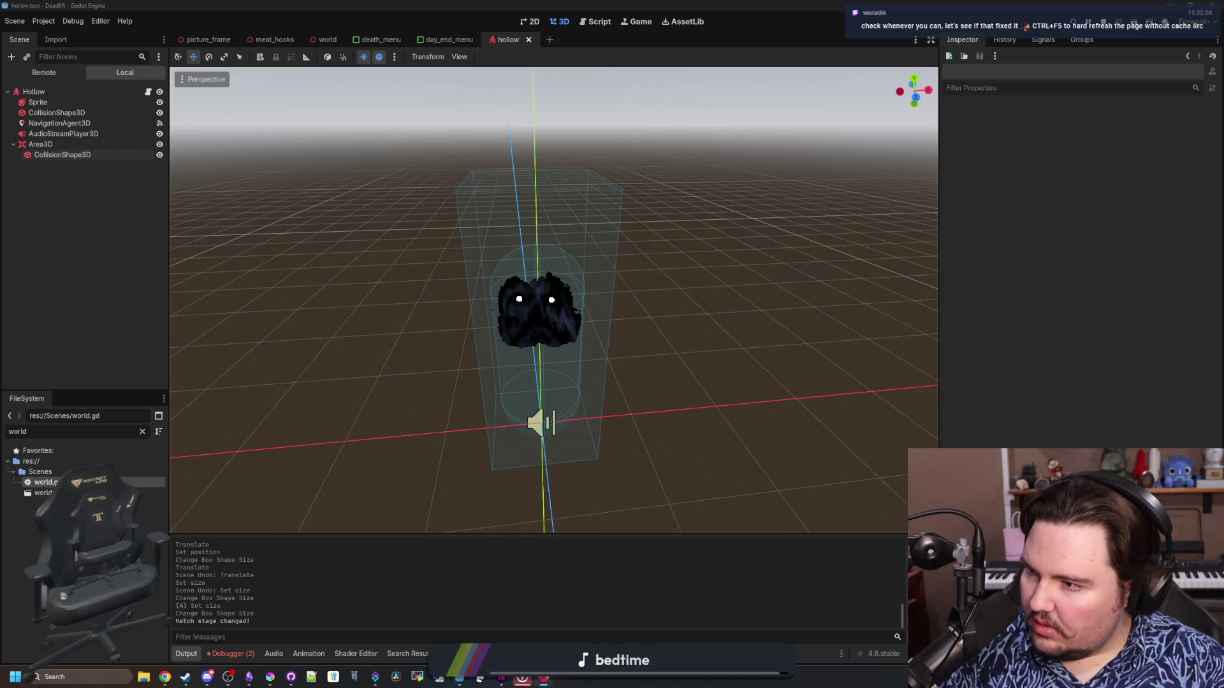
{"action": "key", "text": "alt+Tab"}
Open Firefox developer tools on the Console and reload the veerack.dev portfolio page.
{"action": "key", "text": "F12"}
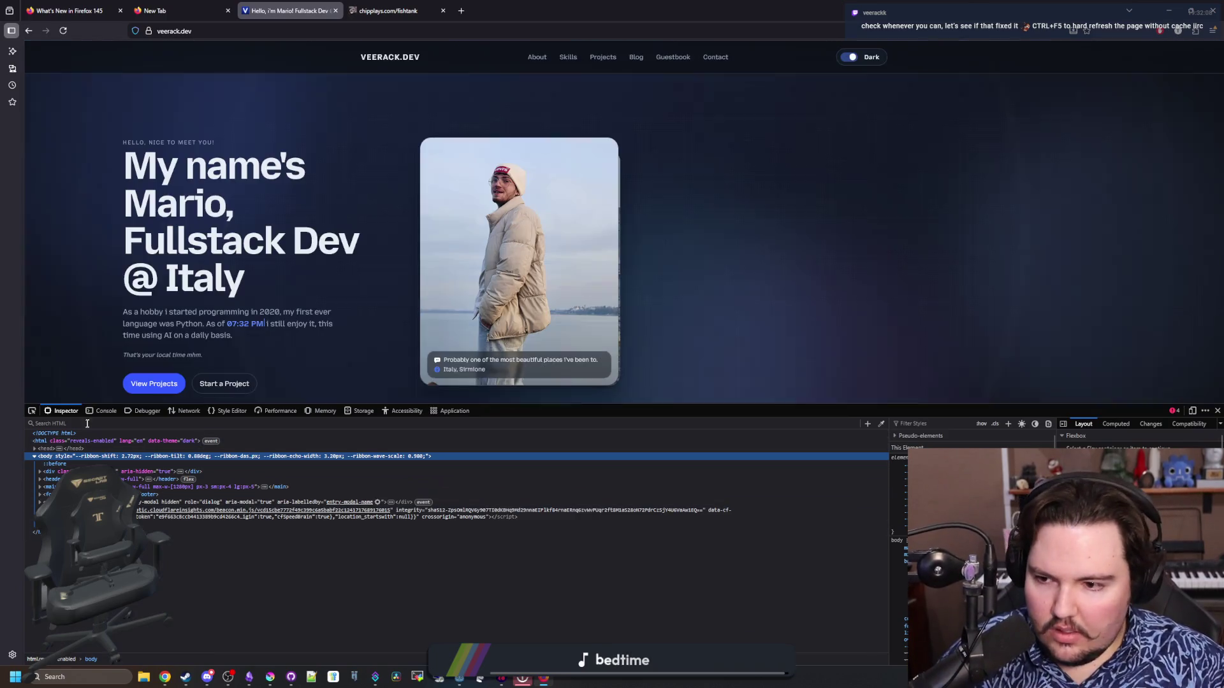
{"action": "left_click", "coordinate": [98, 412]}
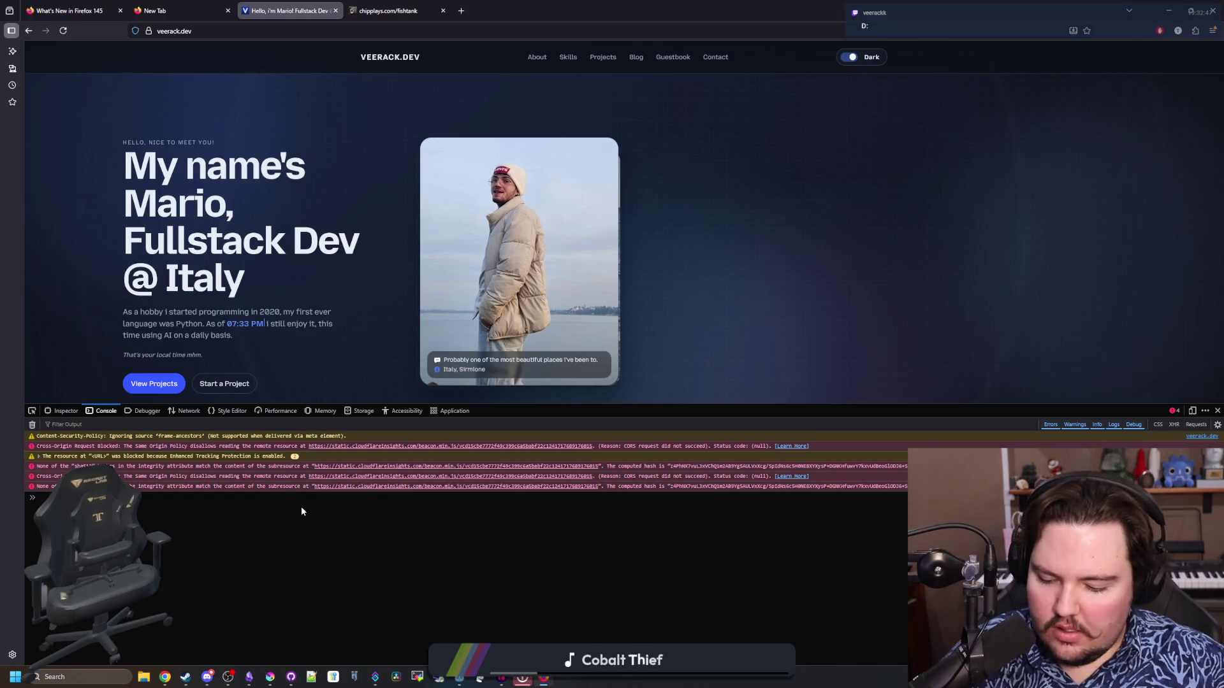
{"action": "key", "text": "shift+F5"}
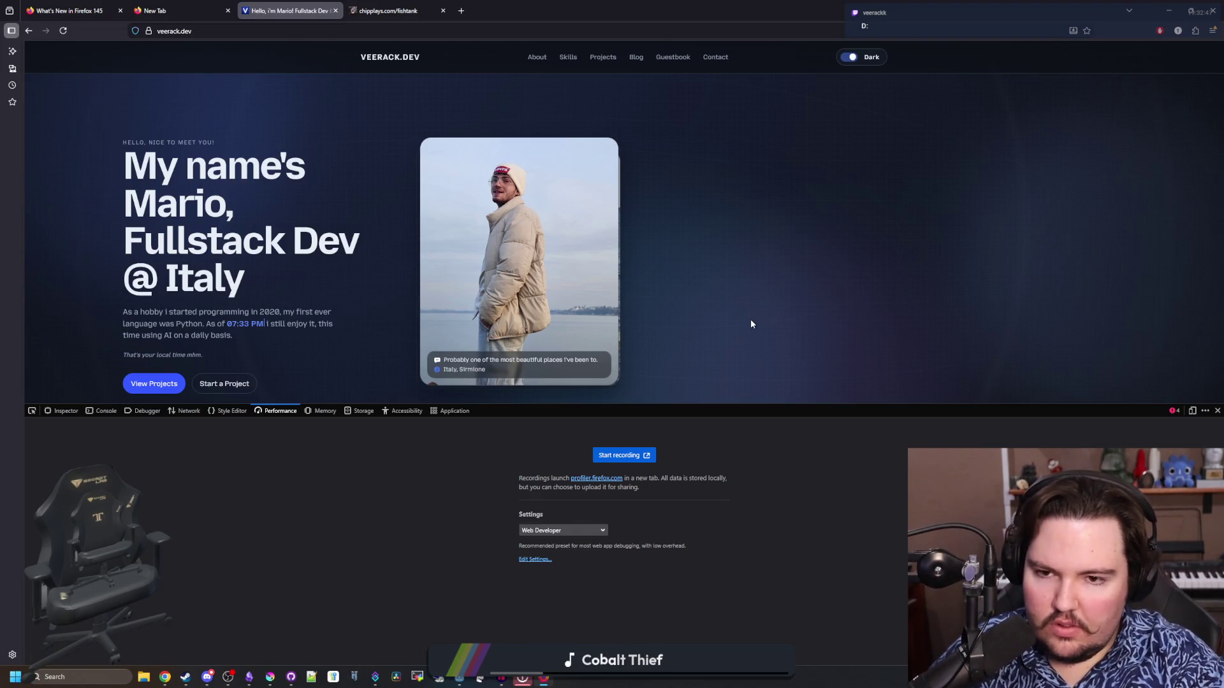
{"action": "key", "text": "F5"}
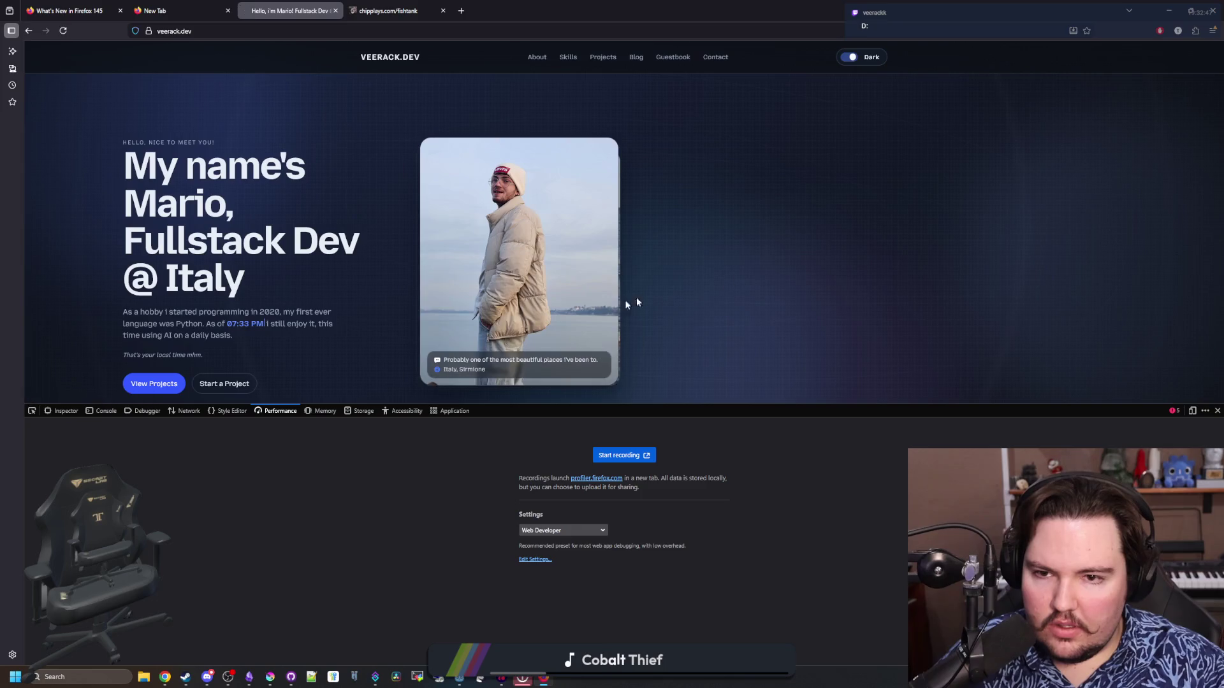
{"action": "scroll", "coordinate": [267, 313], "scroll_direction": "down", "scroll_amount": 4}
Copy the cross-origin blocked error message from the Console.
{"action": "left_click", "coordinate": [63, 411]}
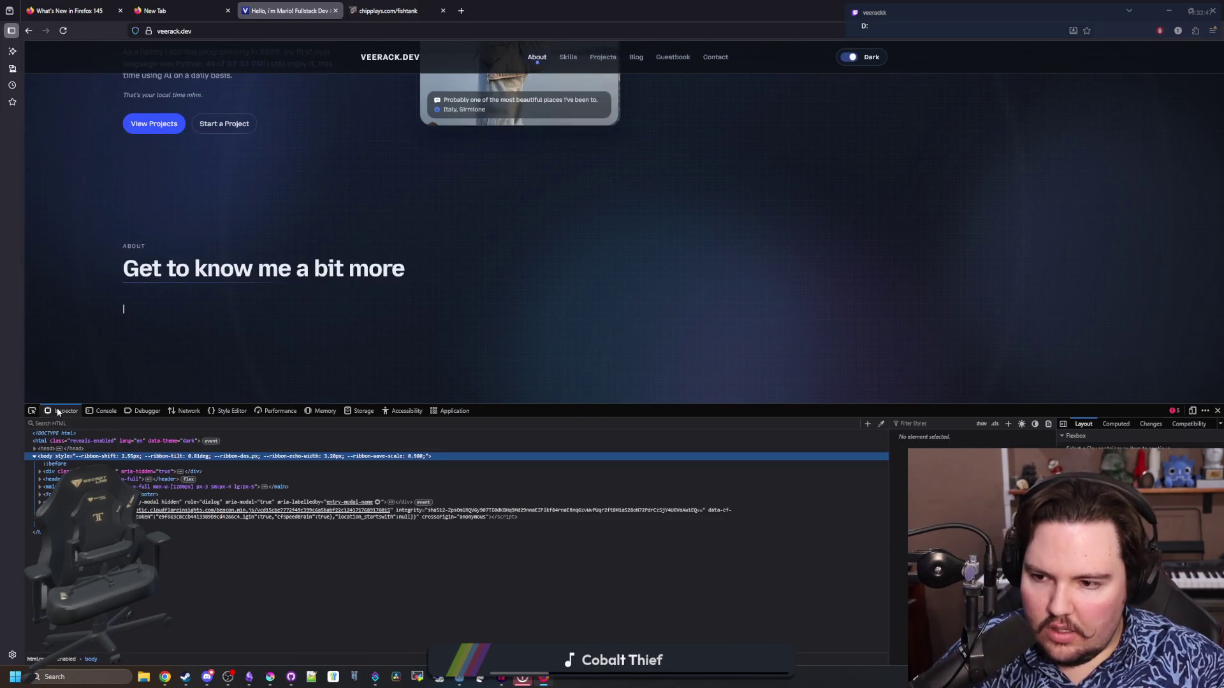
{"action": "left_click", "coordinate": [105, 413]}
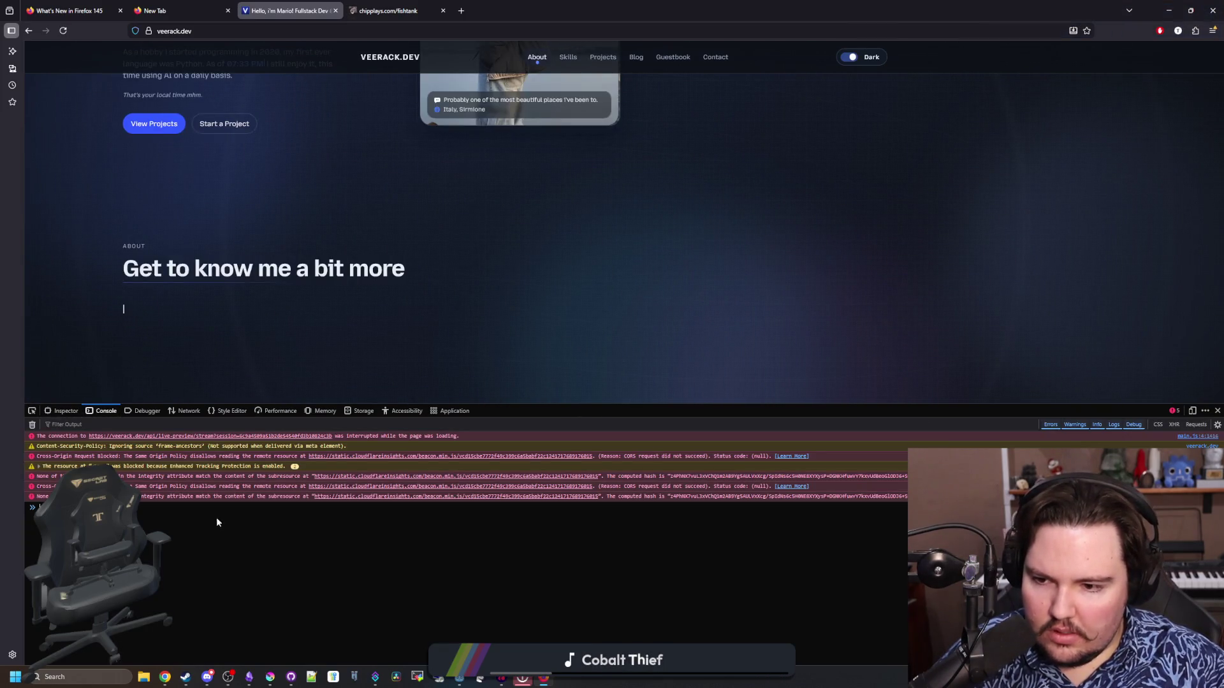
{"action": "right_click", "coordinate": [286, 454]}
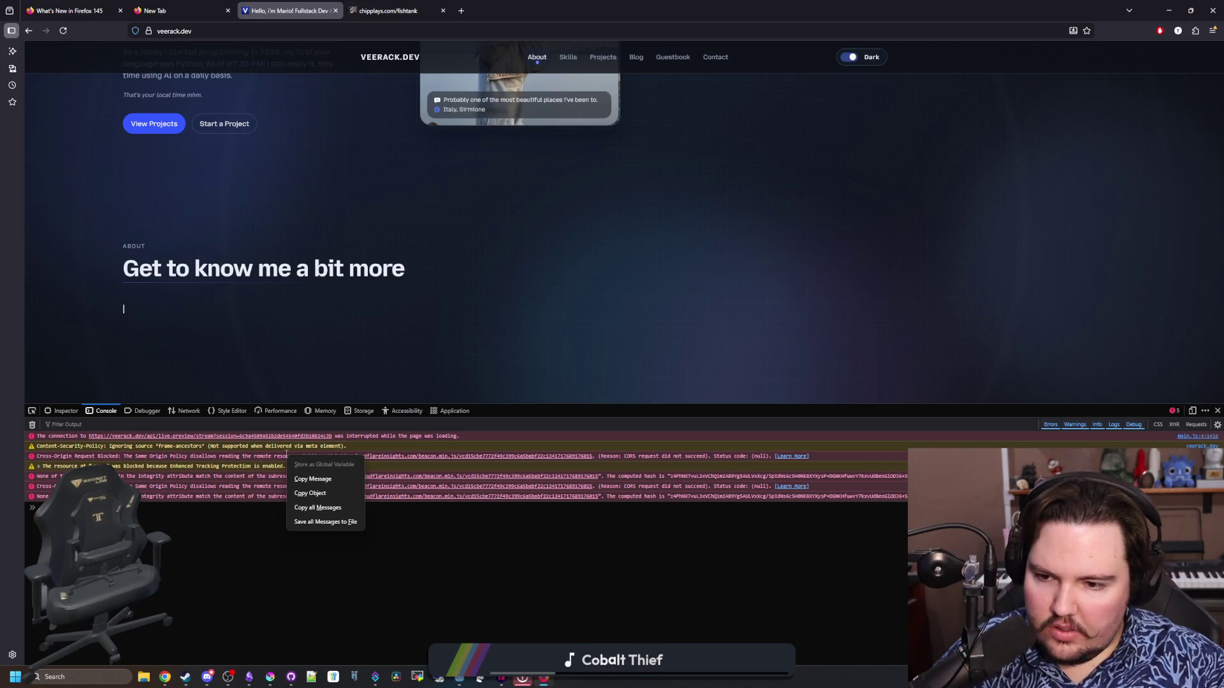
{"action": "left_click", "coordinate": [332, 480]}
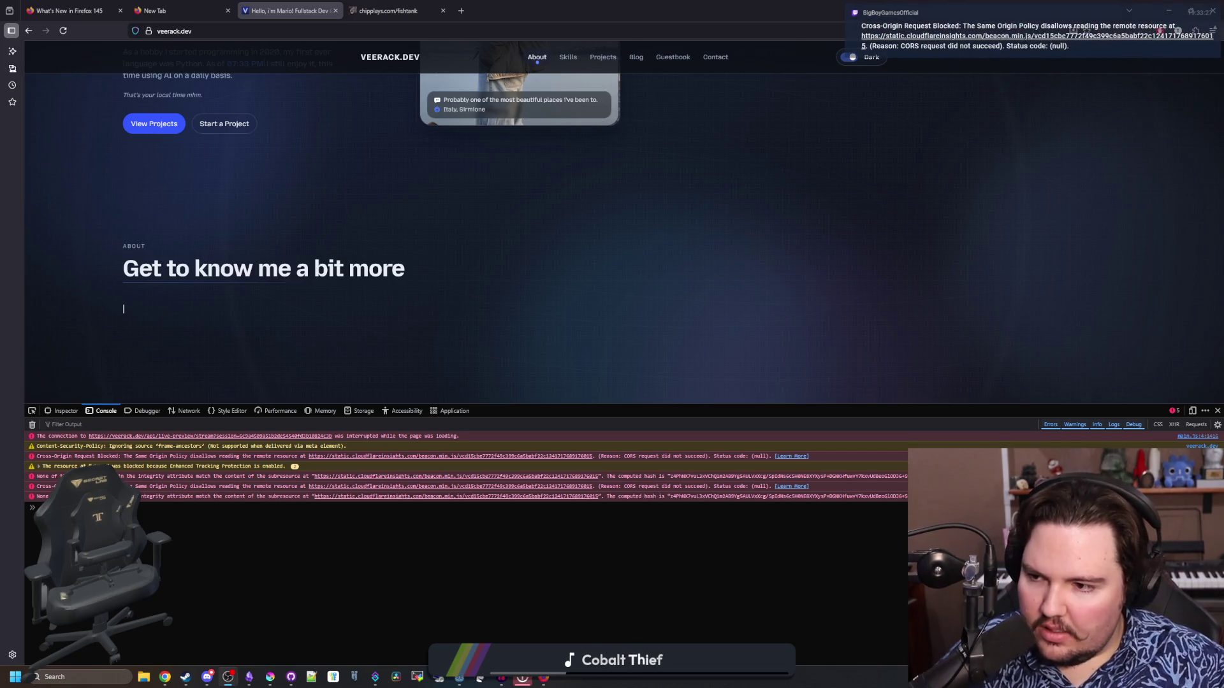
Open the blocked beacon.min.js script in a new tab, then return to the portfolio tab.
{"action": "left_click", "coordinate": [653, 560]}
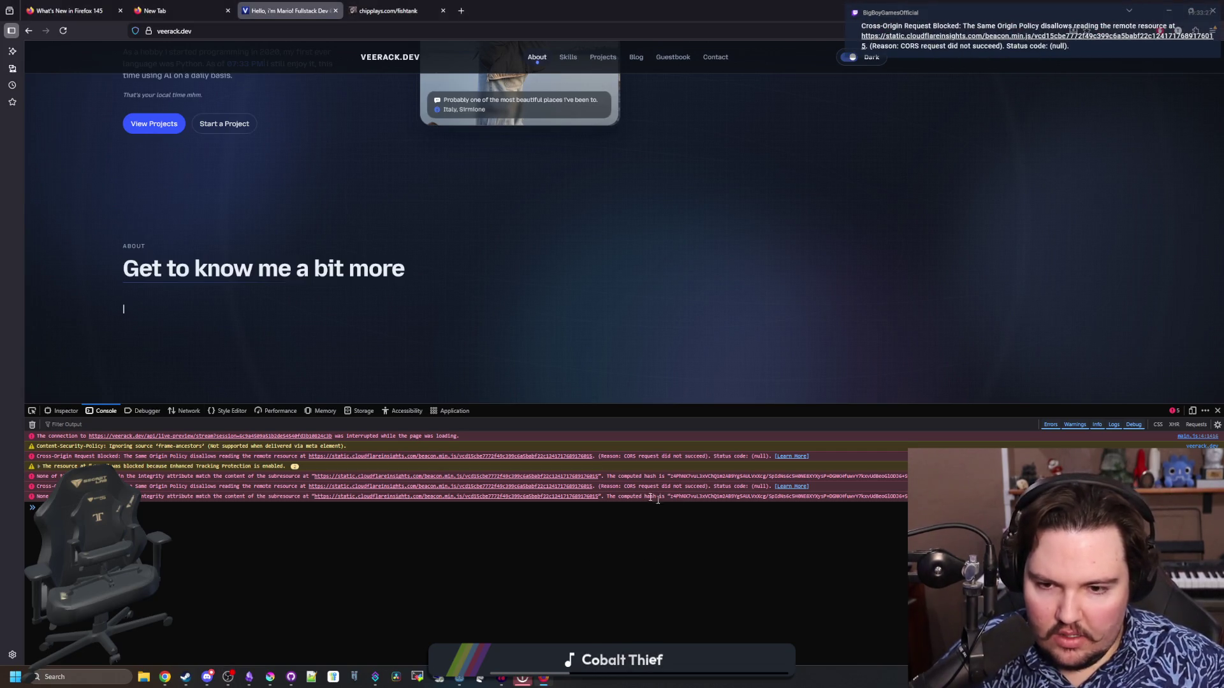
{"action": "left_click", "coordinate": [534, 459]}
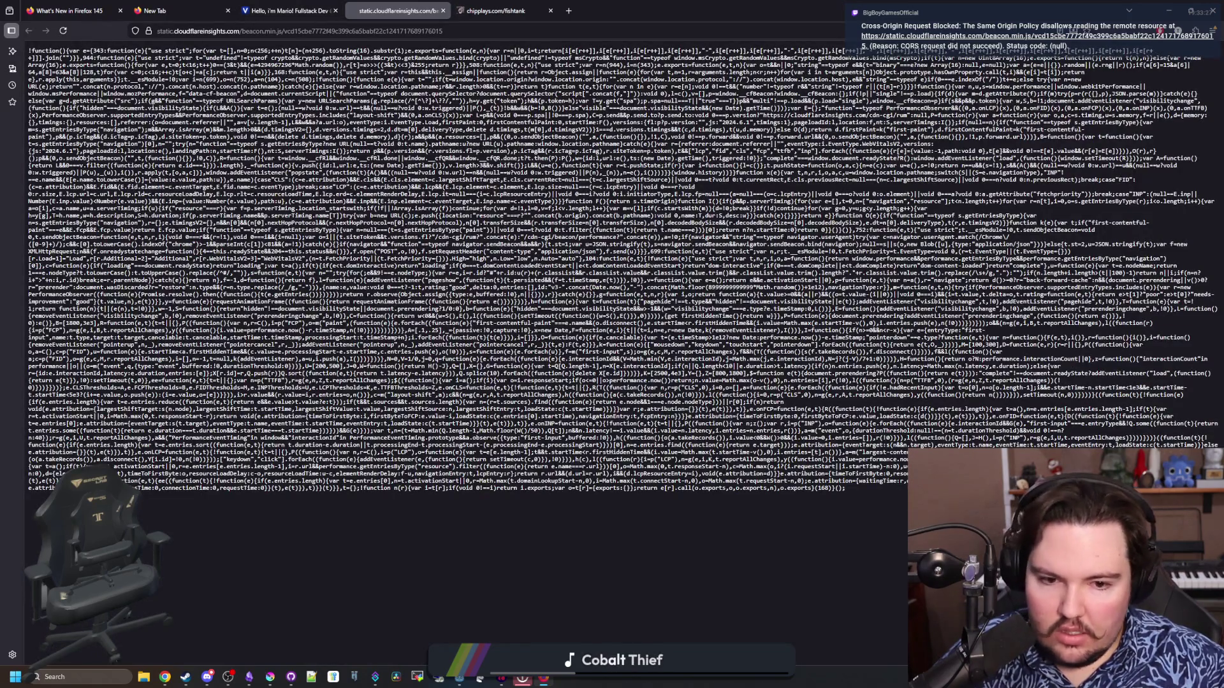
{"action": "left_click", "coordinate": [288, 10]}
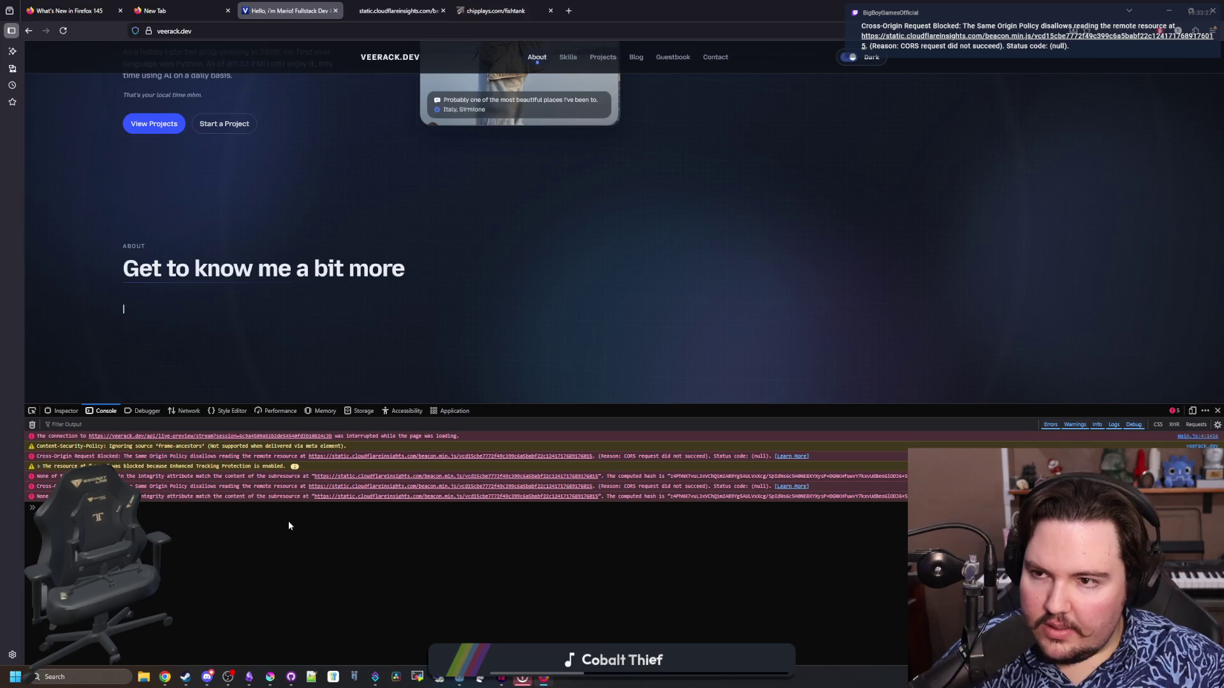
Open the Protections Dashboard for veerack.dev, then return to the portfolio tab.
{"action": "left_click", "coordinate": [139, 30]}
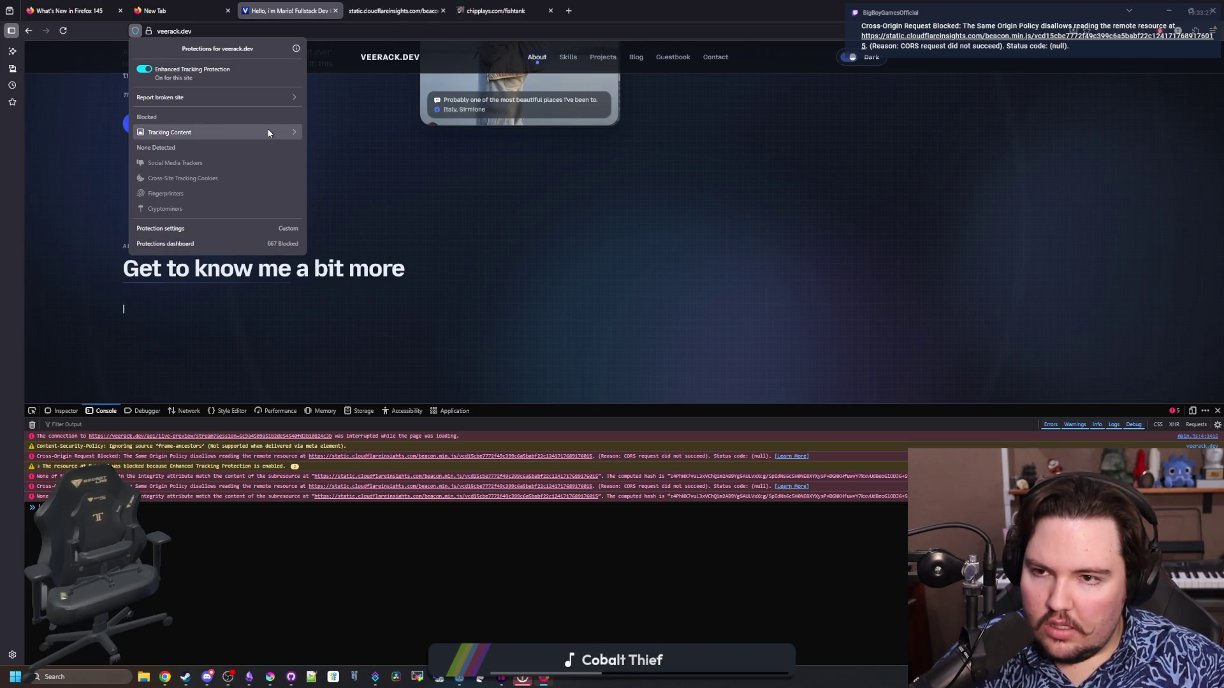
{"action": "left_click", "coordinate": [259, 241]}
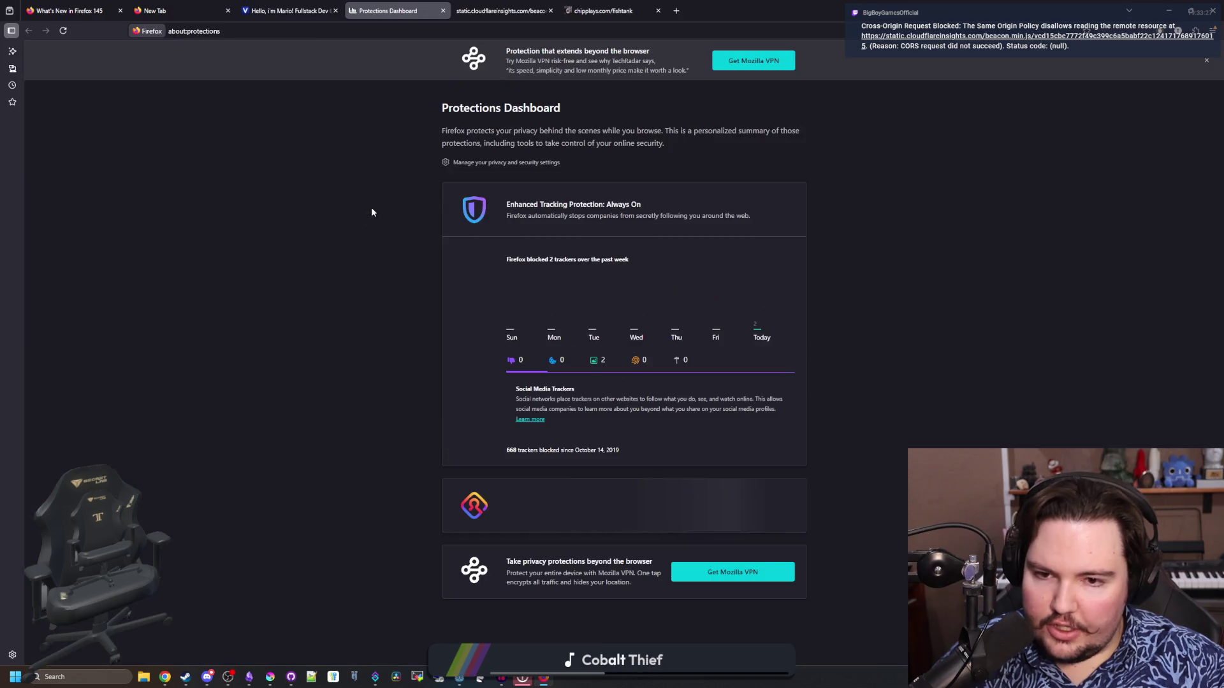
{"action": "left_click", "coordinate": [301, 5]}
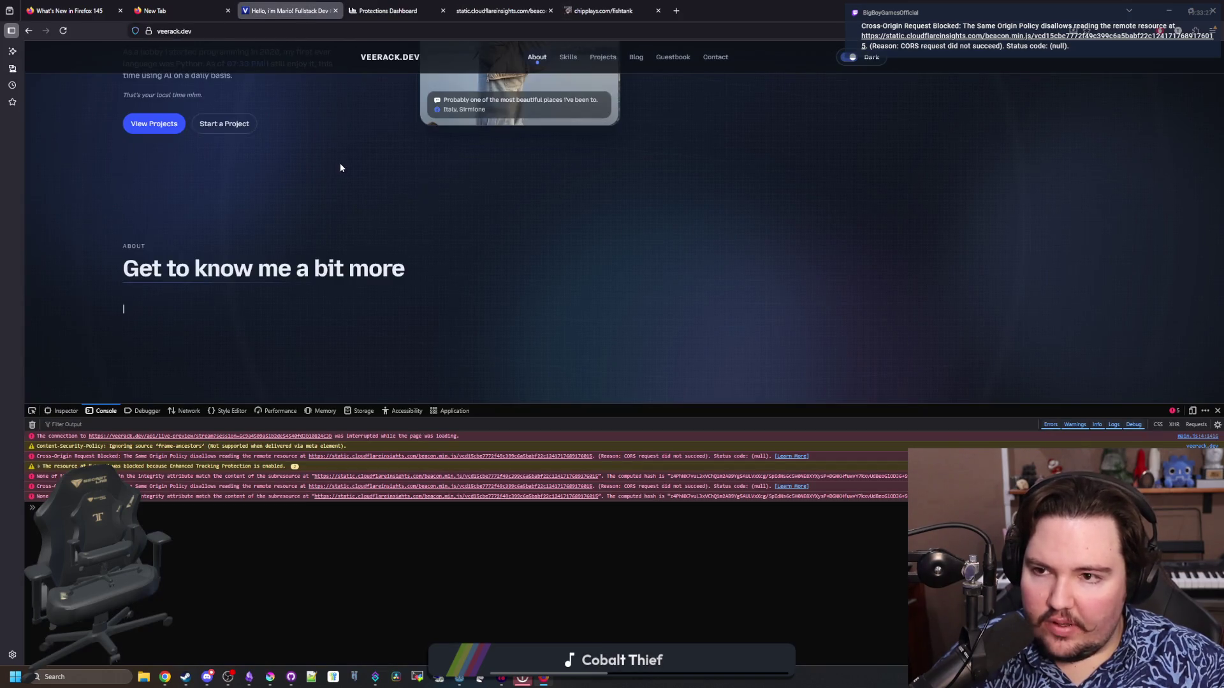
View veerack.dev's connection security details, then minimize Firefox back to the Godot hollow scene.
{"action": "left_click", "coordinate": [152, 33]}
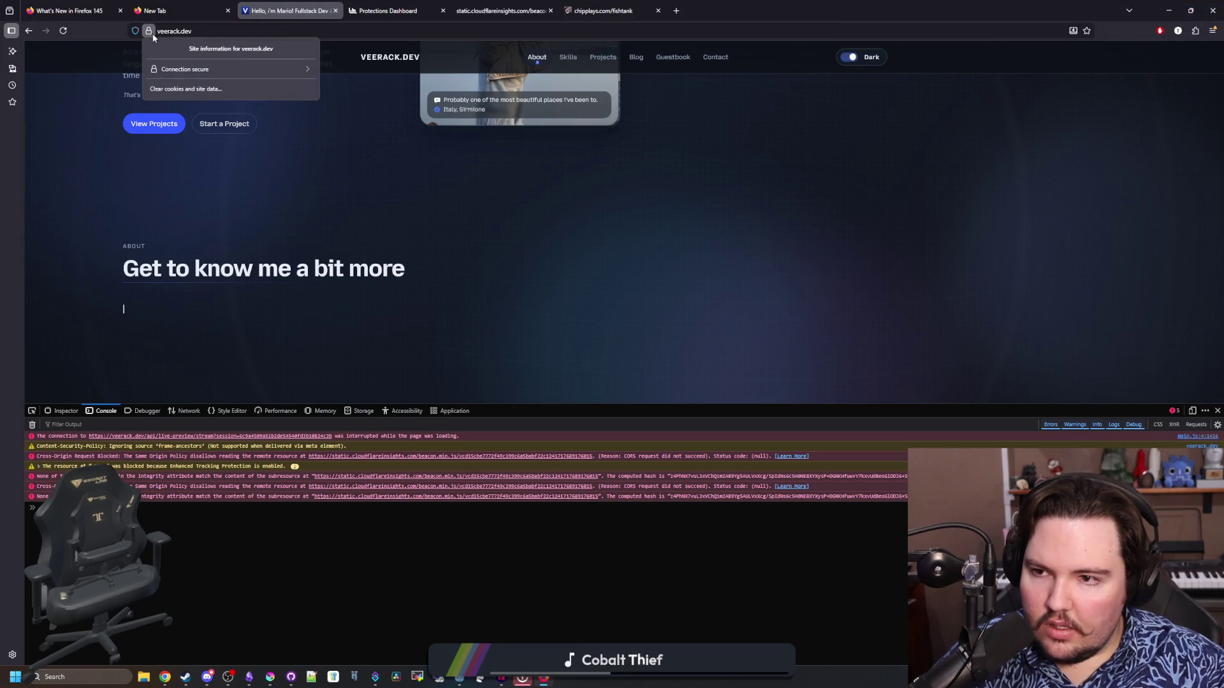
{"action": "left_click", "coordinate": [236, 69]}
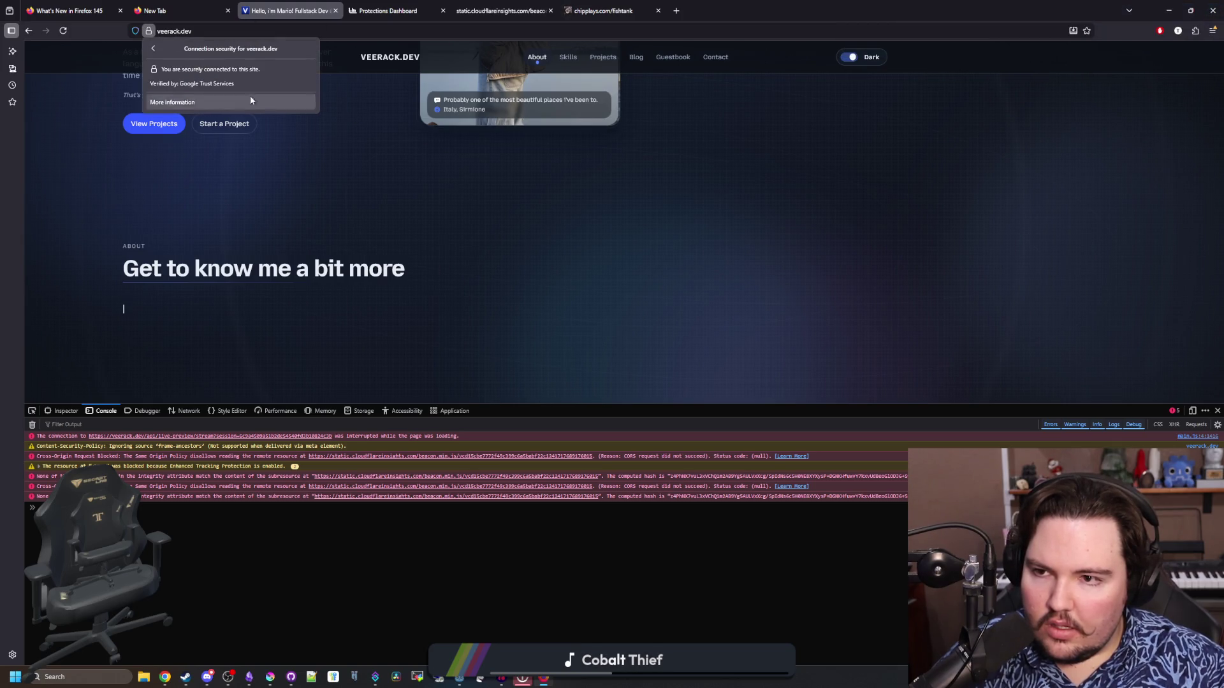
{"action": "left_click", "coordinate": [373, 166]}
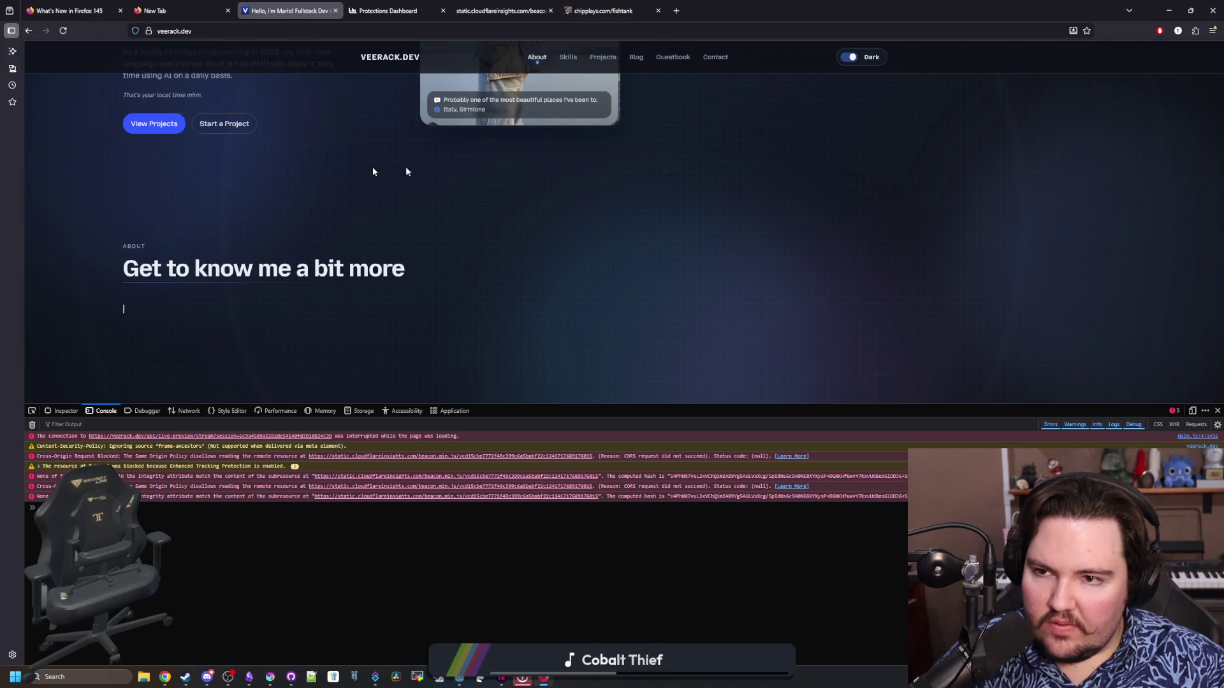
{"action": "key", "text": "super+Down"}
{"action": "mouse_move", "coordinate": [832, 355]}
{"action": "left_mouse_down"}
{"action": "mouse_move", "coordinate": [757, 328]}
{"action": "mouse_move", "coordinate": [705, 330]}
{"action": "left_mouse_up"}
{"action": "scroll", "coordinate": [683, 310], "scroll_direction": "down", "scroll_amount": 2}
Move the Area3D from collision layer 5 to mask 5 and save the scene.
{"action": "key", "text": "ctrl+s"}
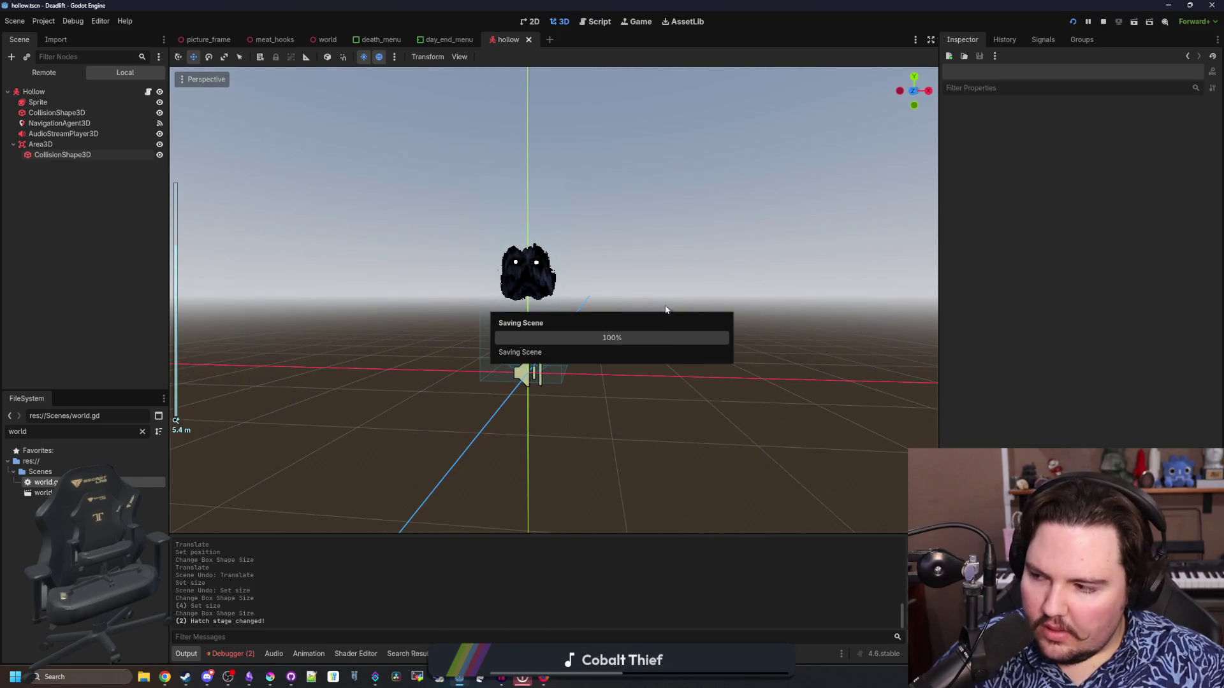
{"action": "scroll", "coordinate": [664, 322], "scroll_direction": "up", "scroll_amount": 3}
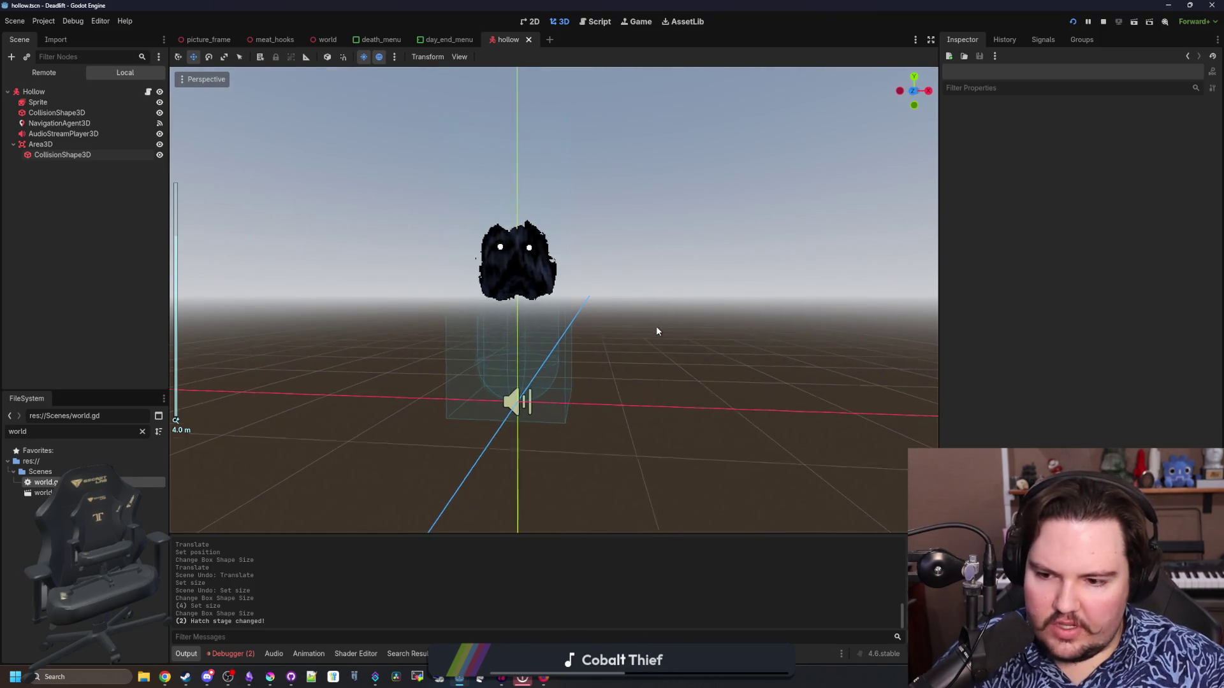
{"action": "mouse_move", "coordinate": [657, 331]}
{"action": "left_mouse_down"}
{"action": "mouse_move", "coordinate": [644, 333]}
{"action": "mouse_move", "coordinate": [679, 341]}
{"action": "mouse_move", "coordinate": [685, 382]}
{"action": "mouse_move", "coordinate": [705, 322]}
{"action": "mouse_move", "coordinate": [688, 364]}
{"action": "left_mouse_up"}
{"action": "key", "text": "ctrl+s"}
{"action": "key", "text": "ctrl+s"}
{"action": "scroll", "coordinate": [686, 382], "scroll_direction": "down", "scroll_amount": 1}
{"action": "key", "text": "ctrl+s"}
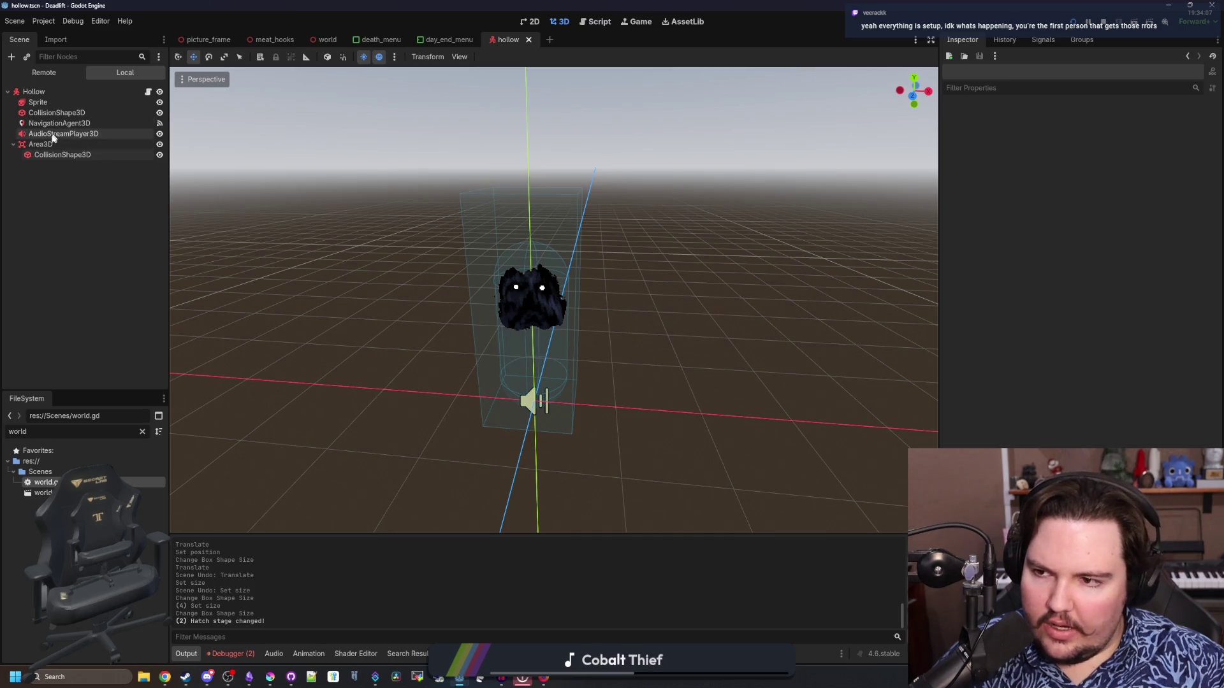
{"action": "left_click", "coordinate": [40, 144]}
{"action": "key", "text": "ctrl+s"}
{"action": "left_click", "coordinate": [955, 312]}
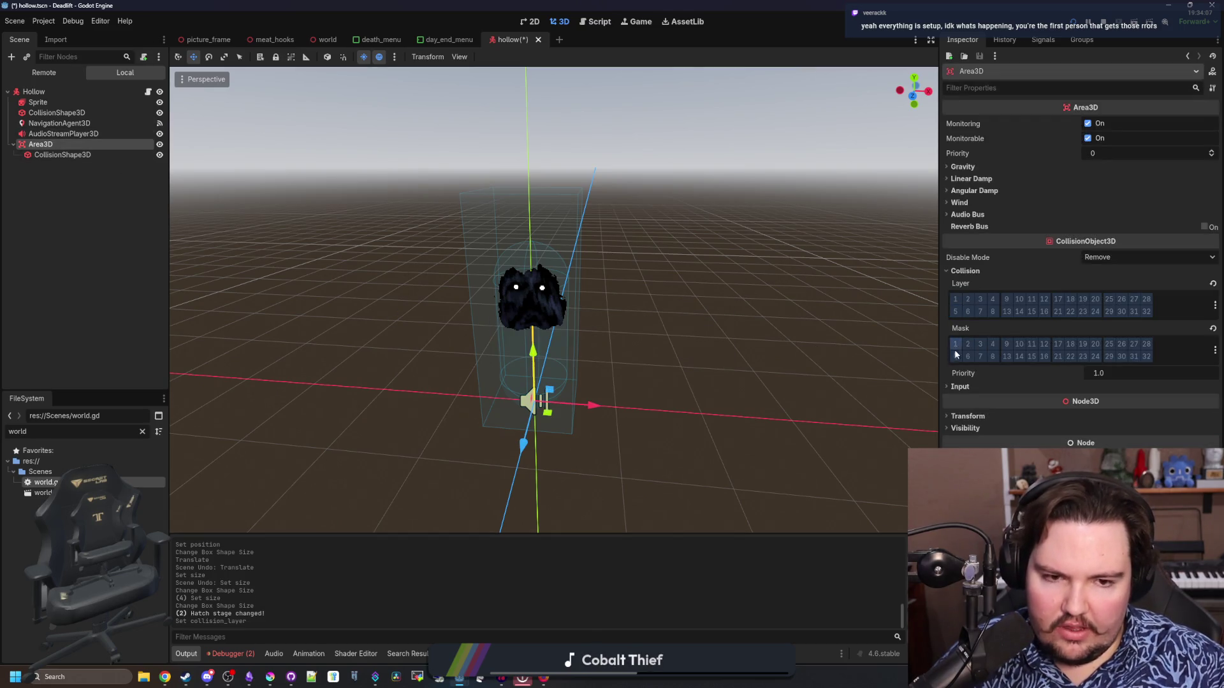
{"action": "left_click", "coordinate": [956, 356]}
{"action": "key", "text": "ctrl+s"}
Connect Area3D's body_entered to the Hollow script, creating _on_area_3d_body_entered, and select its pass line.
{"action": "scroll", "coordinate": [377, 232], "scroll_direction": "up", "scroll_amount": 1}
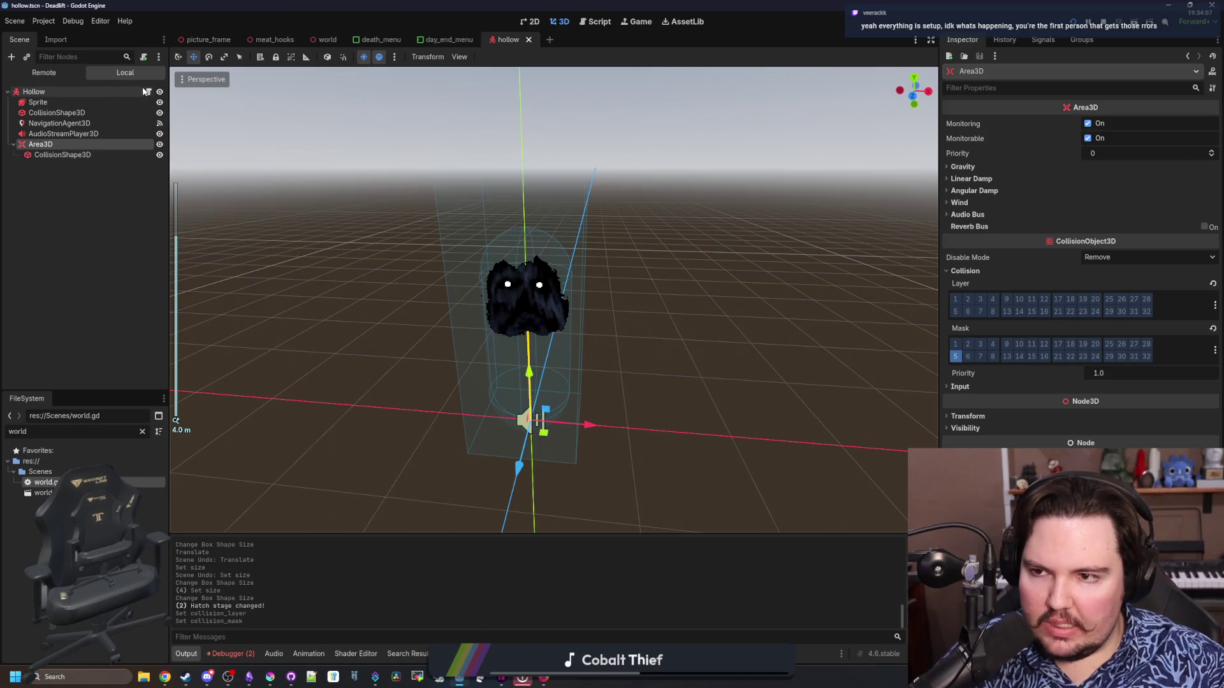
{"action": "left_click", "coordinate": [147, 92]}
{"action": "double_click", "coordinate": [53, 145]}
{"action": "key", "text": "Escape"}
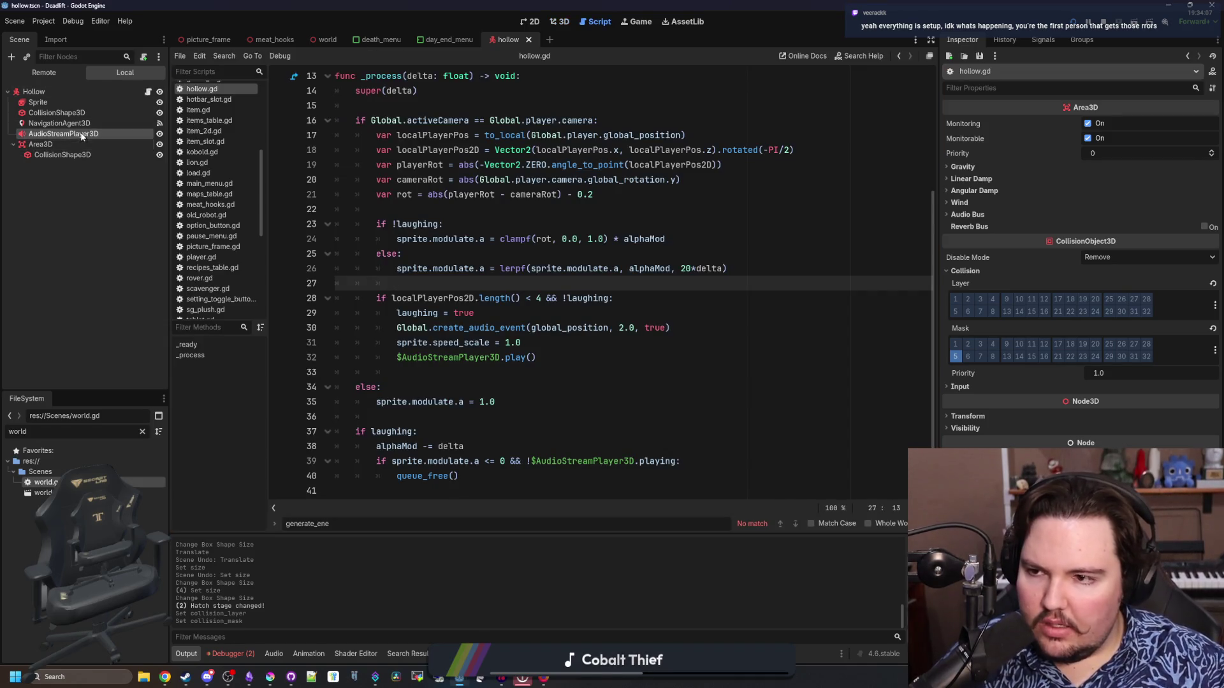
{"action": "left_click", "coordinate": [1036, 40]}
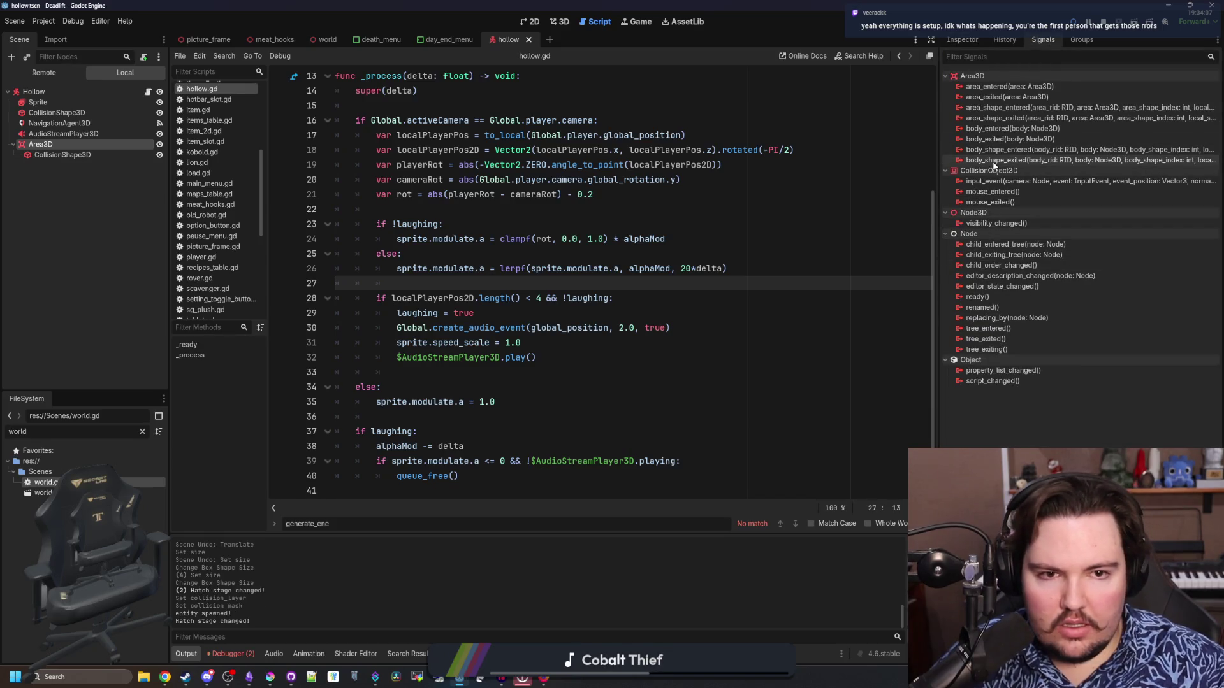
{"action": "right_click", "coordinate": [999, 129]}
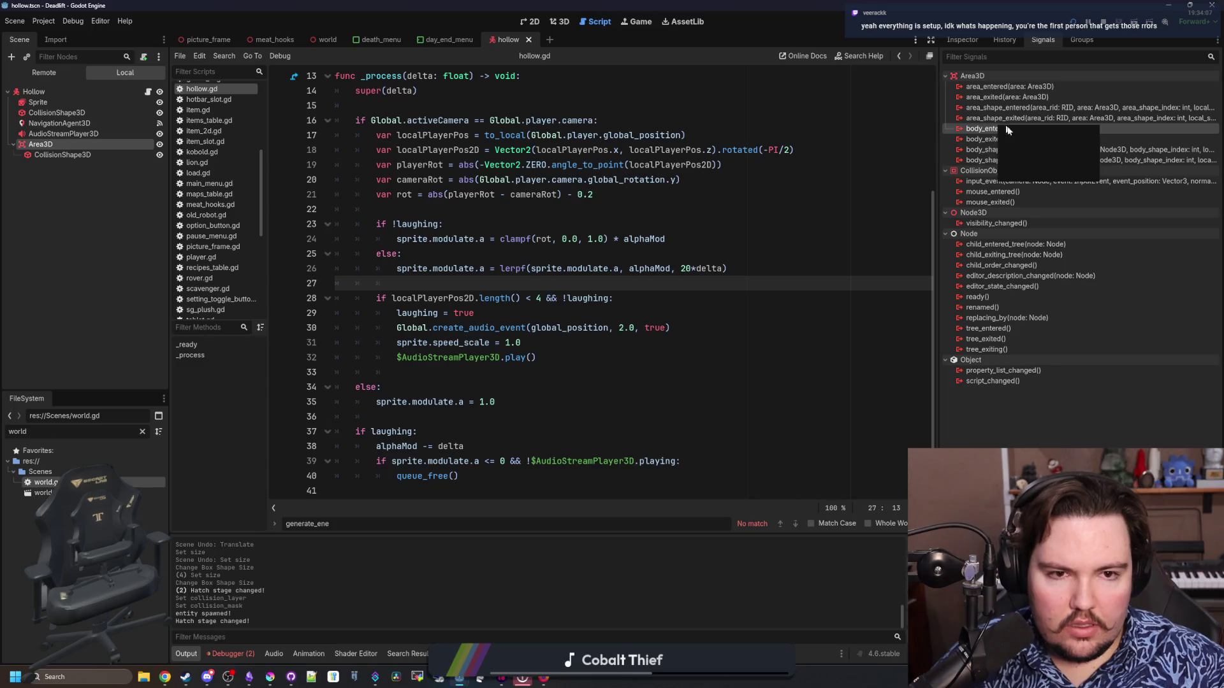
{"action": "left_click", "coordinate": [1031, 136]}
{"action": "double_click", "coordinate": [533, 306]}
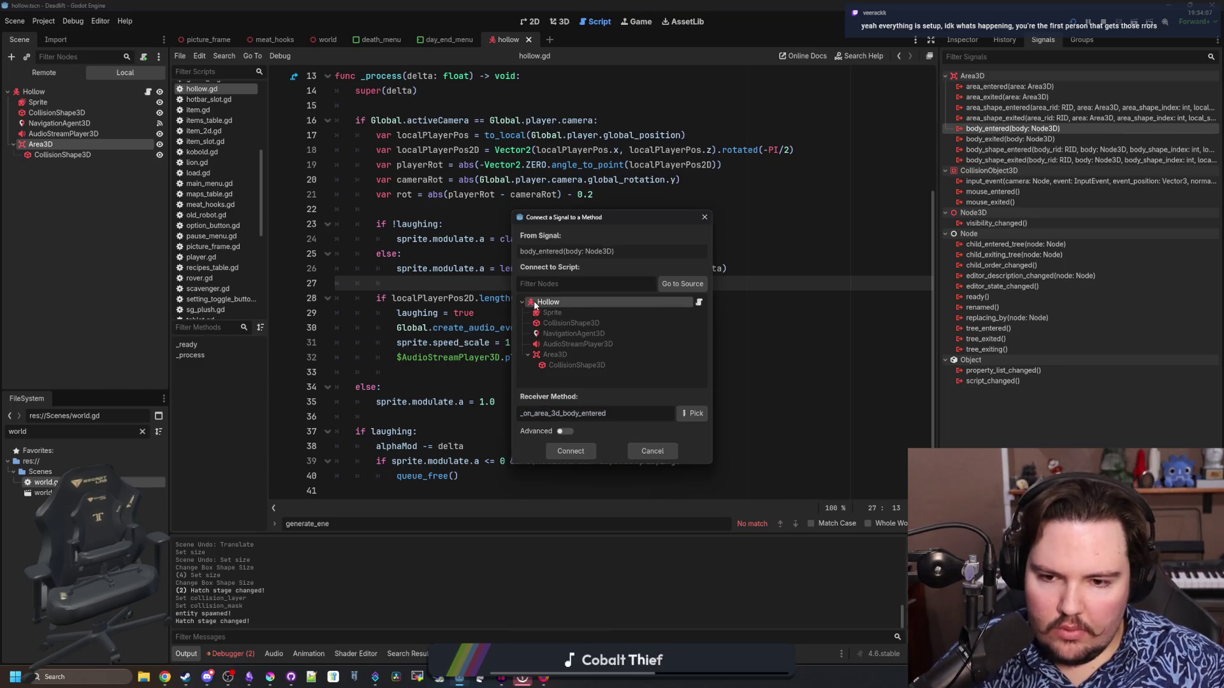
{"action": "key", "text": "shift+Up"}
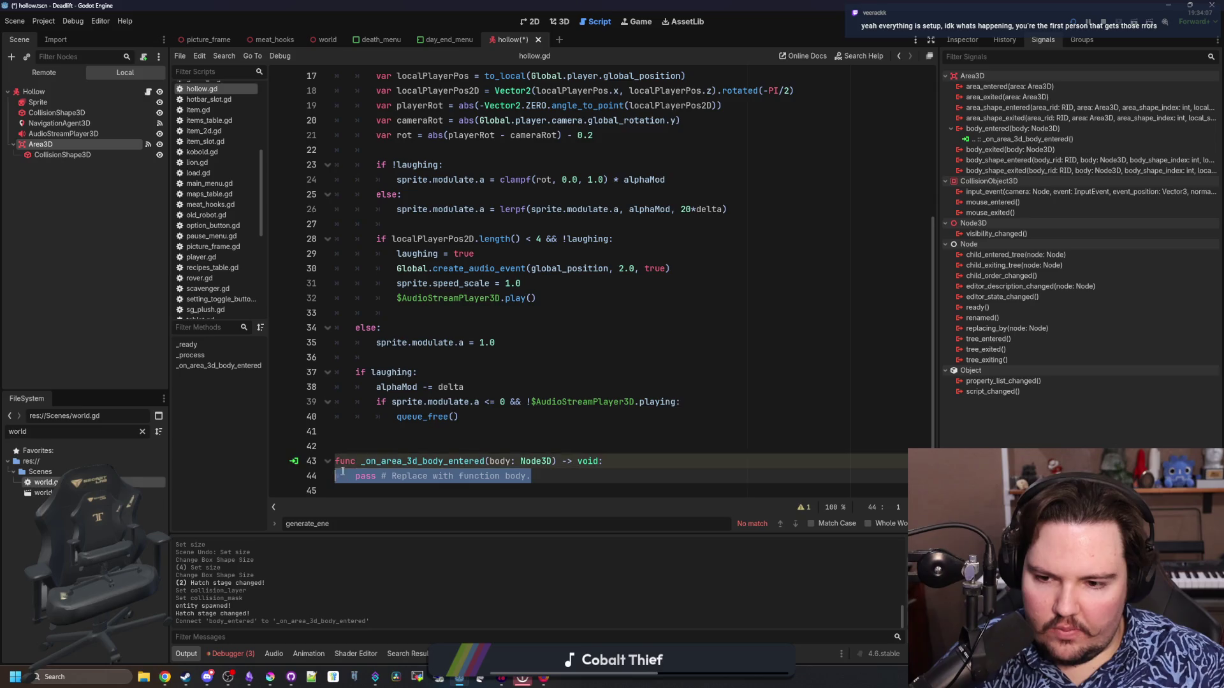
{"action": "key", "text": "Up"}
{"action": "left_click_drag", "start_coordinate": [552, 472], "coordinate": [352, 478]}
Delete the placeholder pass line and replace line 43 with a new func start_laugh(): declaration.
{"action": "key", "text": "BackSpace"}
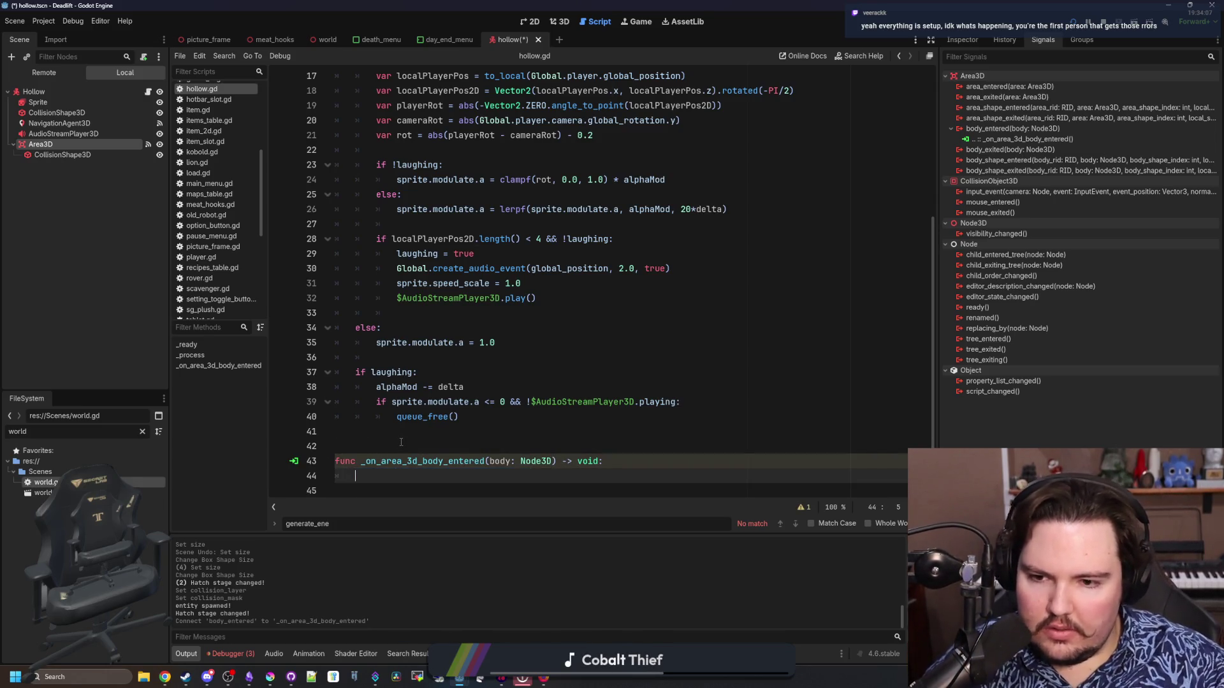
{"action": "scroll", "coordinate": [408, 414], "scroll_direction": "up", "scroll_amount": 5}
{"action": "scroll", "coordinate": [411, 327], "scroll_direction": "down", "scroll_amount": 4}
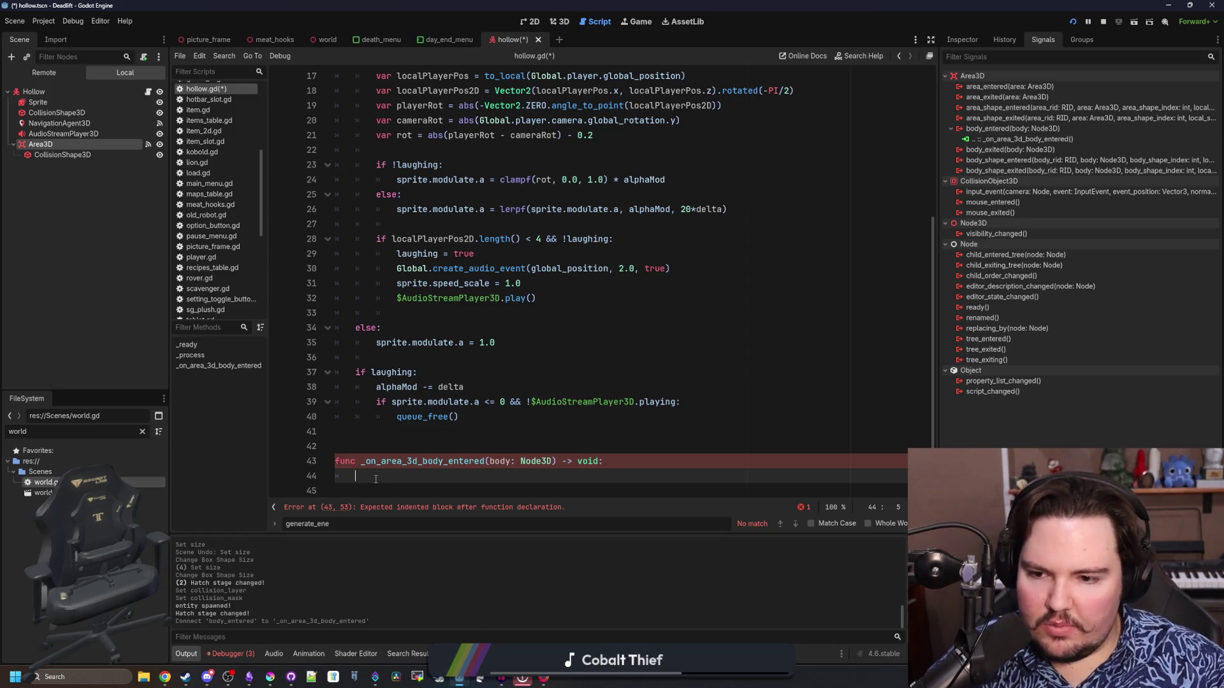
{"action": "scroll", "coordinate": [460, 350], "scroll_direction": "up", "scroll_amount": 2}
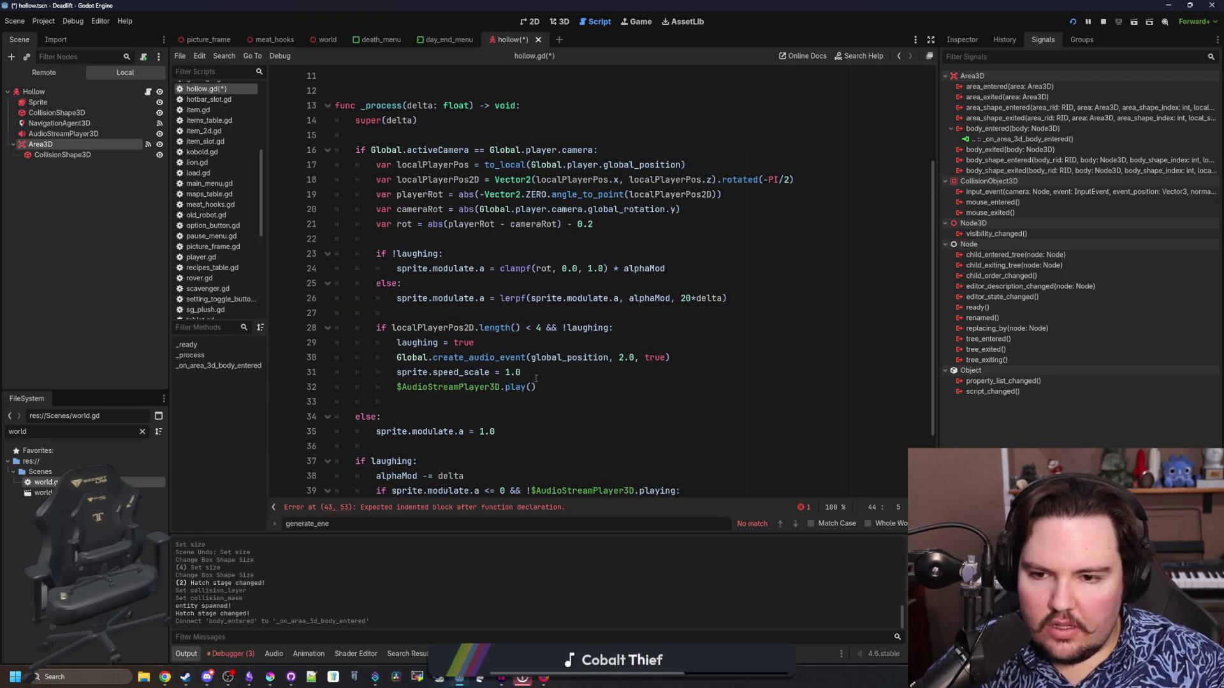
{"action": "scroll", "coordinate": [424, 383], "scroll_direction": "down", "scroll_amount": 2}
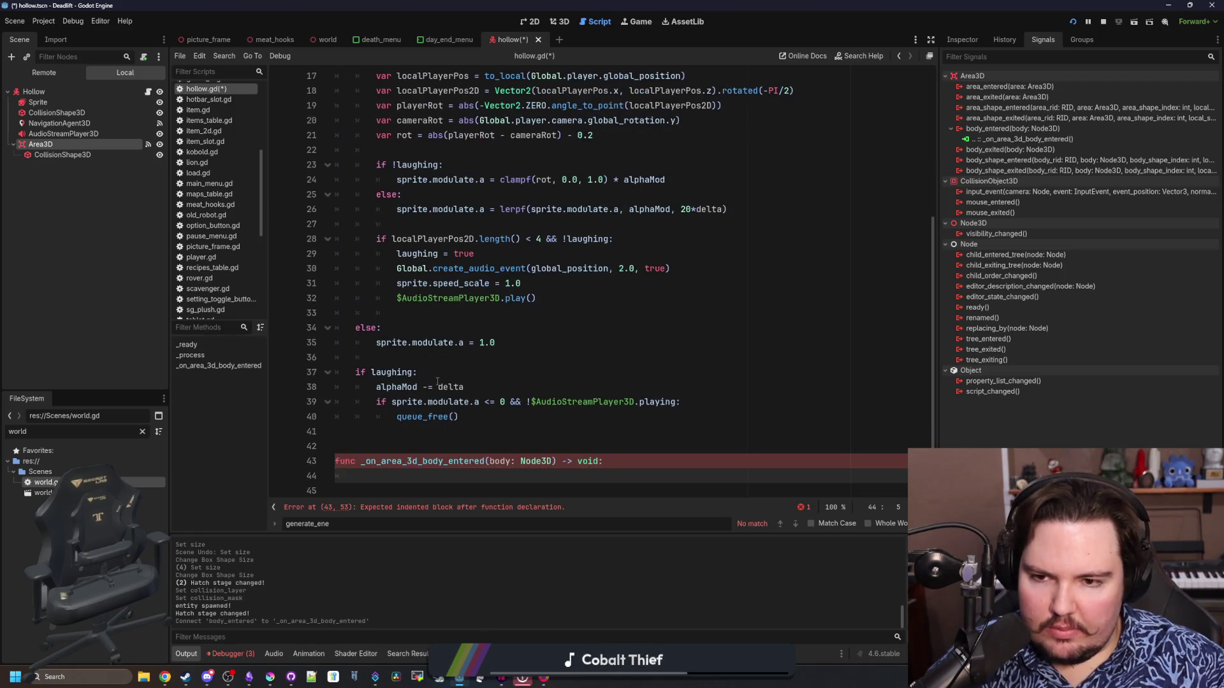
{"action": "left_click", "coordinate": [519, 223]}
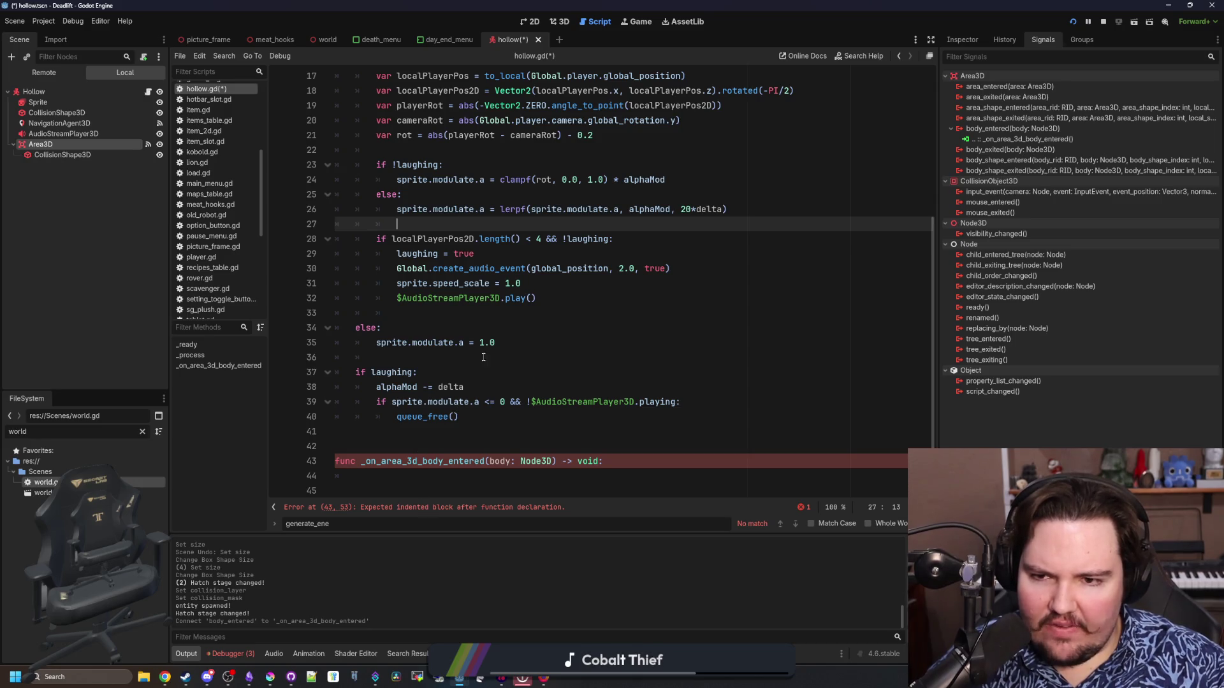
{"action": "left_click", "coordinate": [373, 432]}
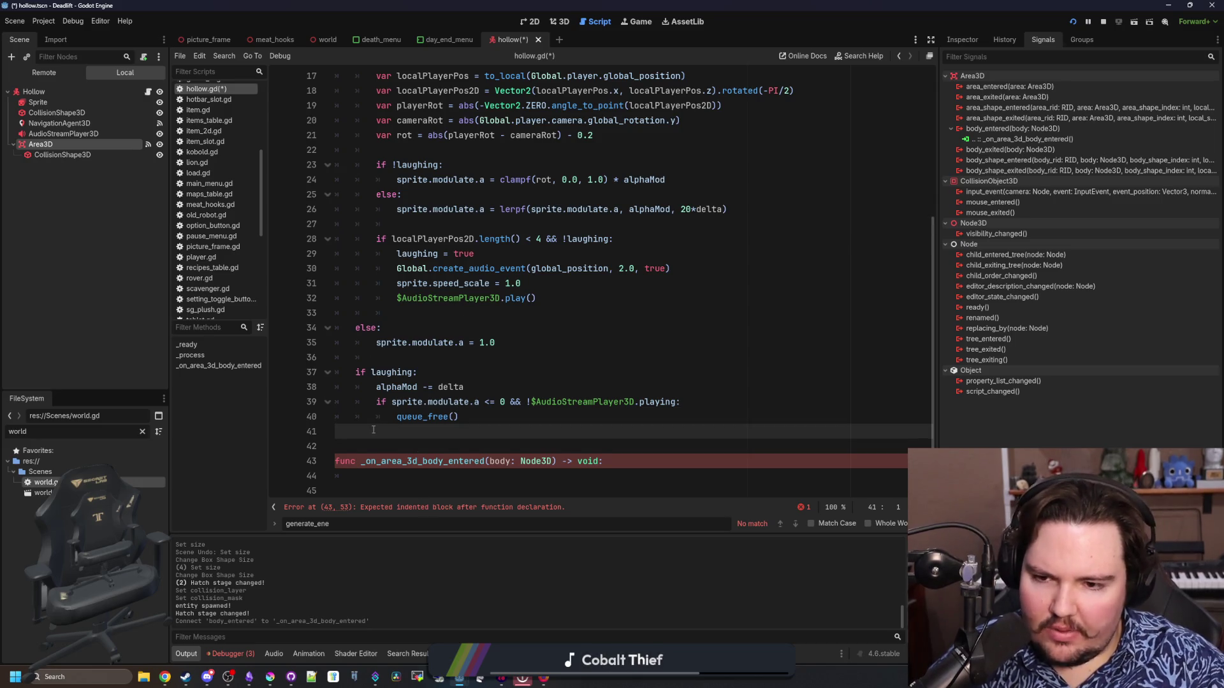
{"action": "key", "text": "Down"}
{"action": "key", "text": "Down"}
{"action": "key", "text": "shift+End"}
{"action": "type", "text": "func start_laugh():"}
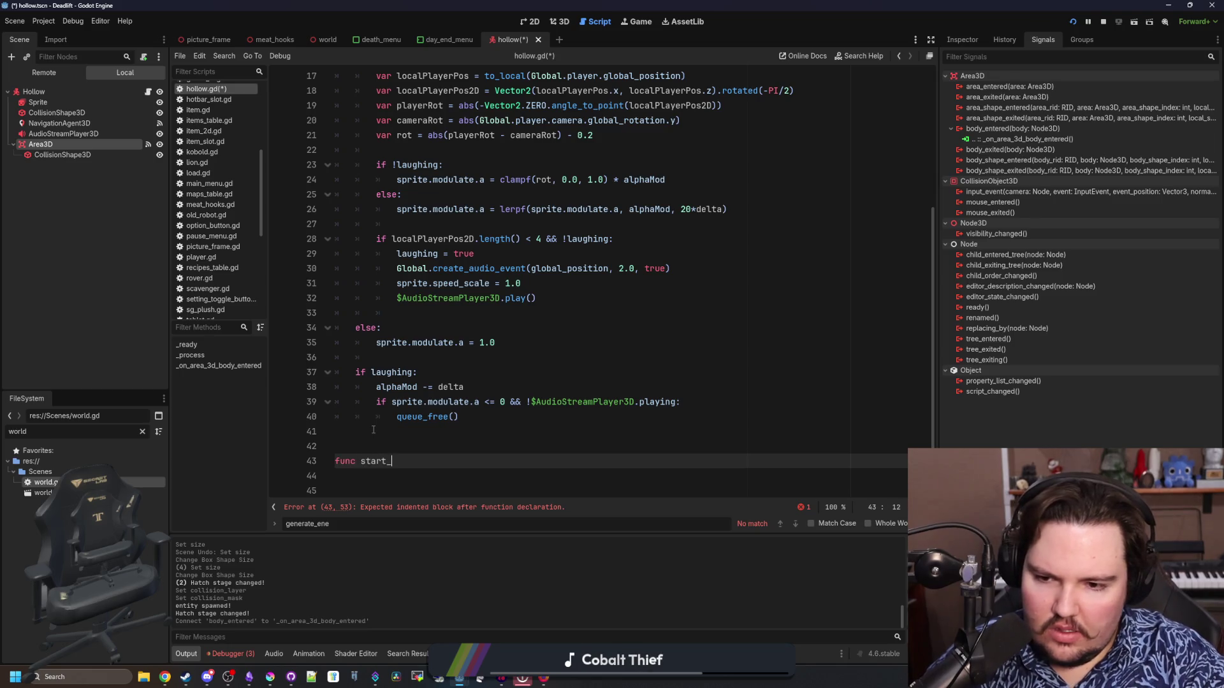
{"action": "key", "text": "Return"}
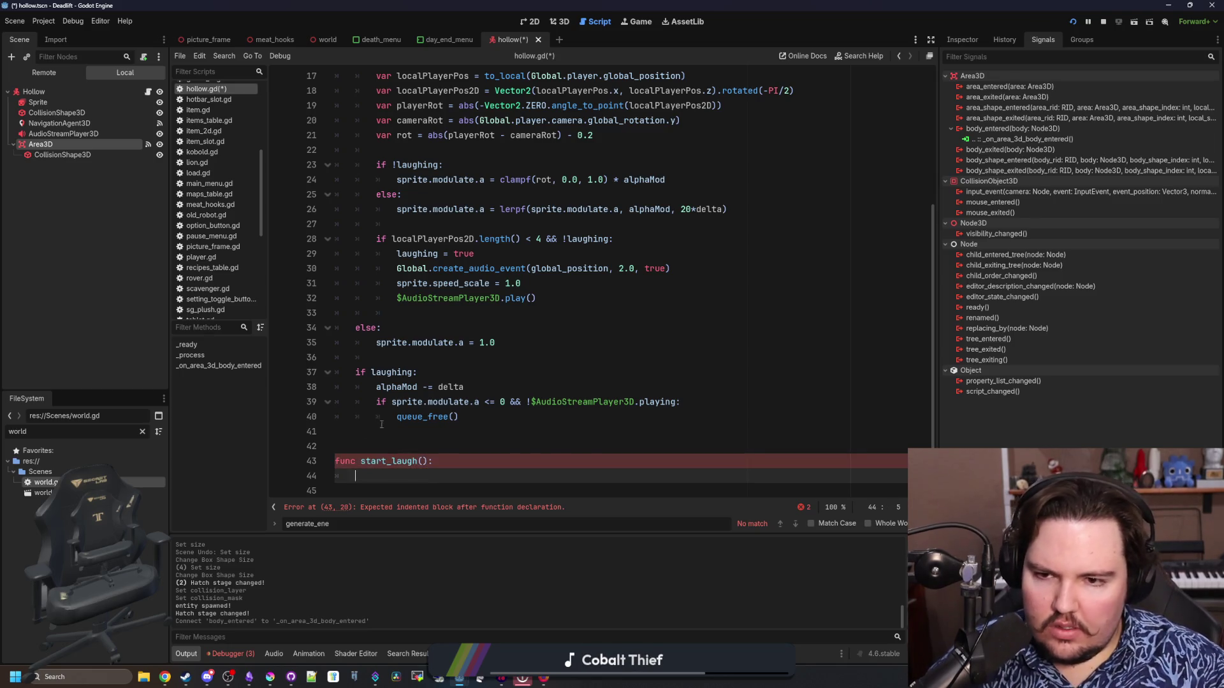
Move the four laugh-starting lines from the distance check into start_laugh's body and fix their indentation.
{"action": "scroll", "coordinate": [488, 384], "scroll_direction": "up", "scroll_amount": 2}
{"action": "mouse_move", "coordinate": [557, 380]}
{"action": "left_mouse_down"}
{"action": "mouse_move", "coordinate": [408, 387]}
{"action": "mouse_move", "coordinate": [396, 342]}
{"action": "left_mouse_up"}
{"action": "key", "text": "ctrl+x"}
{"action": "scroll", "coordinate": [506, 340], "scroll_direction": "down", "scroll_amount": 3}
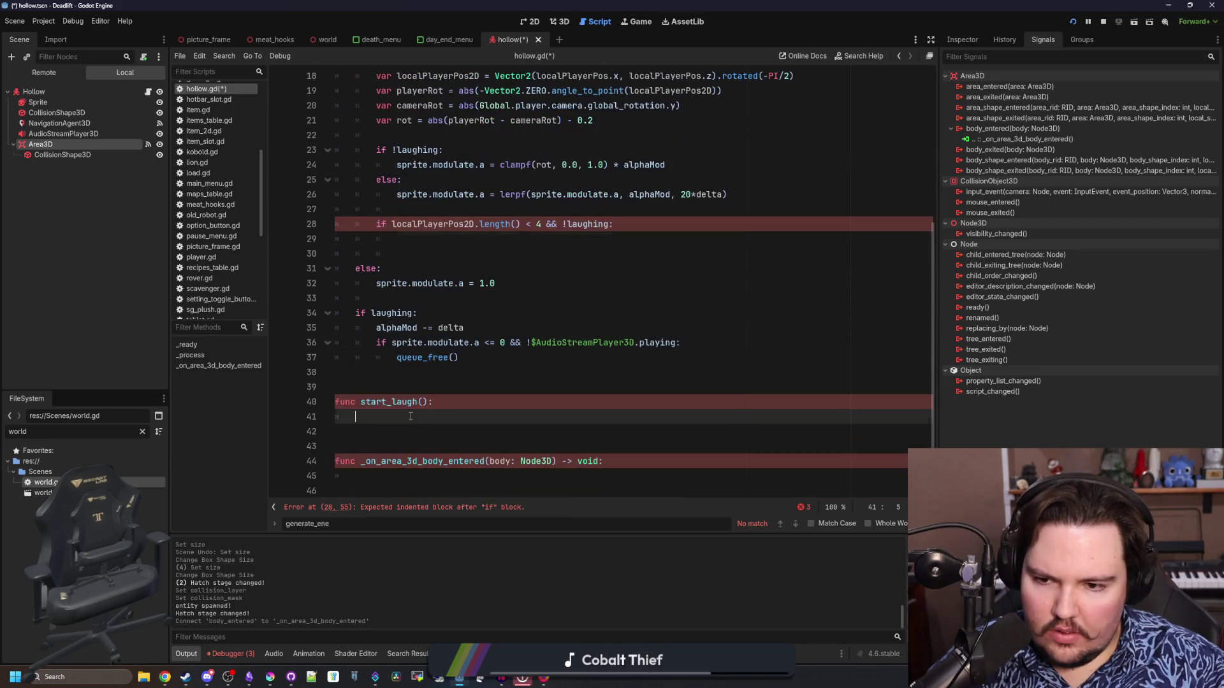
{"action": "left_click", "coordinate": [365, 416]}
{"action": "key", "text": "ctrl+v"}
{"action": "left_click", "coordinate": [365, 416]}
{"action": "key", "text": "Tab"}
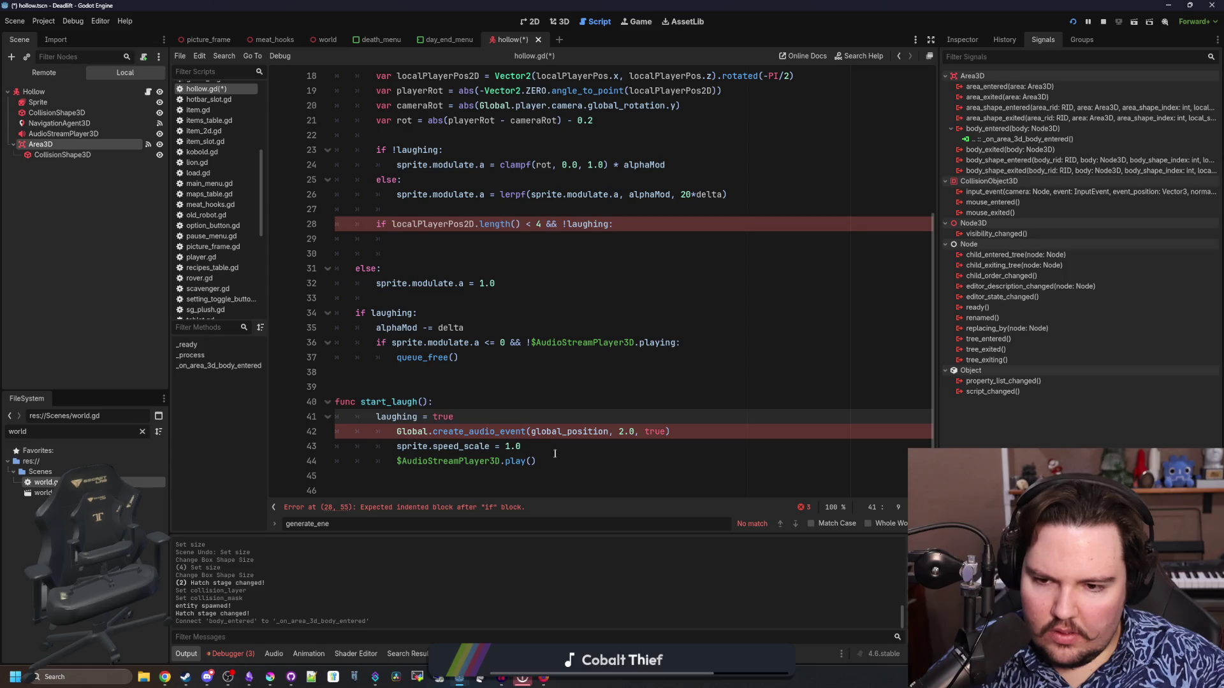
{"action": "left_click_drag", "start_coordinate": [580, 462], "coordinate": [324, 429]}
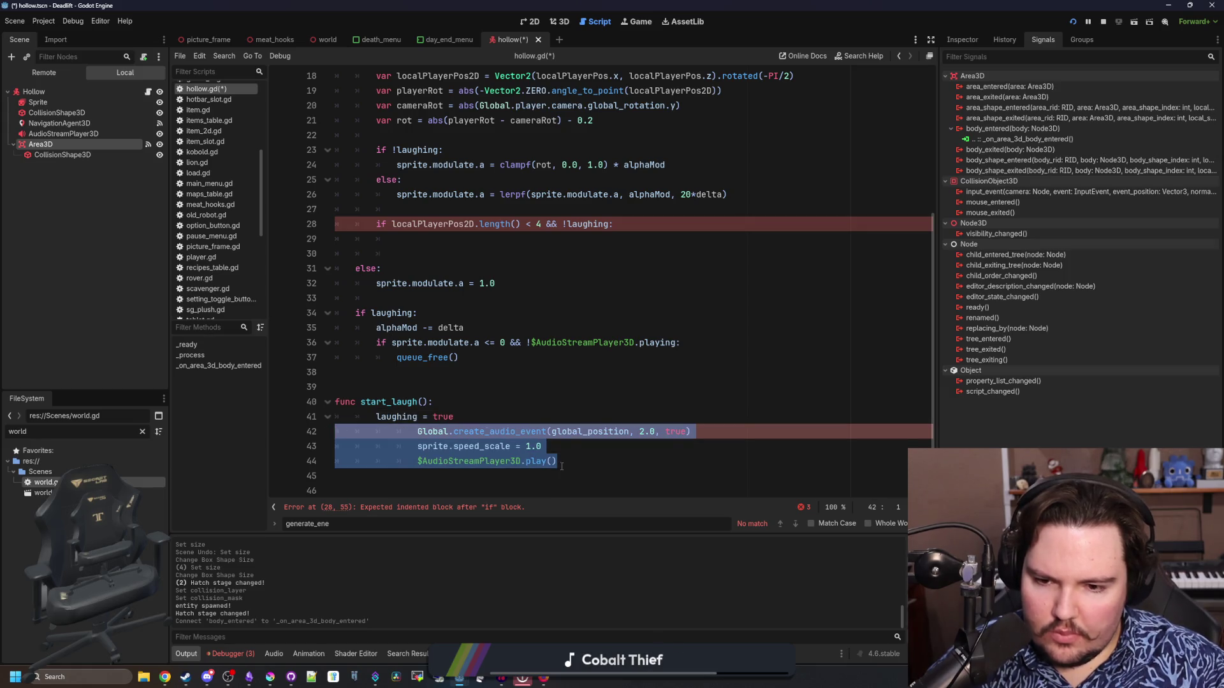
{"action": "key", "text": "shift+Tab"}
{"action": "left_click", "coordinate": [293, 413], "text": "shift"}
{"action": "key", "text": "shift+Tab"}
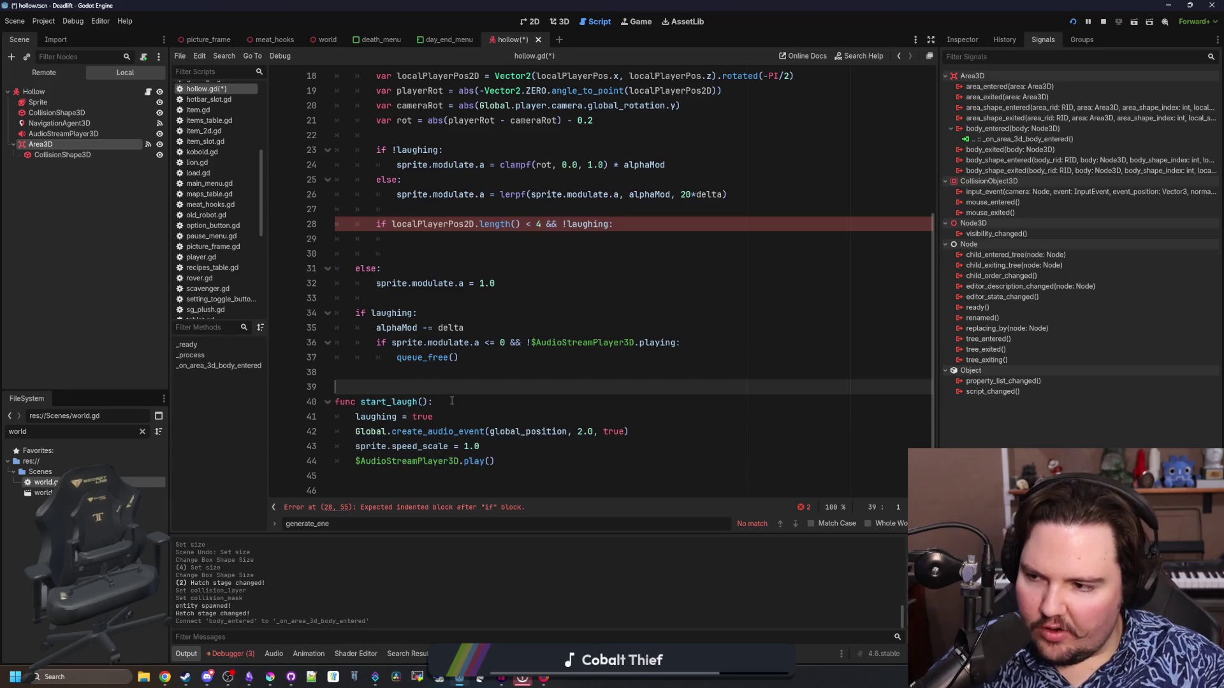
Add an 'if laughing: return' guard as the first line of start_laugh.
{"action": "left_click", "coordinate": [452, 401]}
{"action": "key", "text": "Return"}
{"action": "type", "text": "if !laught"}
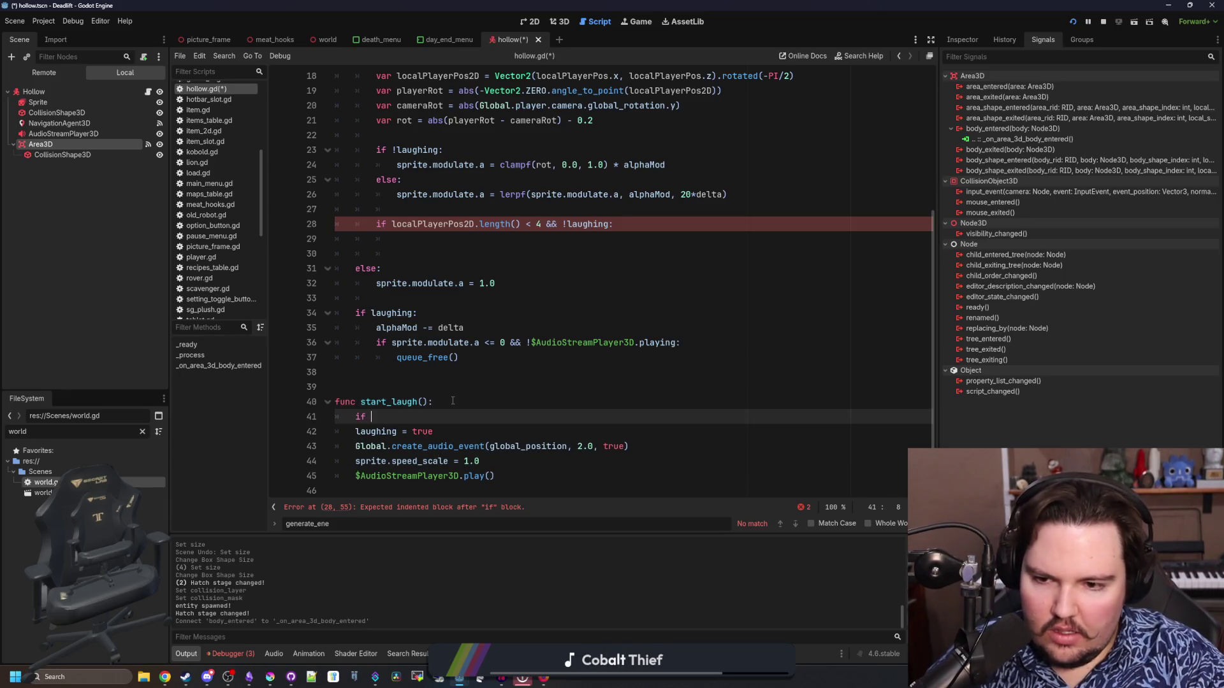
{"action": "key", "text": "BackSpace"}
{"action": "key", "text": "BackSpace"}
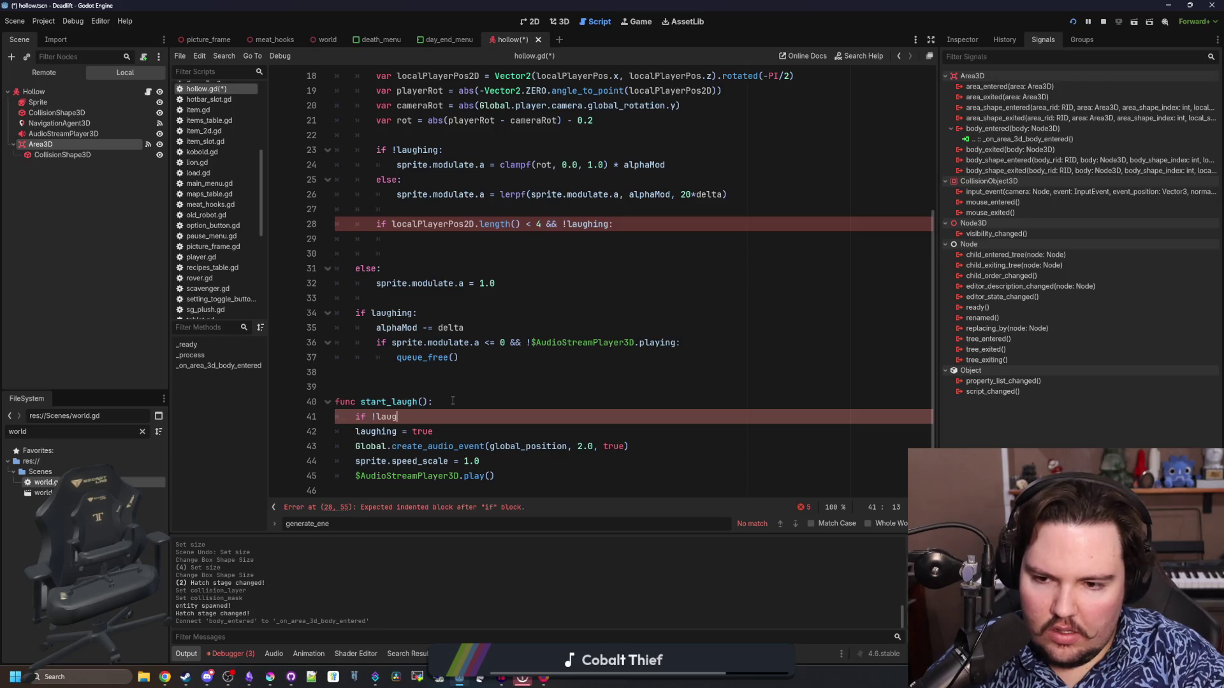
{"action": "key", "text": "BackSpace"}
{"action": "key", "text": "BackSpace"}
{"action": "key", "text": "BackSpace"}
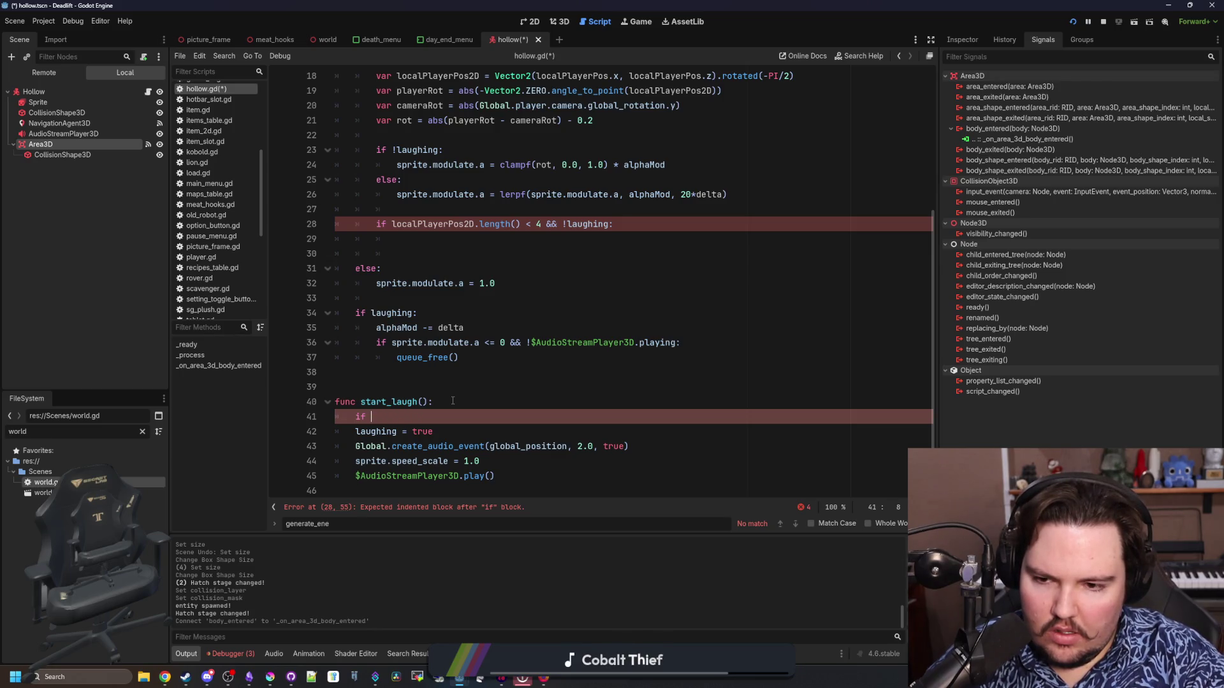
{"action": "type", "text": "laughing: return"}
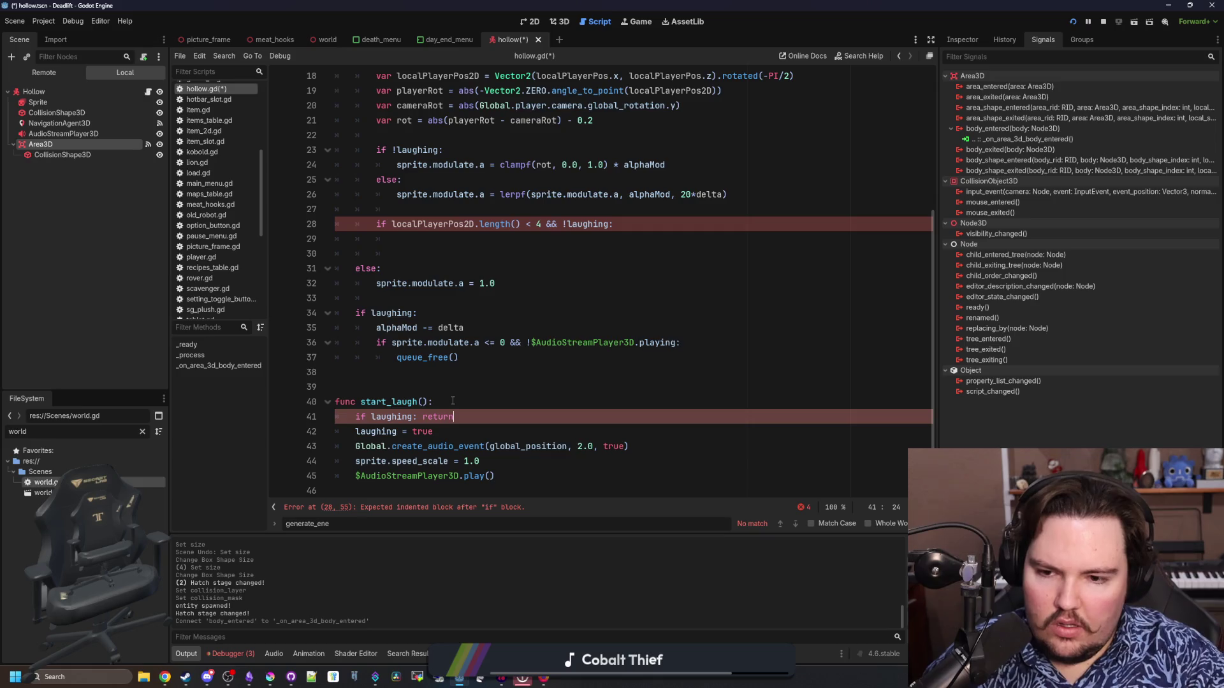
{"action": "key", "text": "Return"}
Call start_laugh() on the emptied line inside the distance check.
{"action": "scroll", "coordinate": [452, 401], "scroll_direction": "down", "scroll_amount": 1}
{"action": "scroll", "coordinate": [493, 304], "scroll_direction": "up", "scroll_amount": 3}
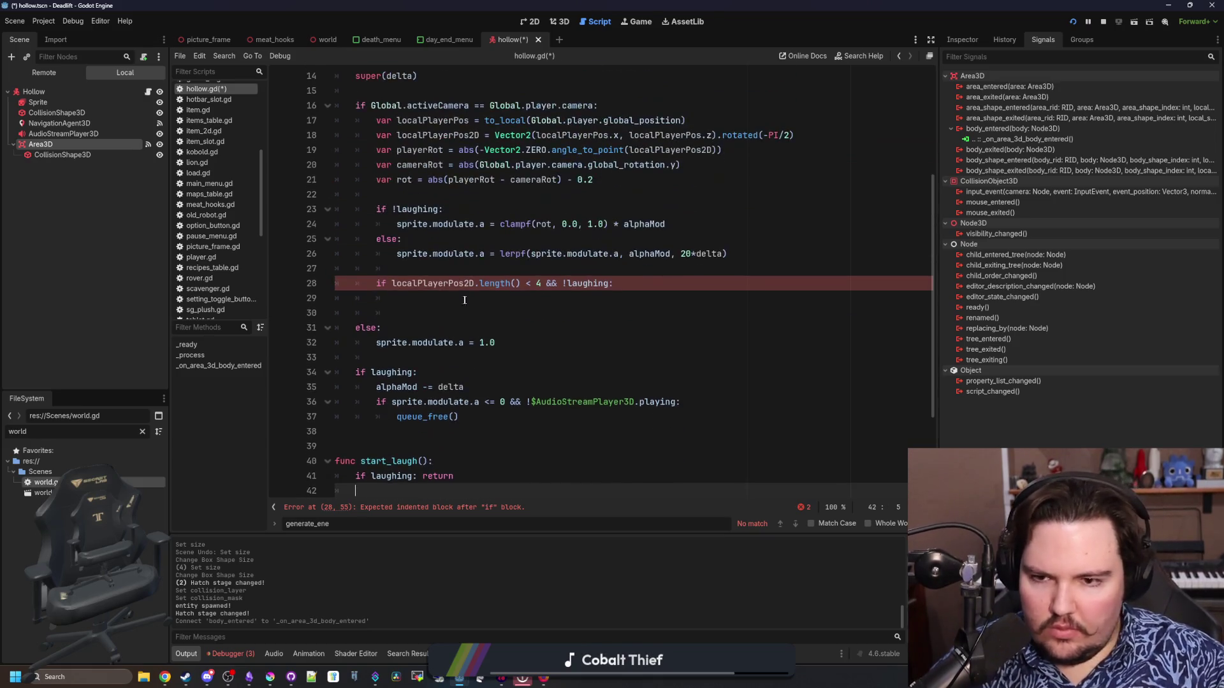
{"action": "left_click", "coordinate": [494, 304]}
{"action": "type", "text": "start_laugh()"}
{"action": "scroll", "coordinate": [674, 457], "scroll_direction": "down", "scroll_amount": 3}
{"action": "left_click", "coordinate": [673, 457]}
{"action": "key", "text": "Return"}
{"action": "type", "text": "if body"}
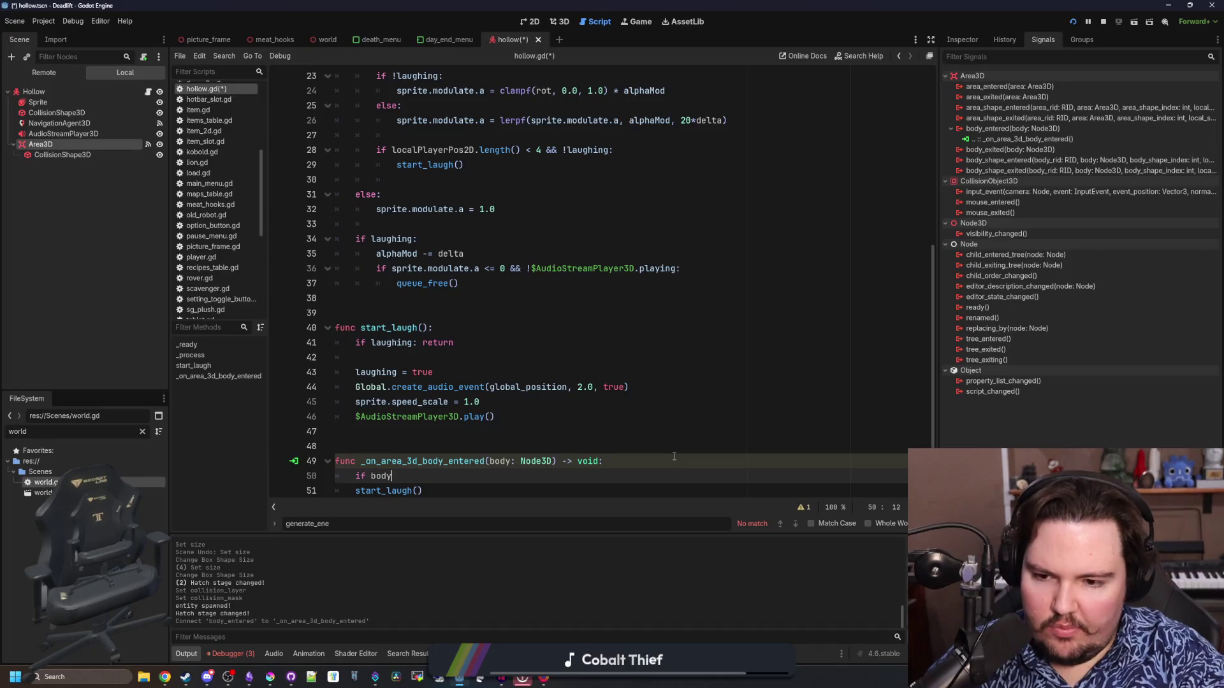
{"action": "key", "text": "BackSpace"}
{"action": "key", "text": "BackSpace"}
{"action": "key", "text": "BackSpace"}
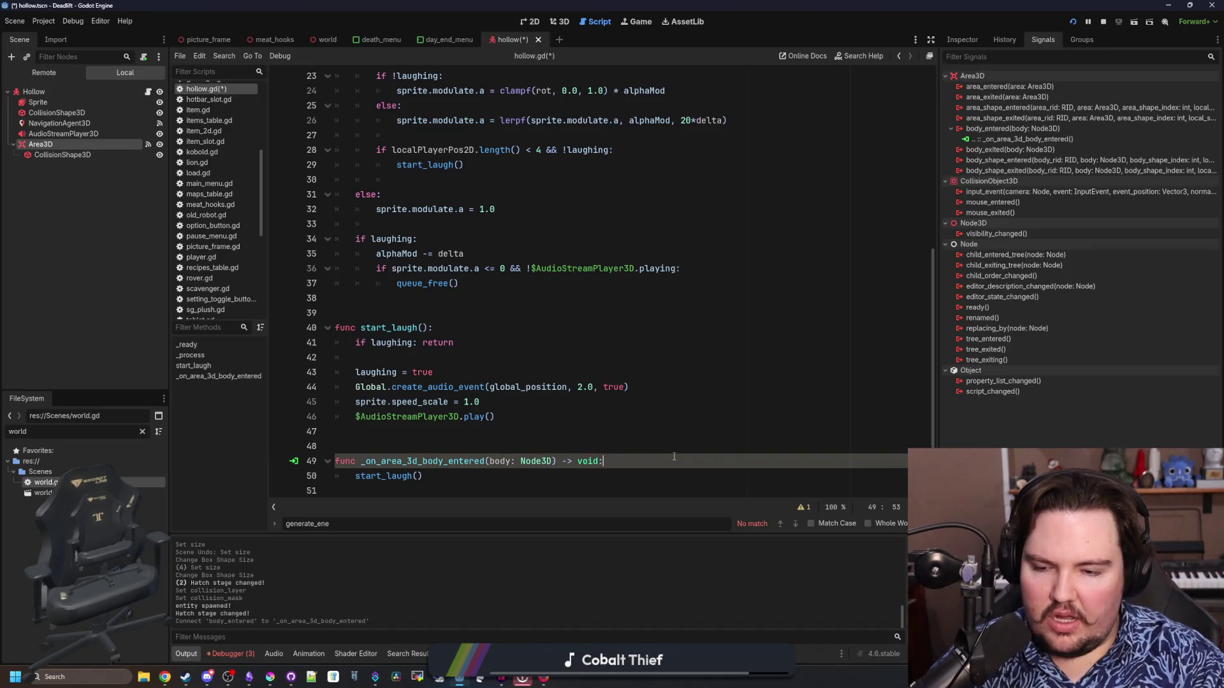
{"action": "left_click", "coordinate": [438, 440]}
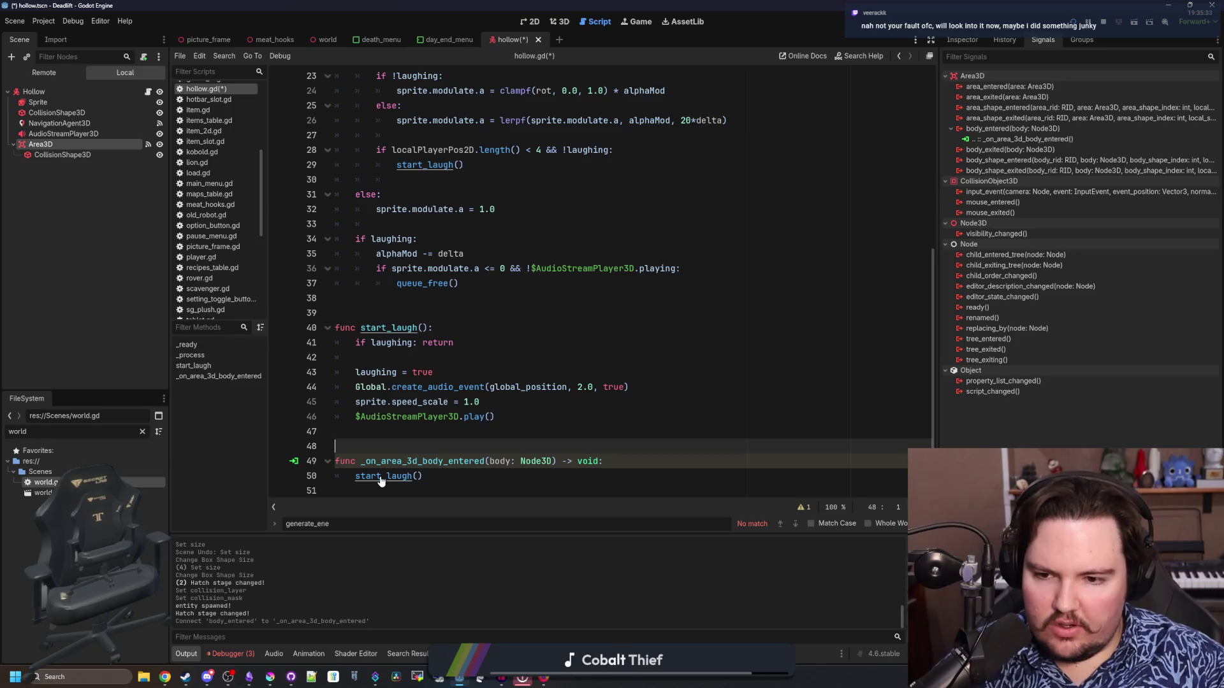
Delete the stray empty line after the start_laugh() call and save hollow.gd.
{"action": "scroll", "coordinate": [447, 325], "scroll_direction": "up", "scroll_amount": 3}
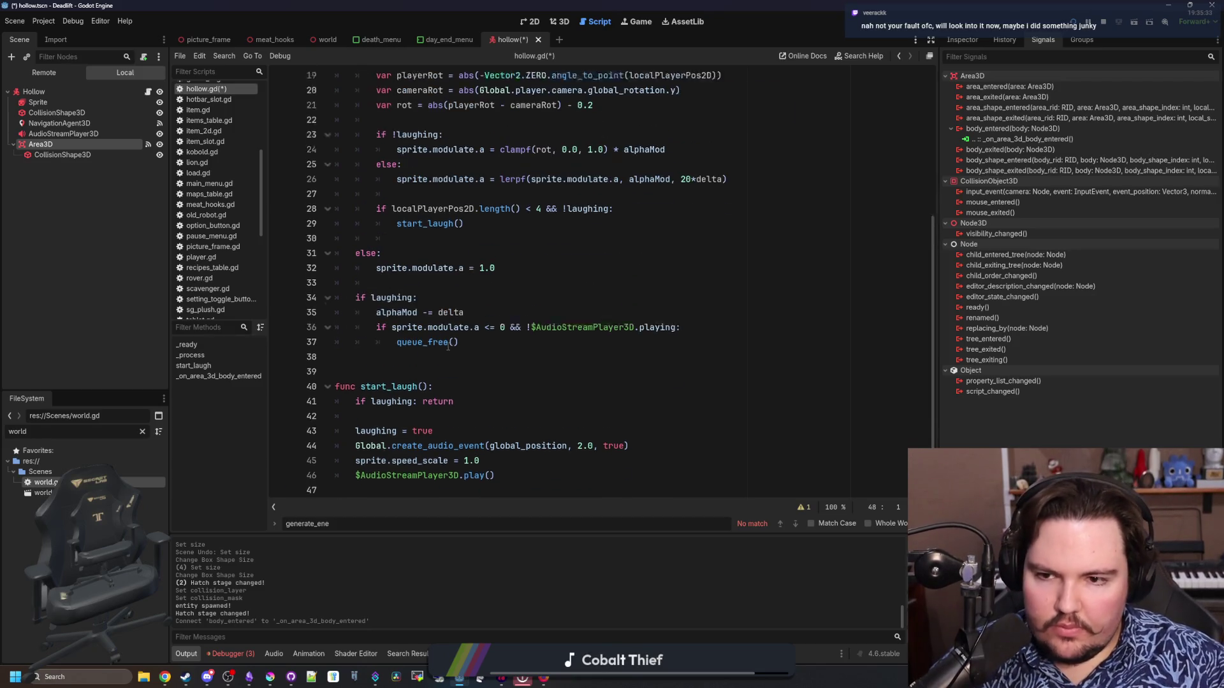
{"action": "left_click", "coordinate": [435, 311]}
{"action": "key", "text": "BackSpace"}
{"action": "key", "text": "BackSpace"}
{"action": "key", "text": "BackSpace"}
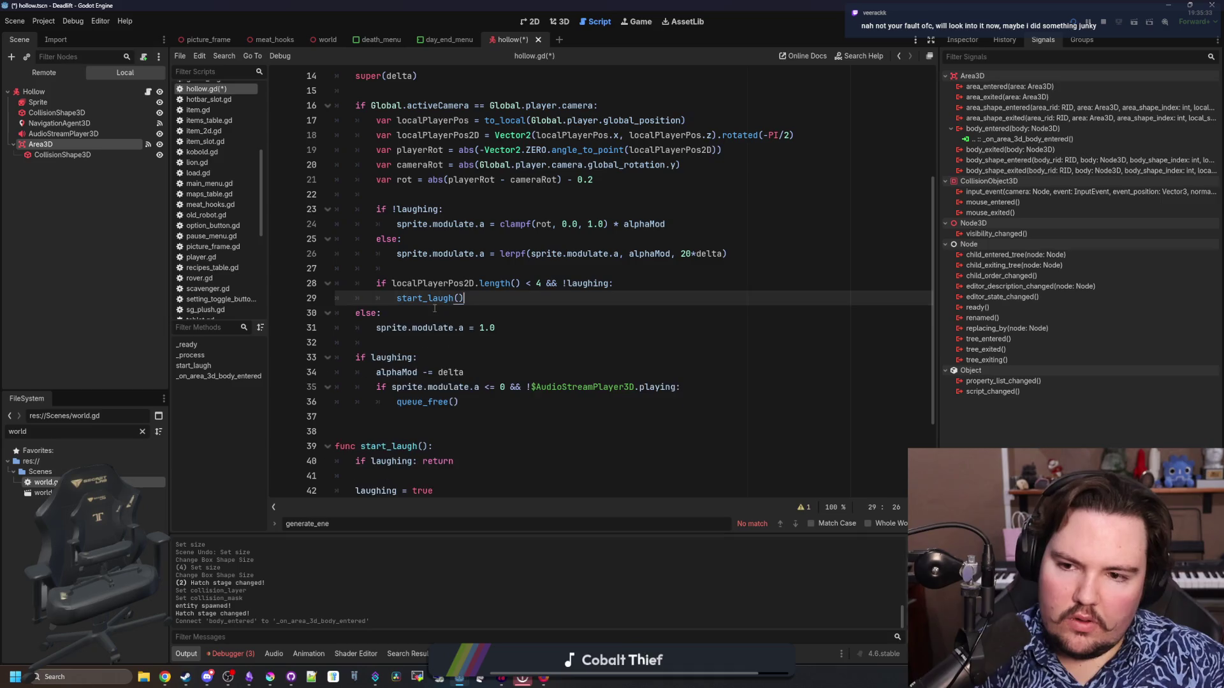
{"action": "key", "text": "Down"}
{"action": "key", "text": "Down"}
{"action": "key", "text": "Down"}
{"action": "scroll", "coordinate": [429, 342], "scroll_direction": "up", "scroll_amount": 1}
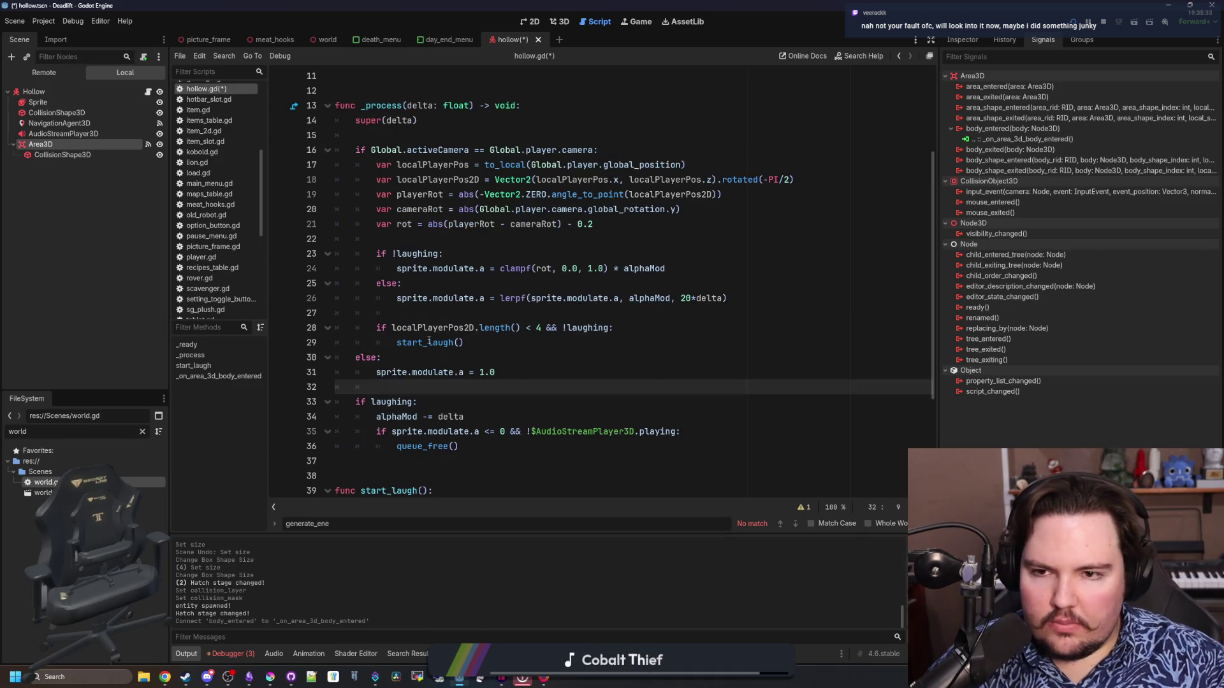
{"action": "left_click", "coordinate": [467, 133]}
{"action": "key", "text": "ctrl+s"}
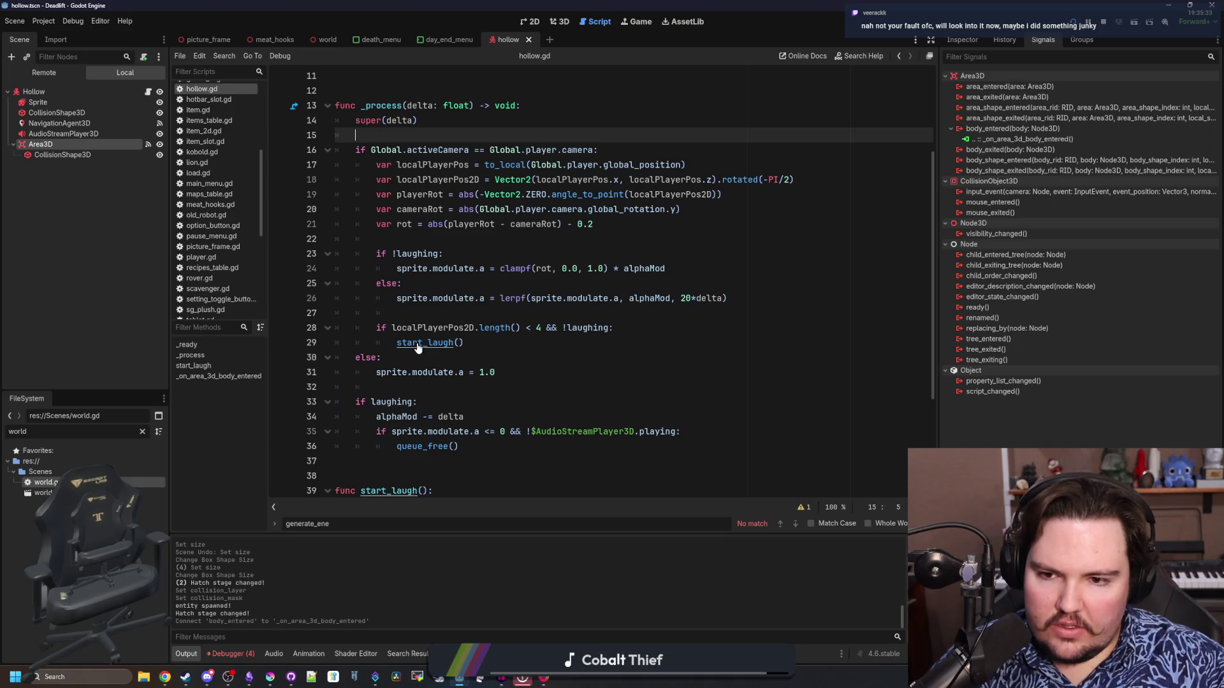
Remove '&& !laughing' from the line 28 proximity condition and save the script.
{"action": "left_click", "coordinate": [586, 346]}
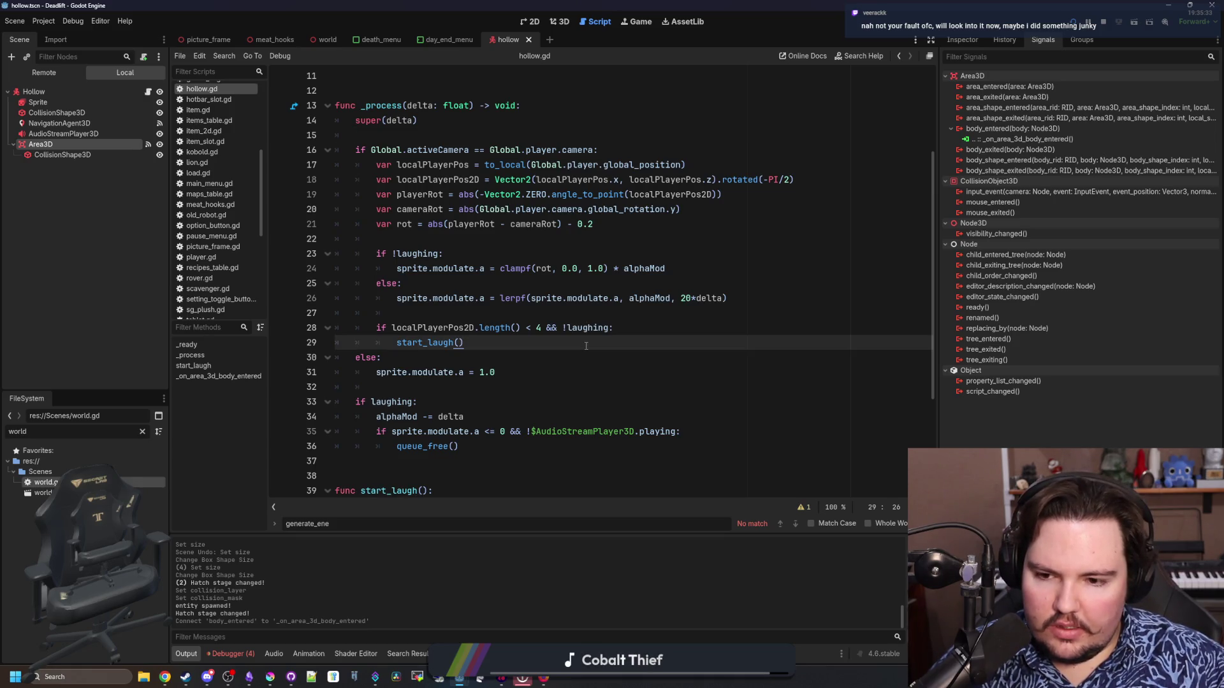
{"action": "left_click_drag", "start_coordinate": [611, 328], "coordinate": [546, 328]}
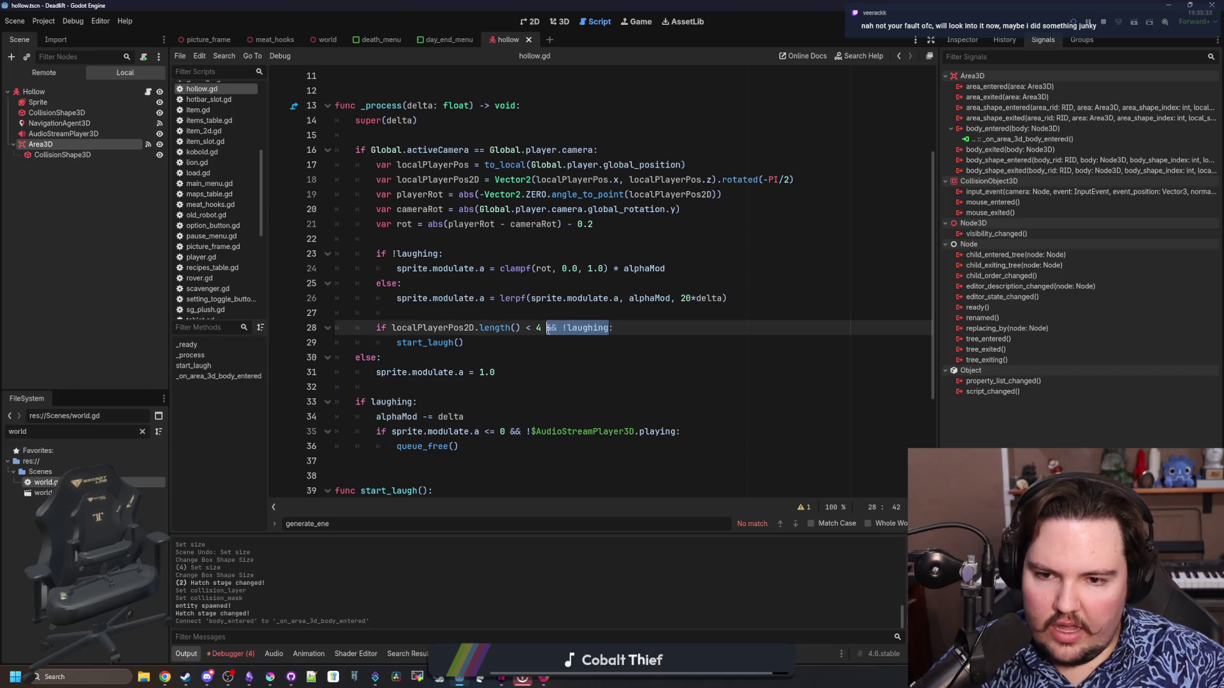
{"action": "scroll", "coordinate": [546, 328], "scroll_direction": "down", "scroll_amount": 1}
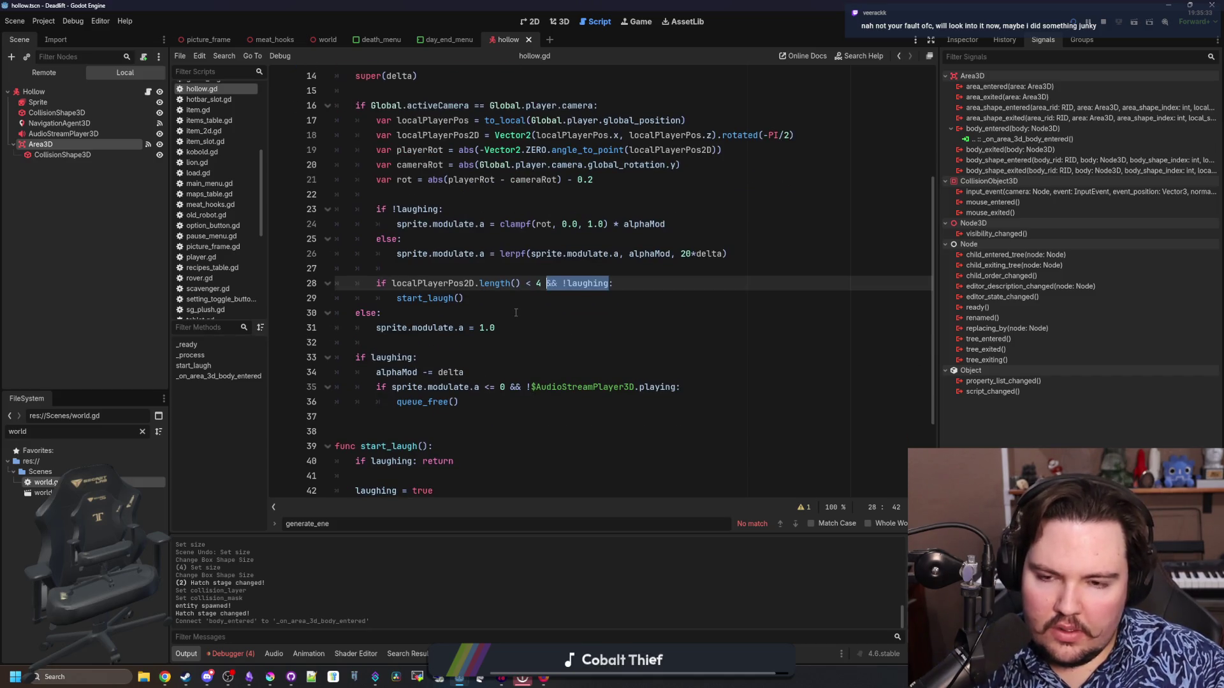
{"action": "key", "text": "BackSpace"}
{"action": "key", "text": "BackSpace"}
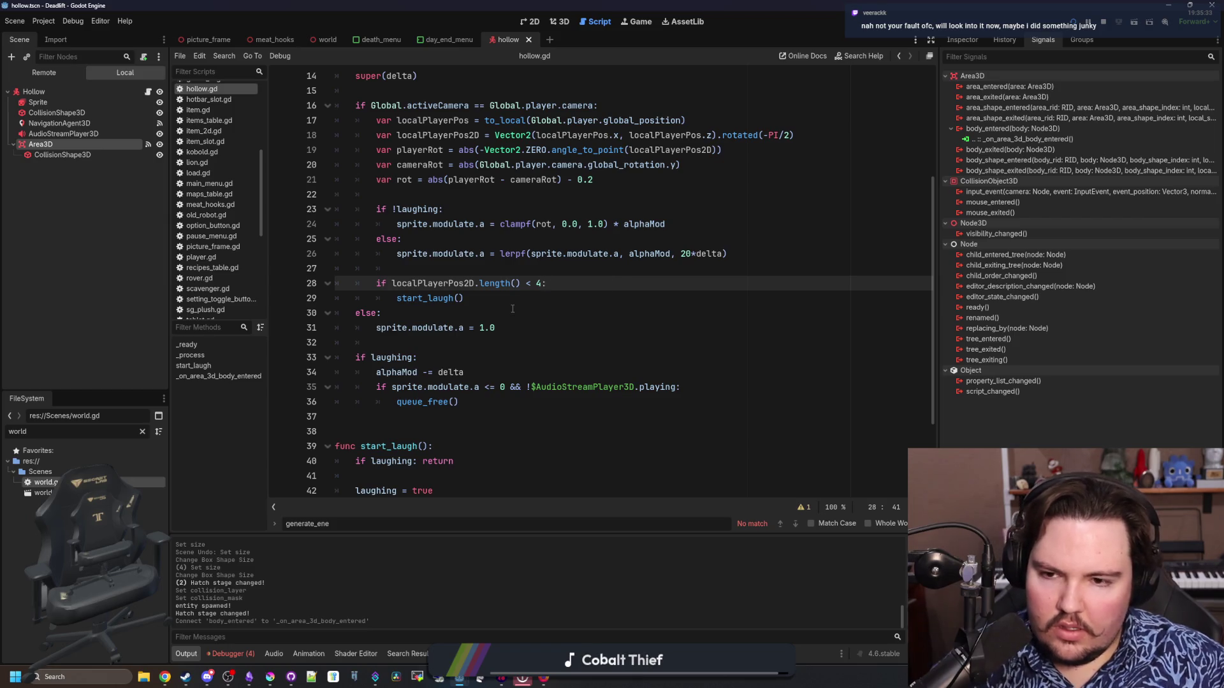
{"action": "left_click", "coordinate": [513, 309]}
{"action": "scroll", "coordinate": [513, 308], "scroll_direction": "up", "scroll_amount": 1}
{"action": "left_click", "coordinate": [457, 233]}
{"action": "scroll", "coordinate": [457, 324], "scroll_direction": "down", "scroll_amount": 4}
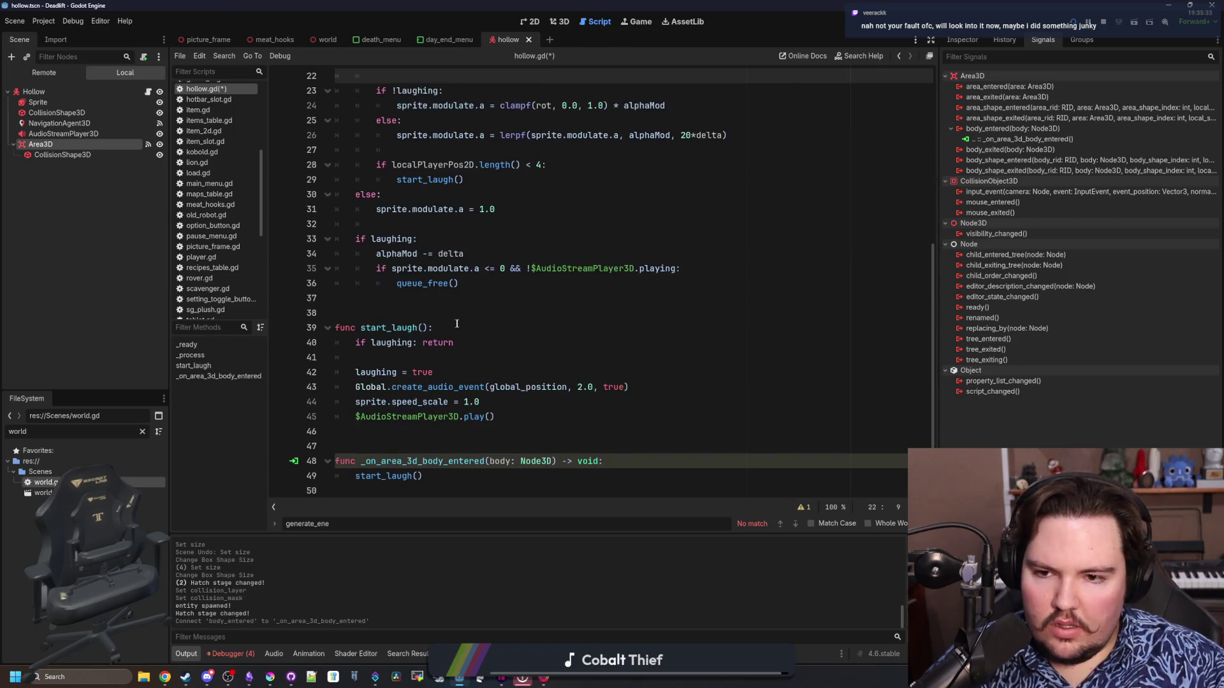
{"action": "left_click", "coordinate": [457, 319]}
{"action": "key", "text": "ctrl+s"}
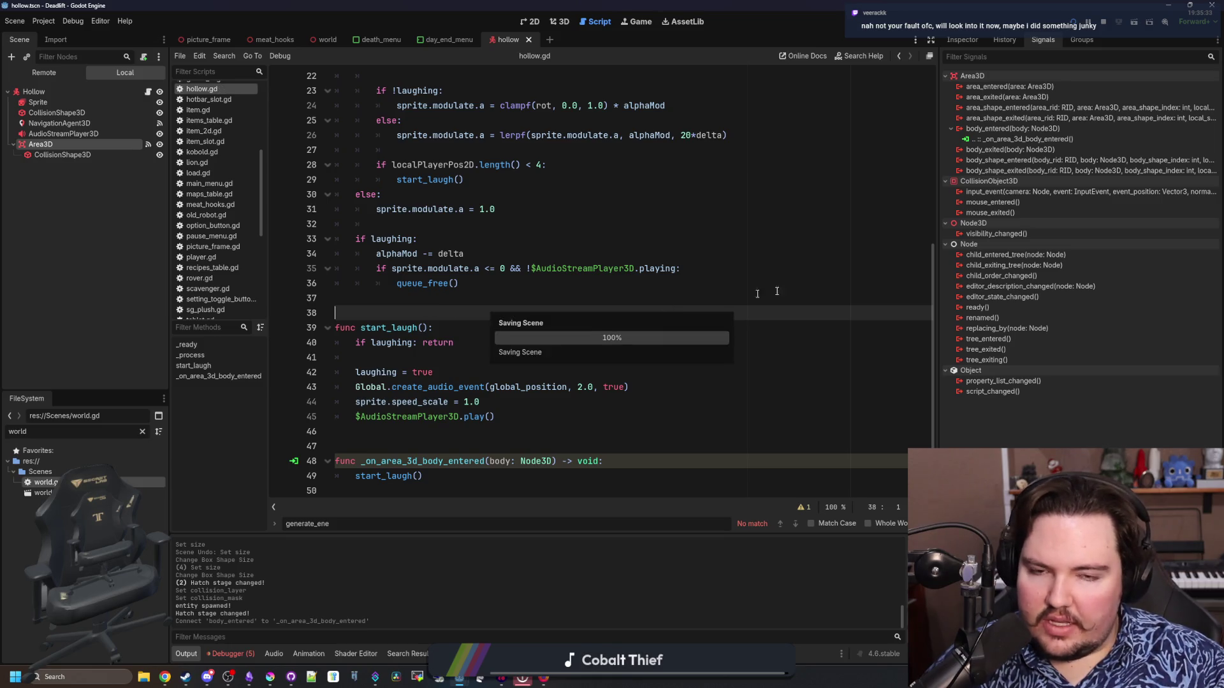
Run the game from the editor and start a new game with the default setup.
{"action": "left_click", "coordinate": [1074, 22]}
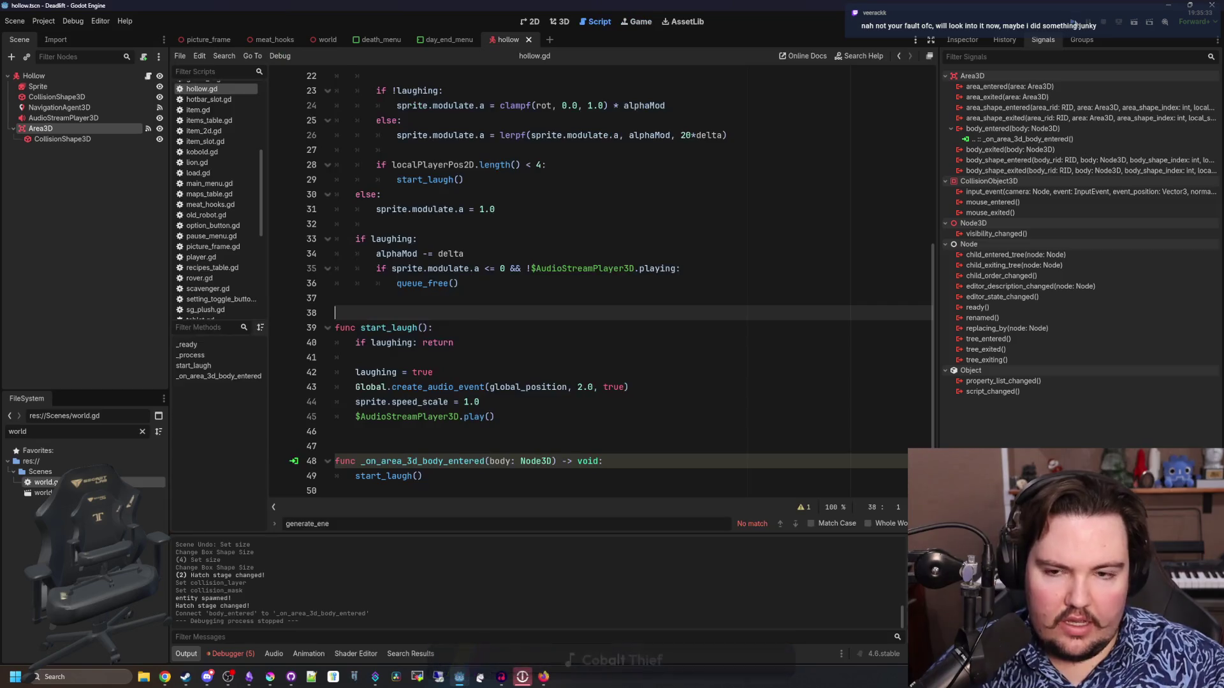
{"action": "left_click", "coordinate": [1075, 22]}
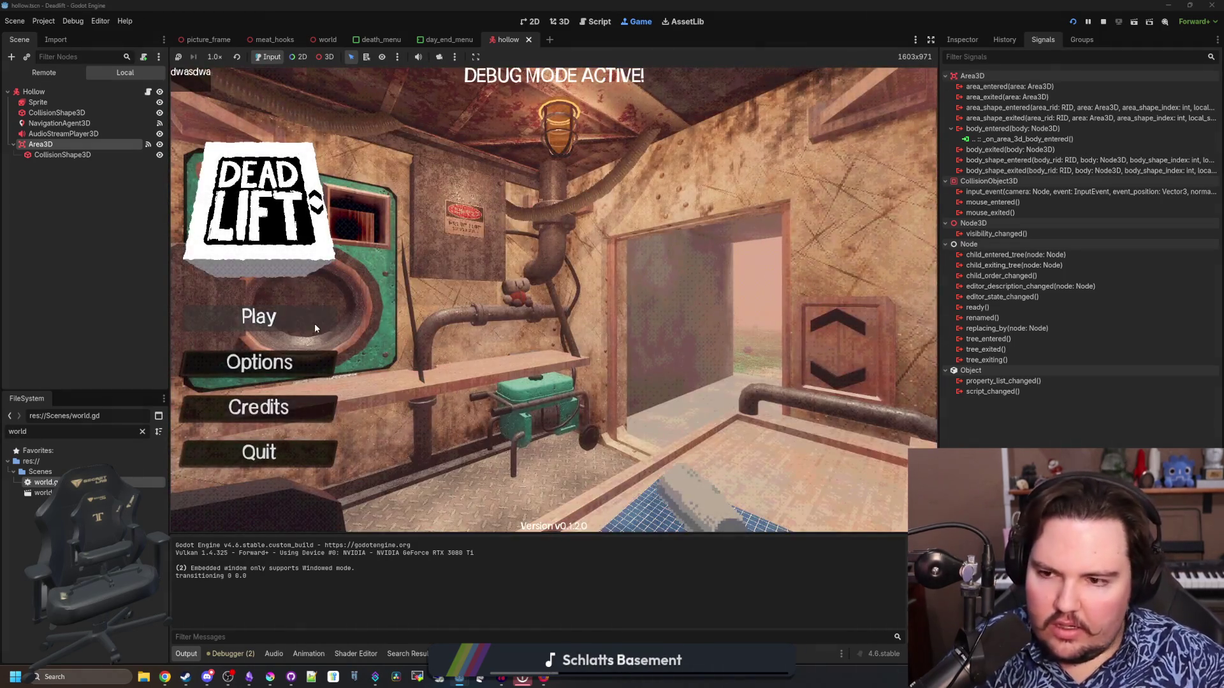
{"action": "left_click", "coordinate": [315, 328]}
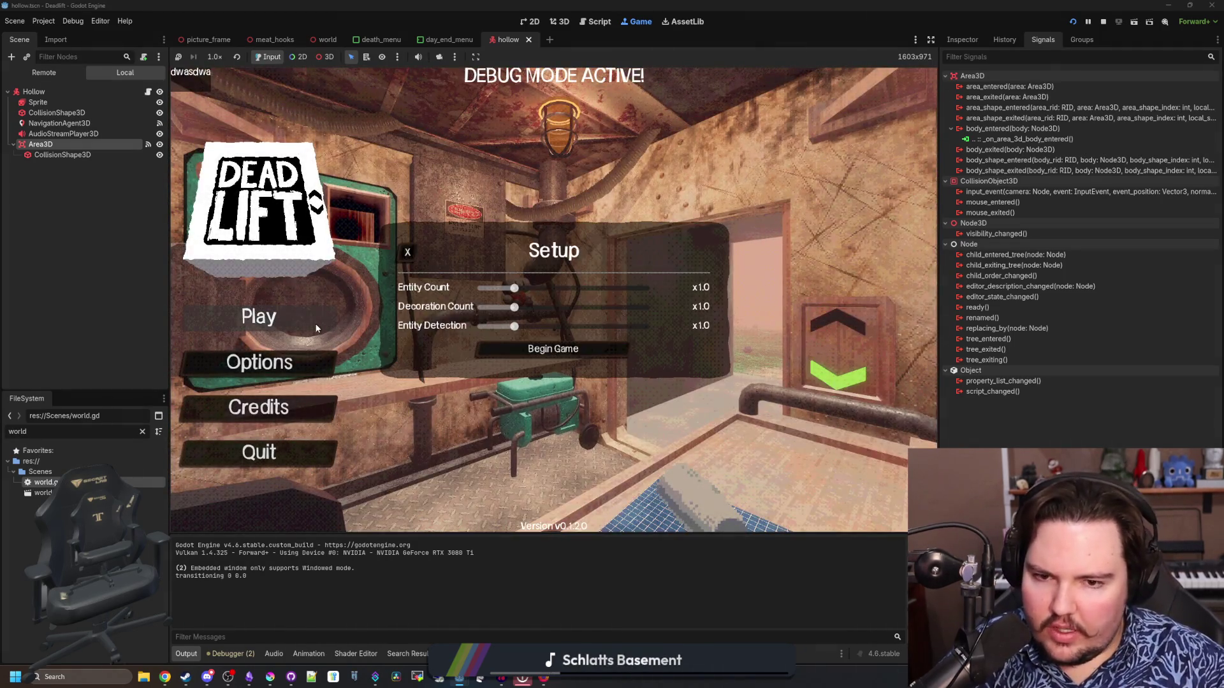
{"action": "left_click", "coordinate": [529, 350]}
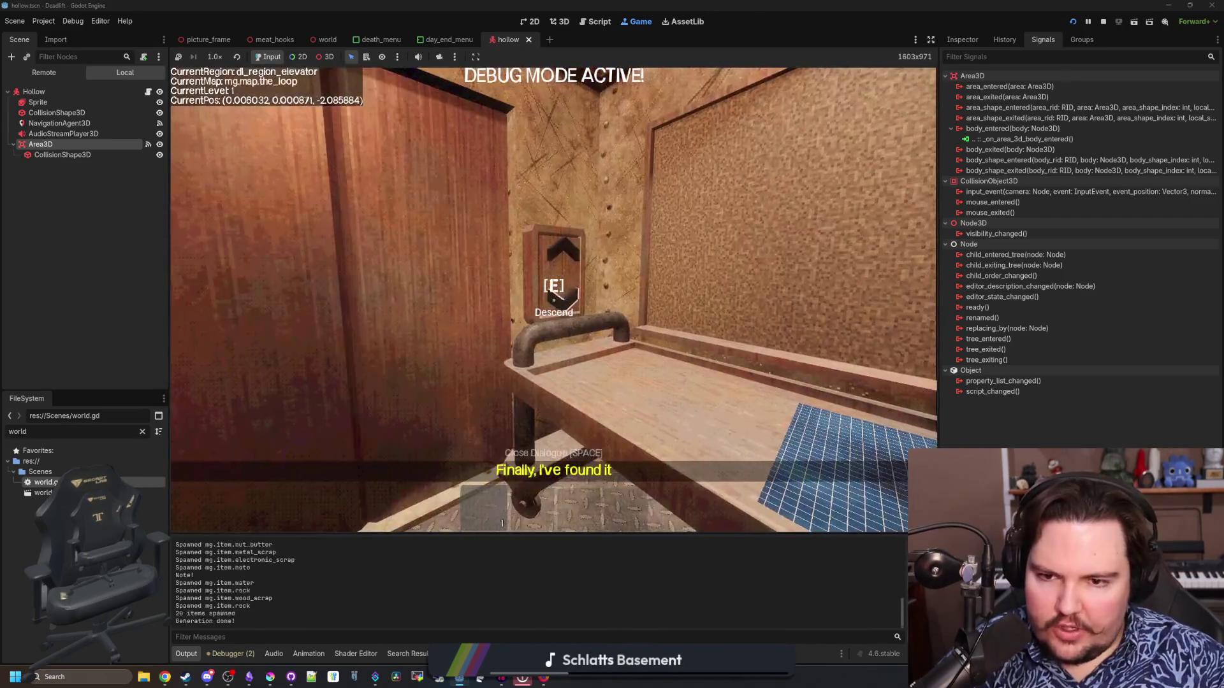
Walk through the breakroom and pick up the pipe into the hotbar.
{"action": "key", "text": "w"}
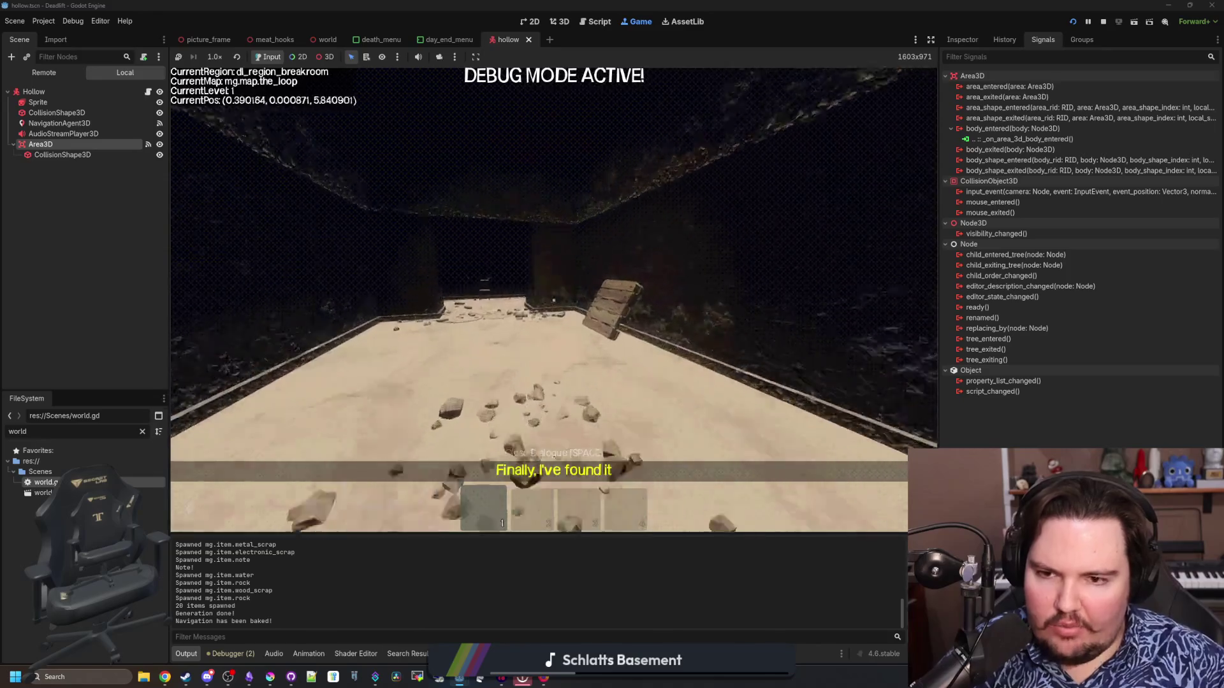
{"action": "key", "text": "w"}
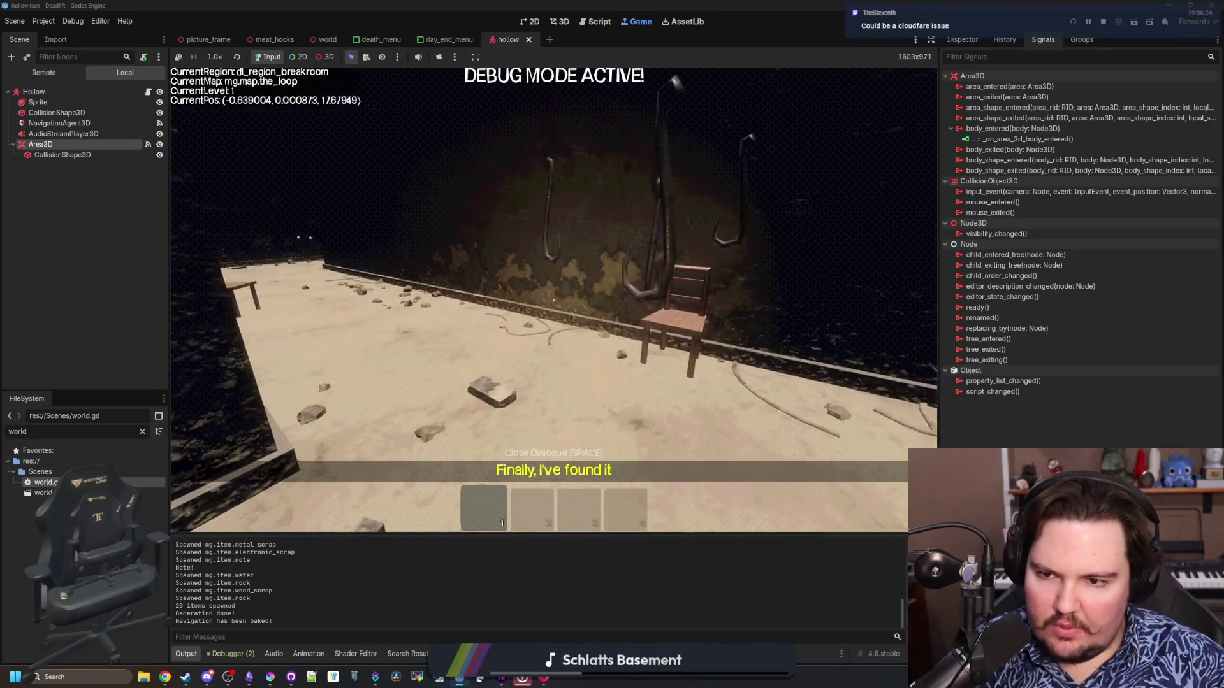
{"action": "key", "text": "w"}
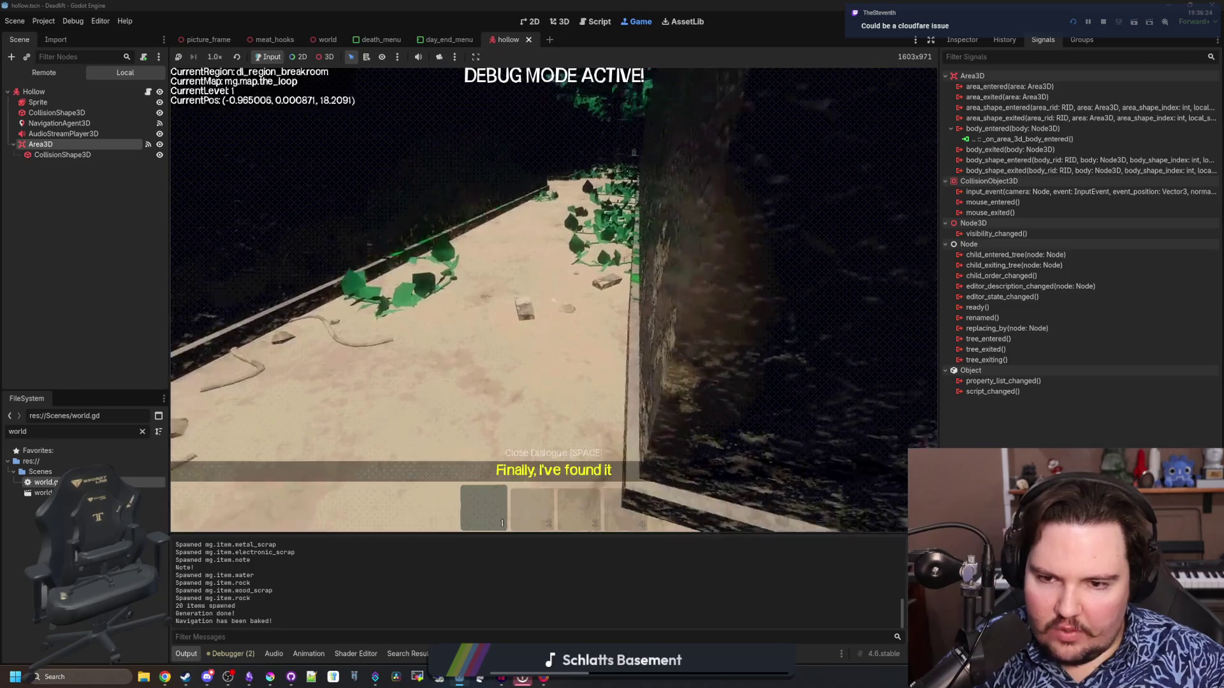
{"action": "key", "text": "w"}
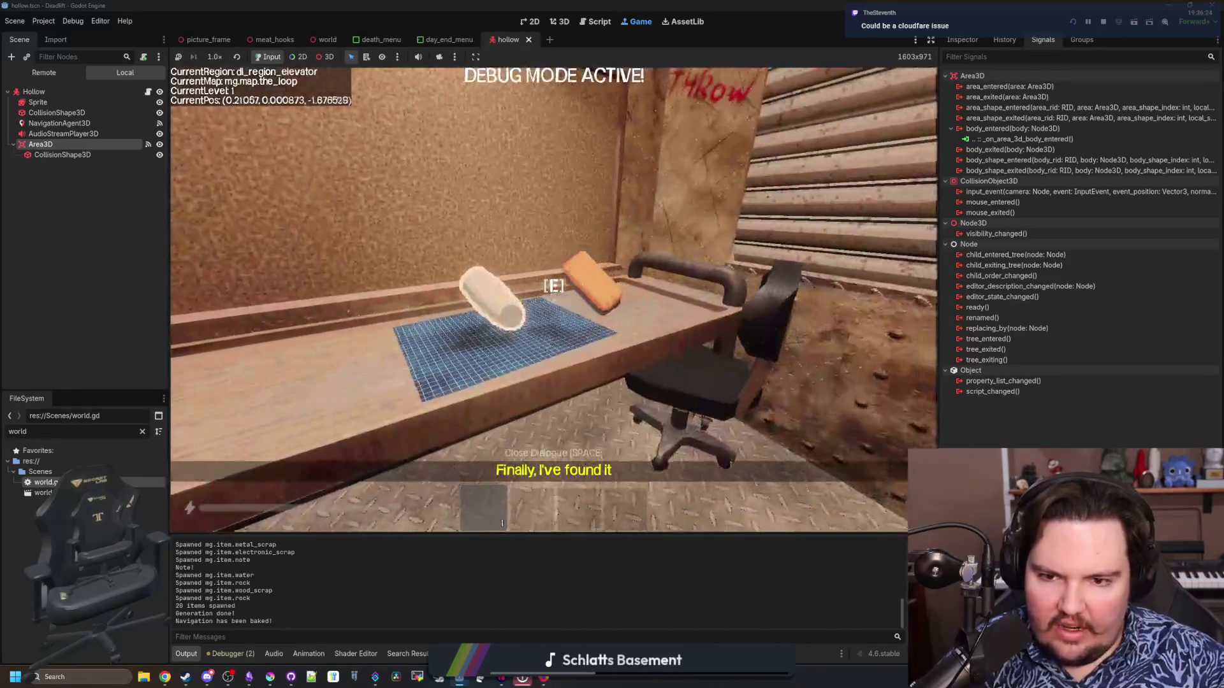
{"action": "key", "text": "w"}
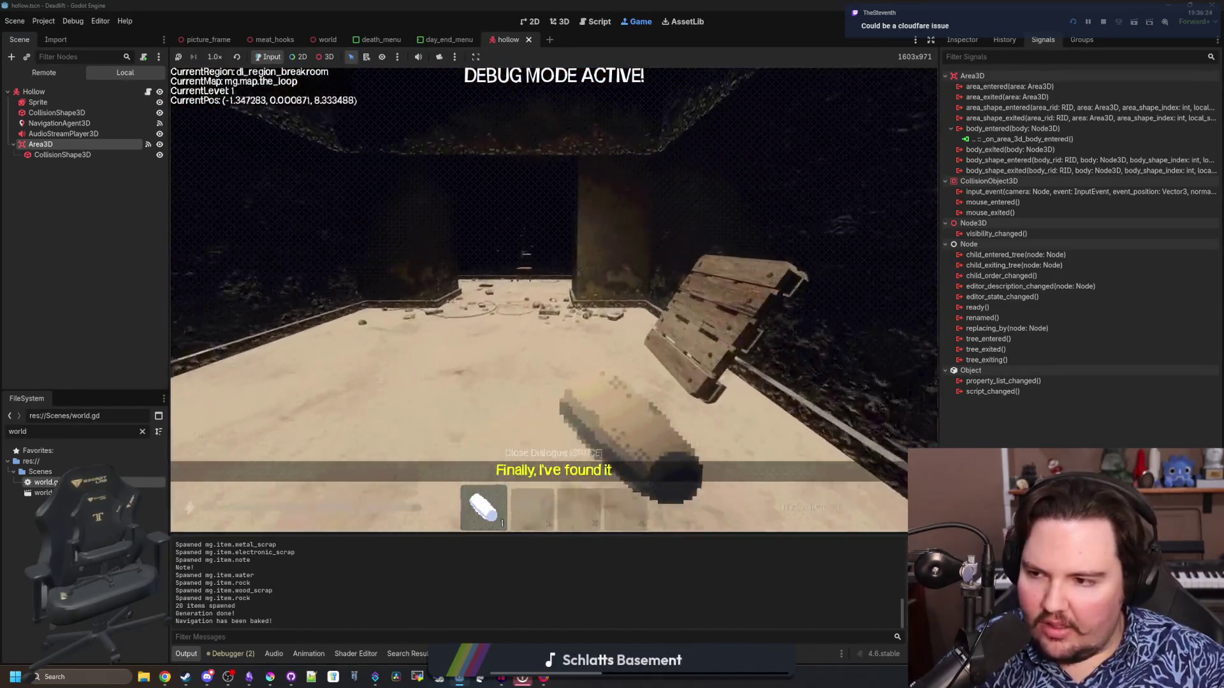
{"action": "key", "text": "w"}
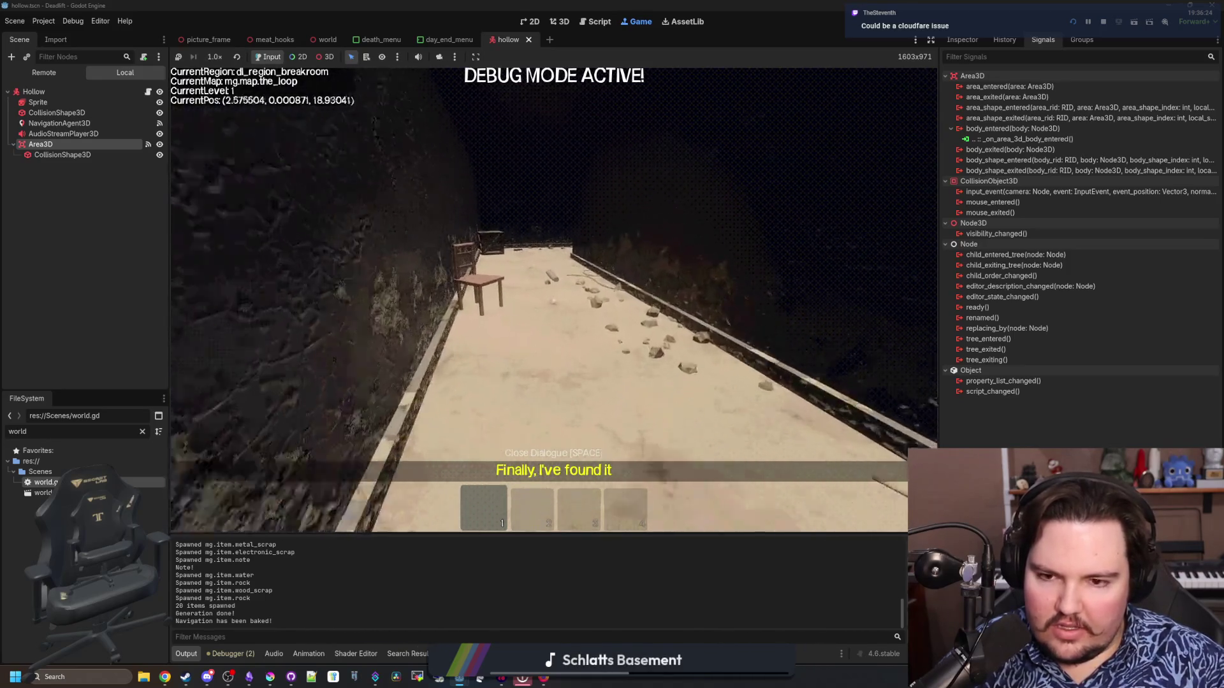
{"action": "key", "text": "w"}
{"action": "key", "text": "e"}
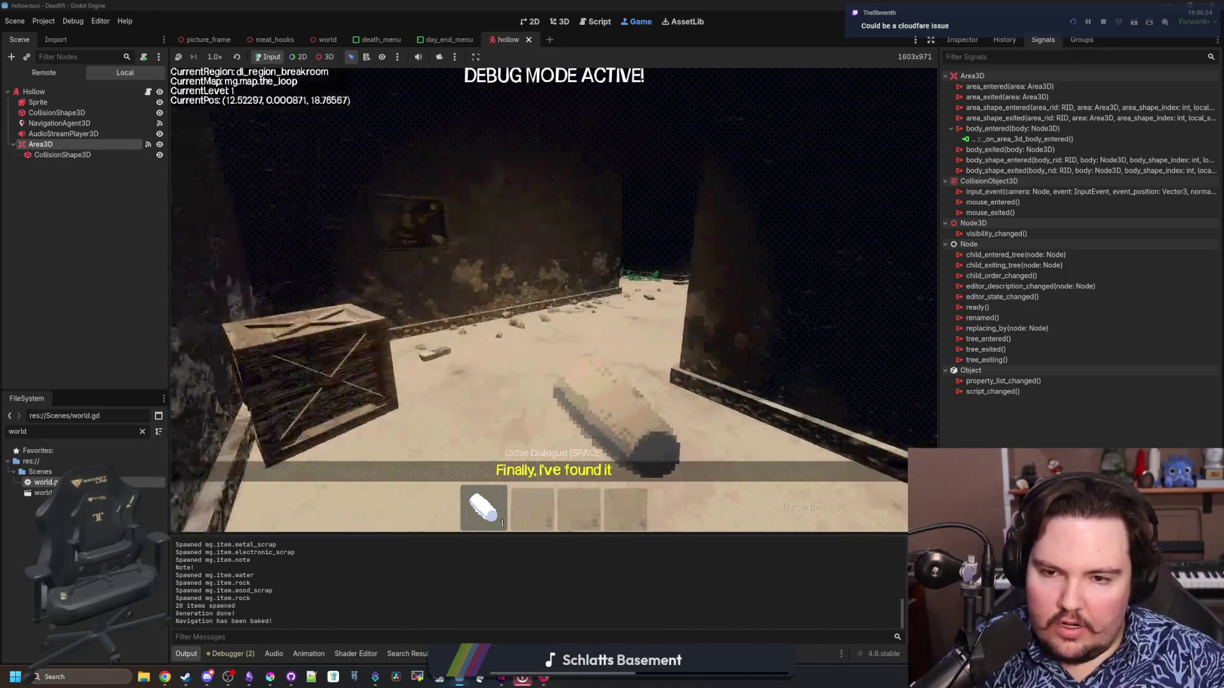
Walk past the wall poster and overgrown table, down the freezer corridor to the corner.
{"action": "key", "text": "w"}
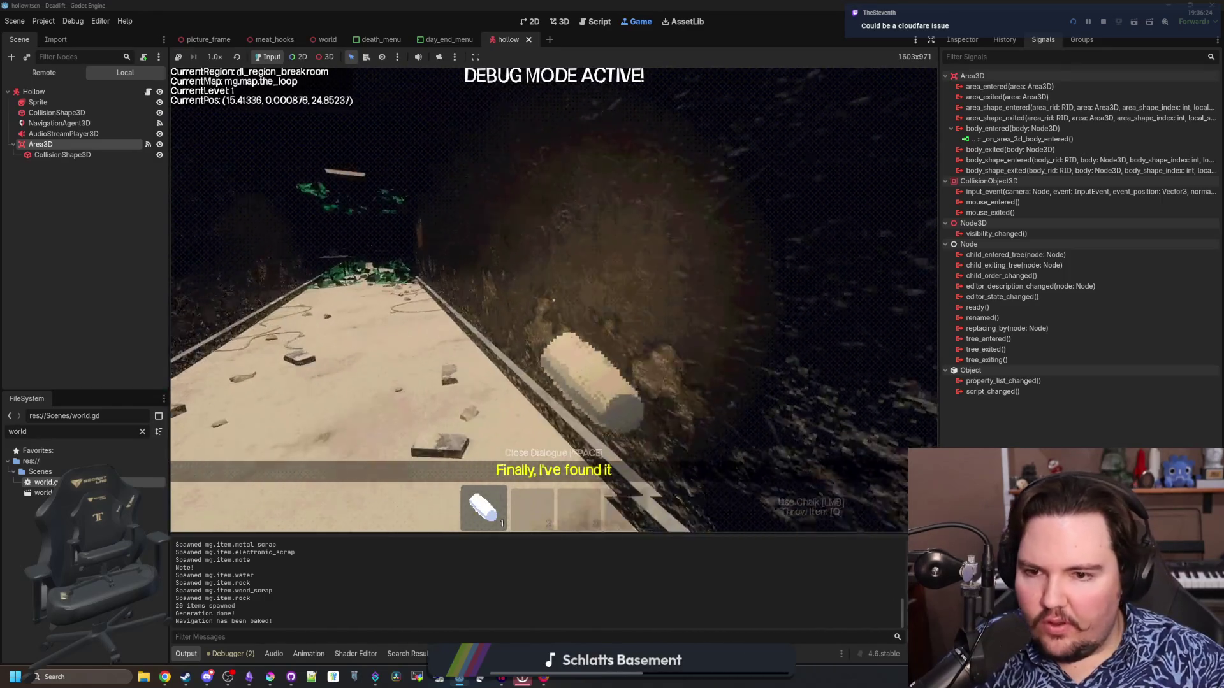
{"action": "key", "text": "w"}
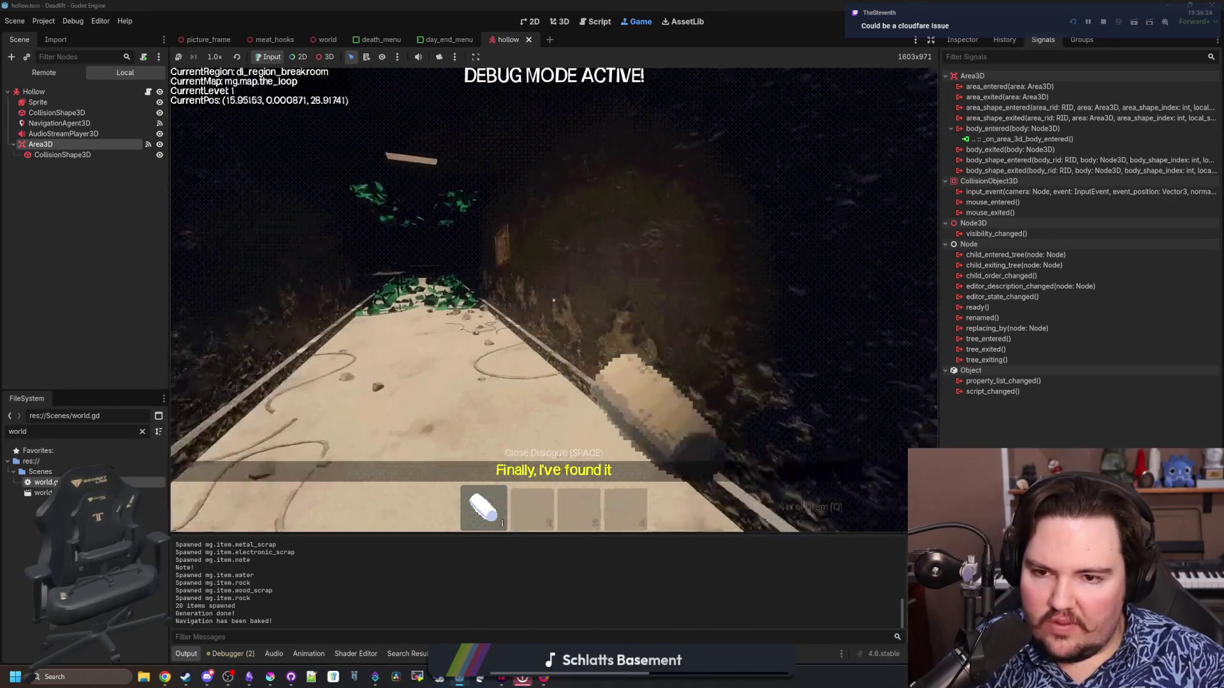
{"action": "key", "text": "w"}
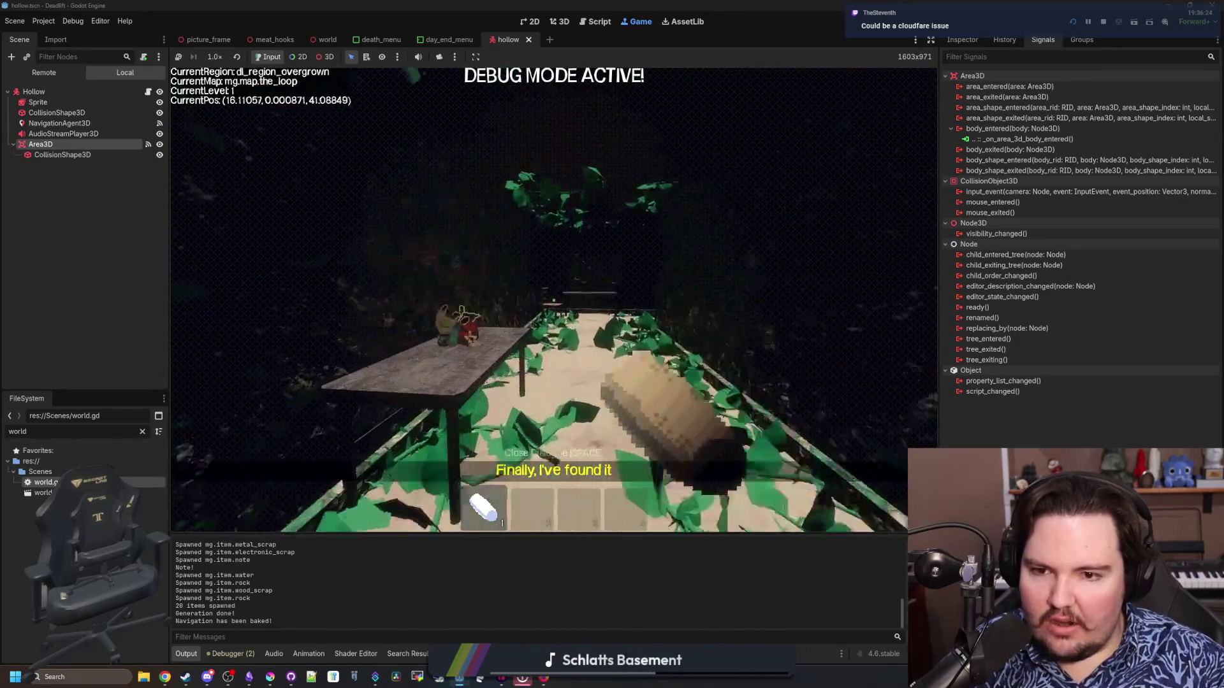
{"action": "key", "text": "w"}
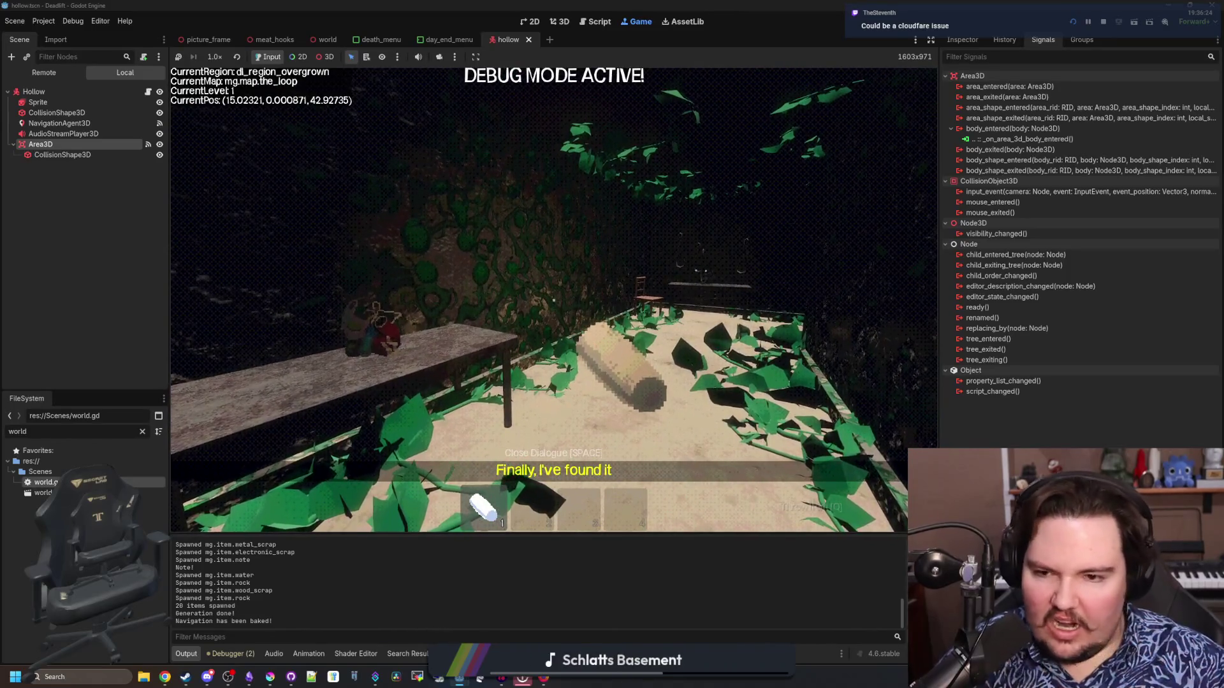
{"action": "key", "text": "w"}
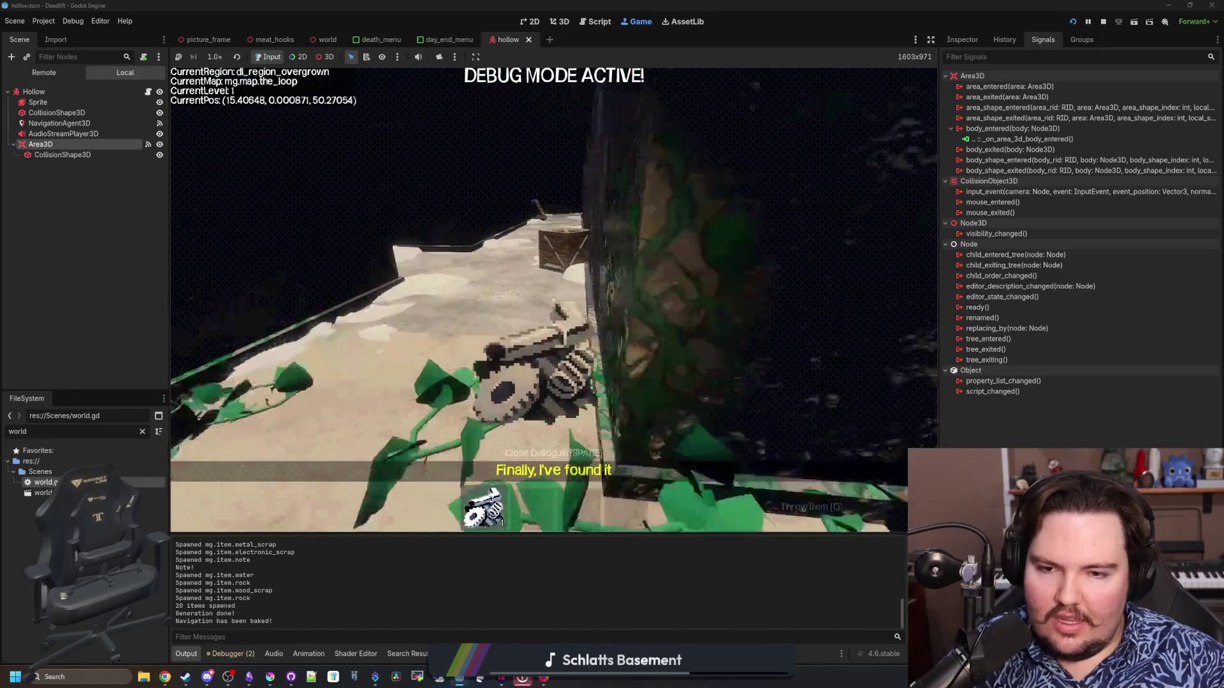
{"action": "key", "text": "w"}
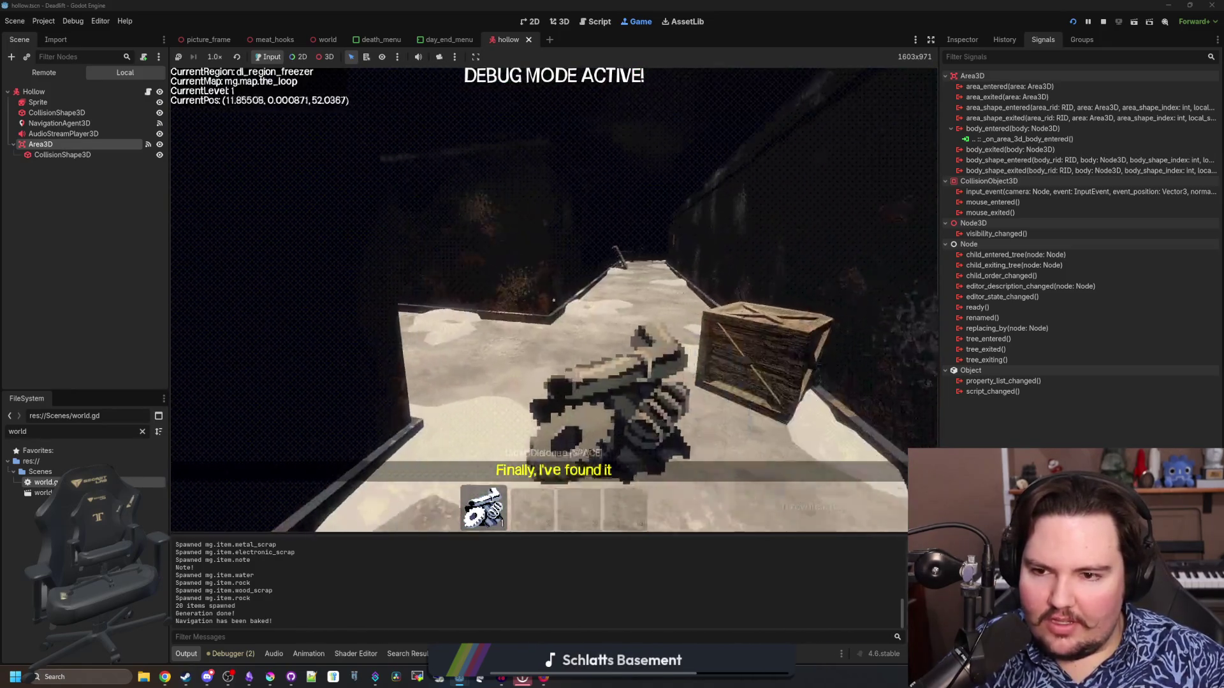
{"action": "key", "text": "w"}
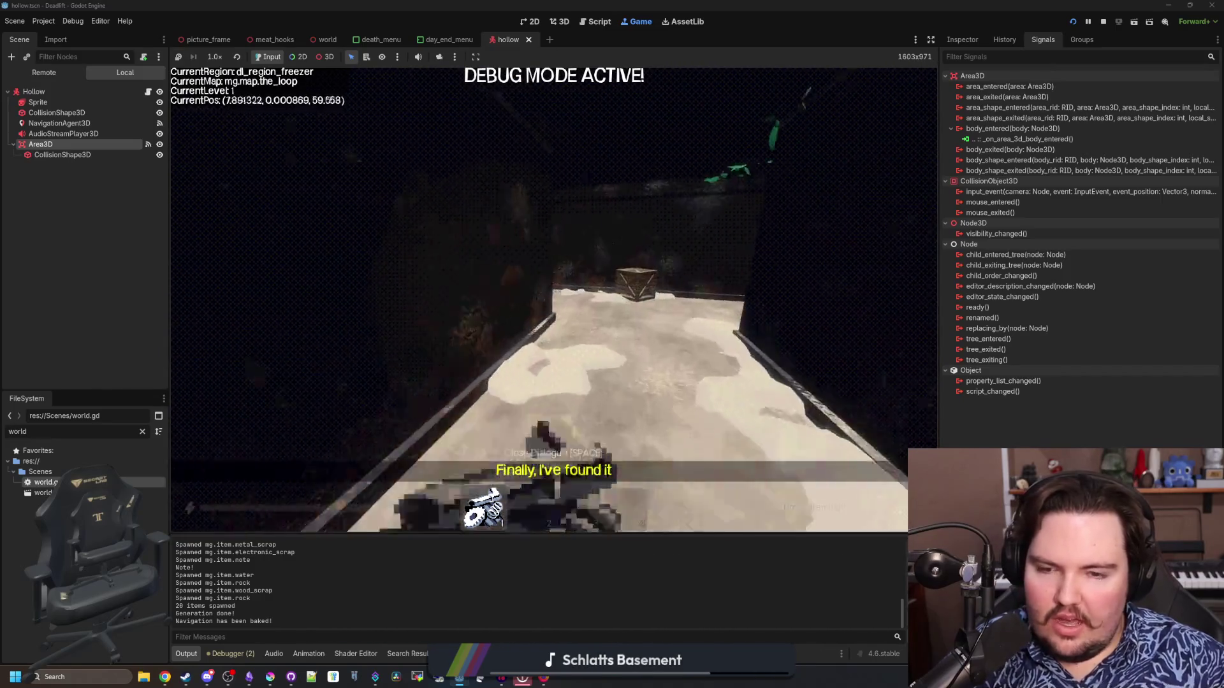
{"action": "key", "text": "w"}
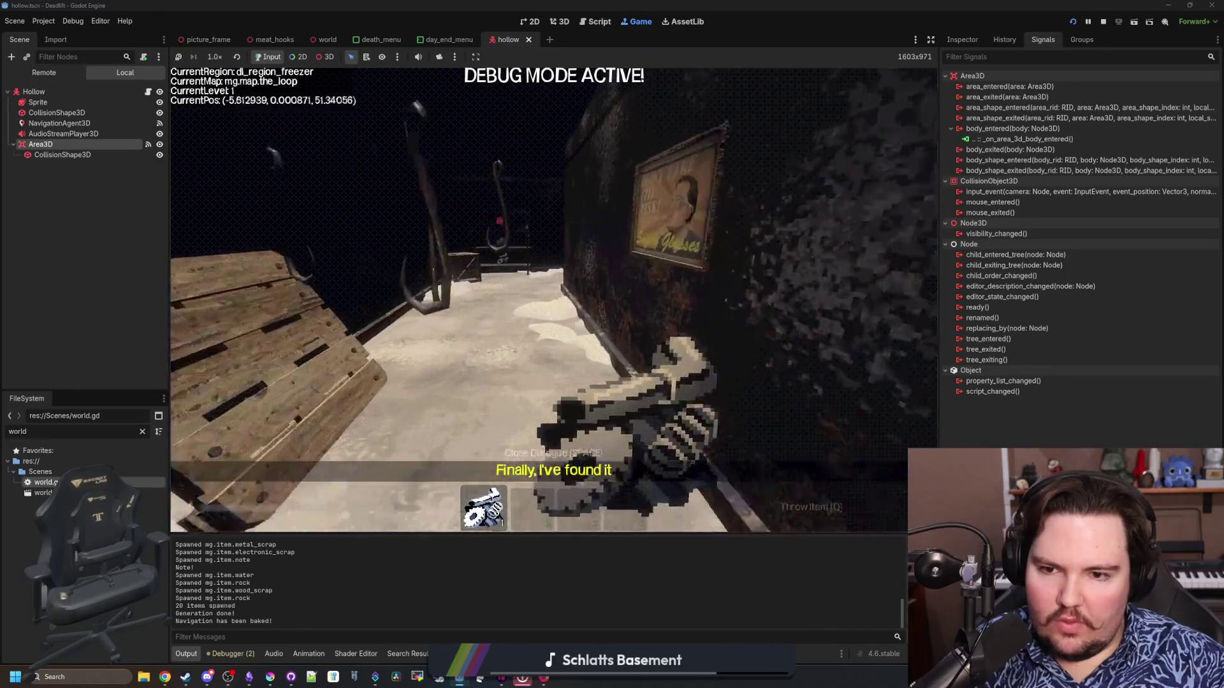
{"action": "key", "text": "w"}
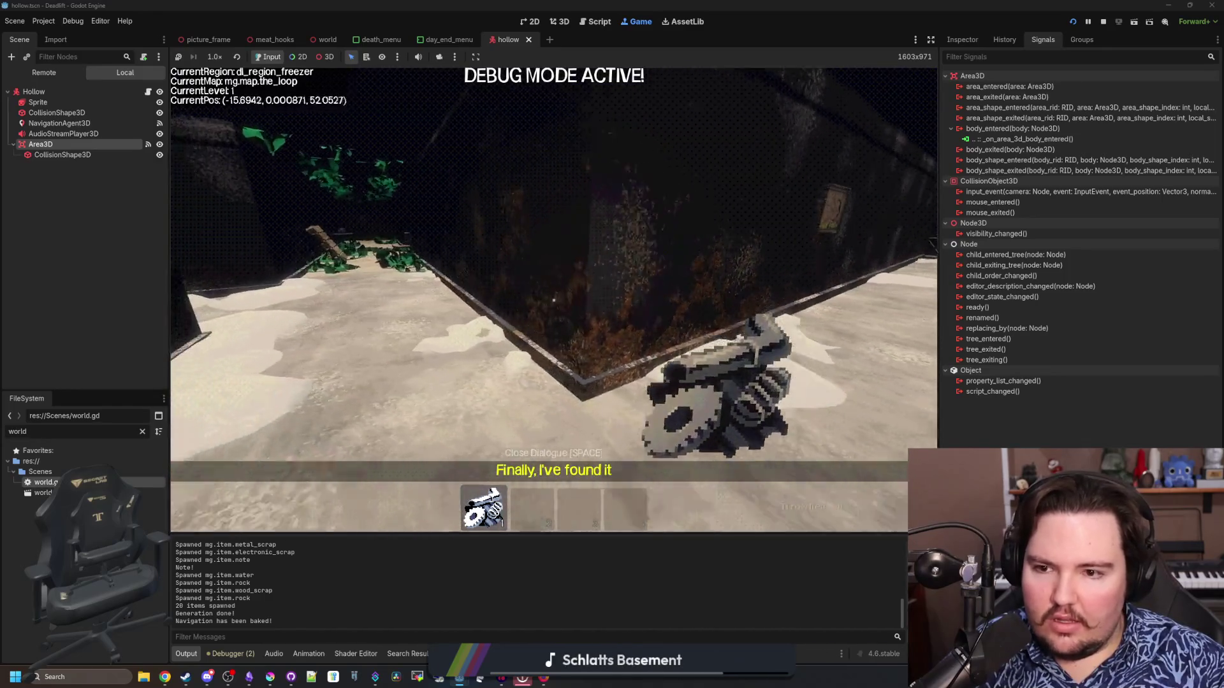
Walk back into the elevator and choose Skip to descend to level 2 without eating.
{"action": "key", "text": "w"}
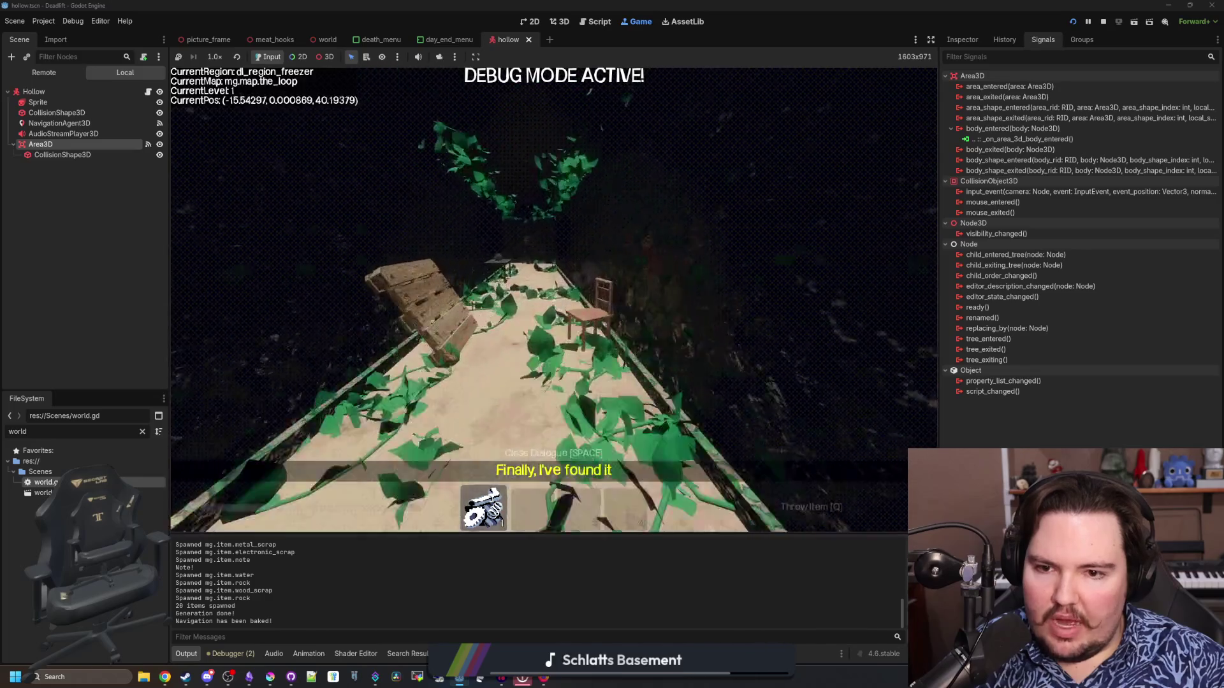
{"action": "key", "text": "w"}
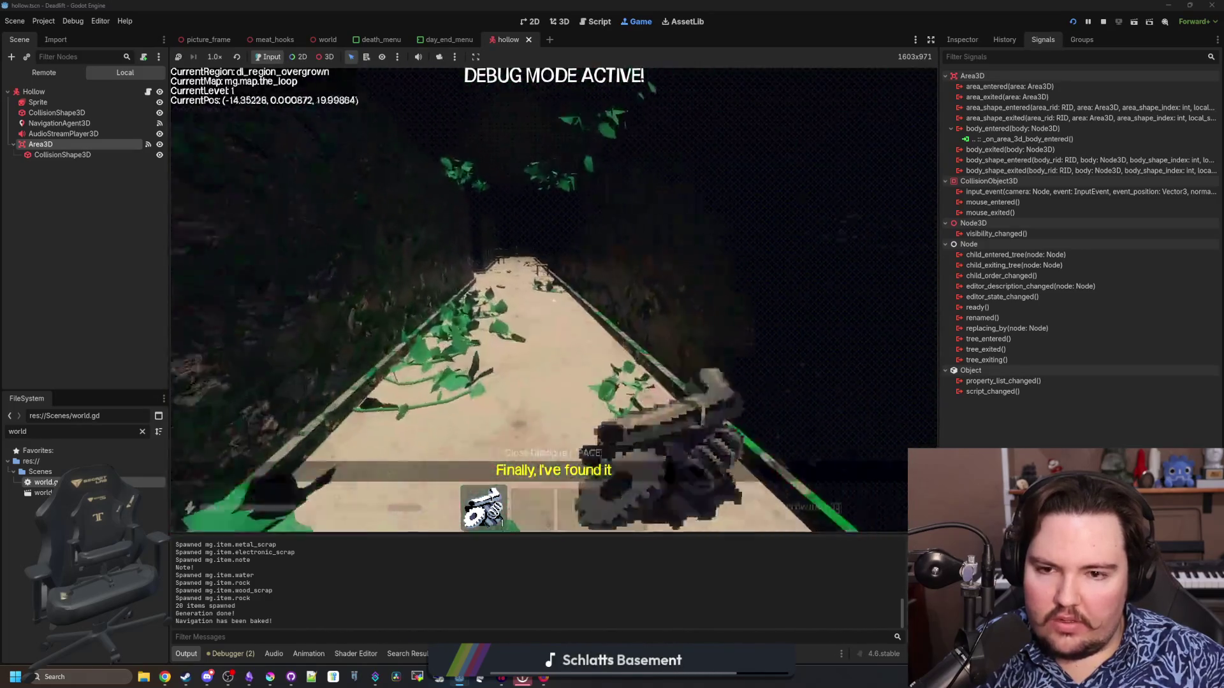
{"action": "key", "text": "2"}
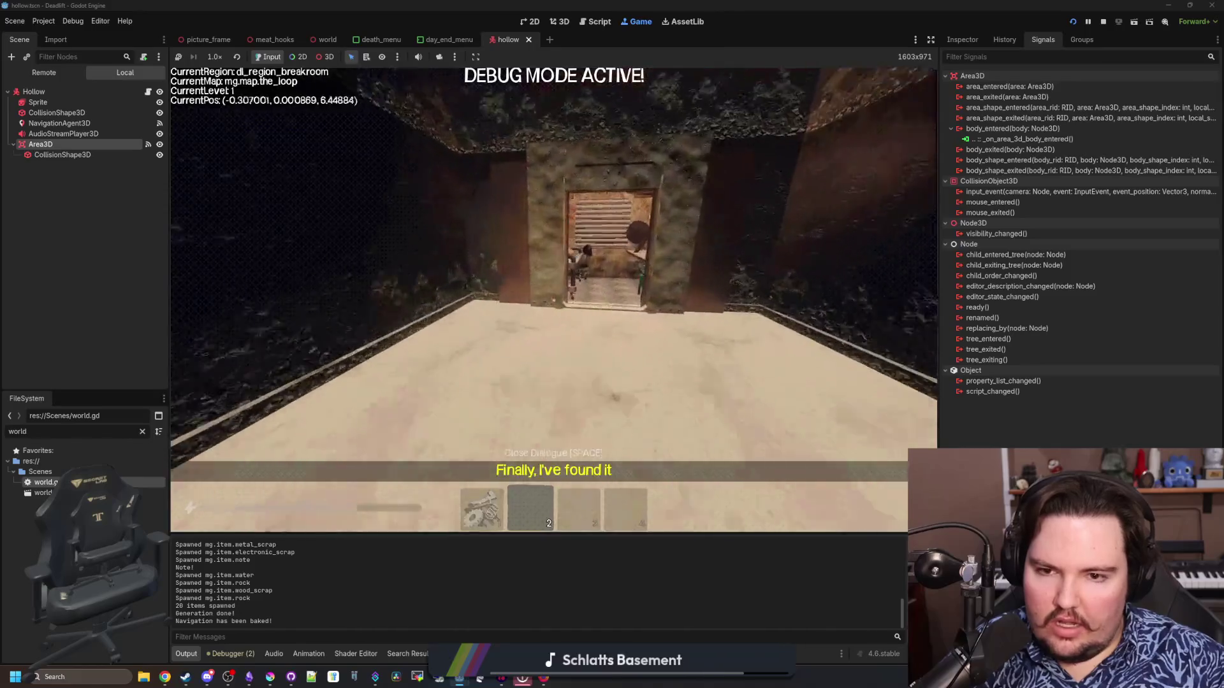
{"action": "key", "text": "w"}
{"action": "key", "text": "e"}
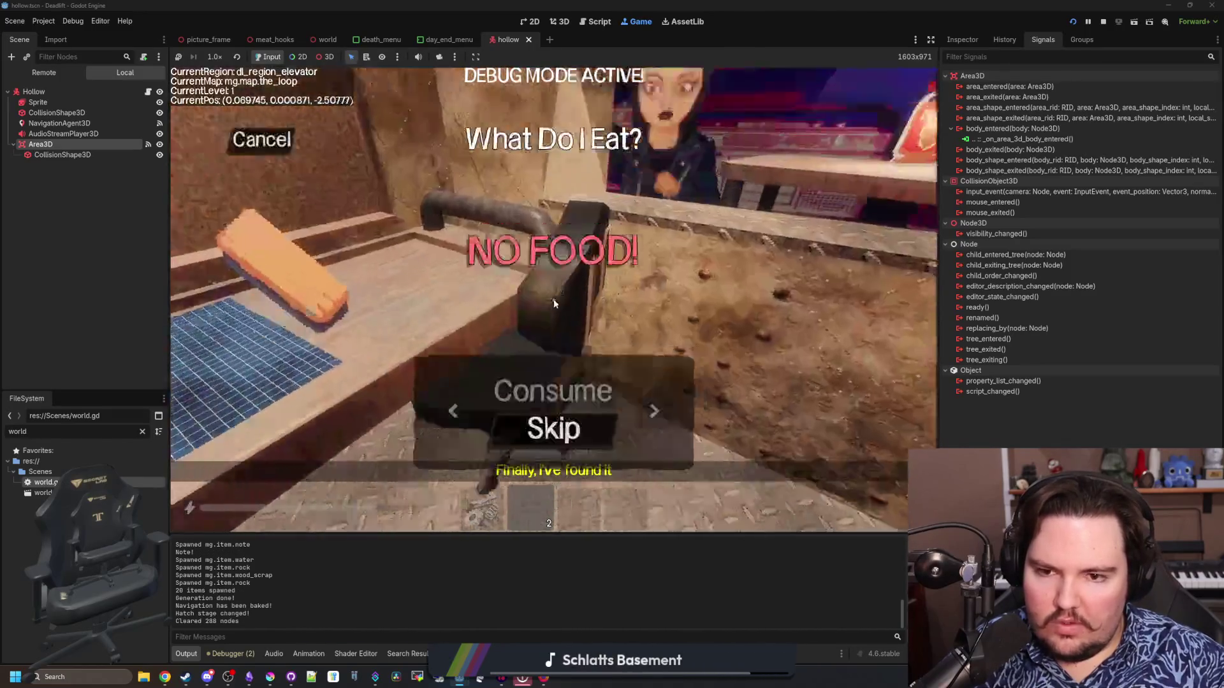
{"action": "key", "text": "Return"}
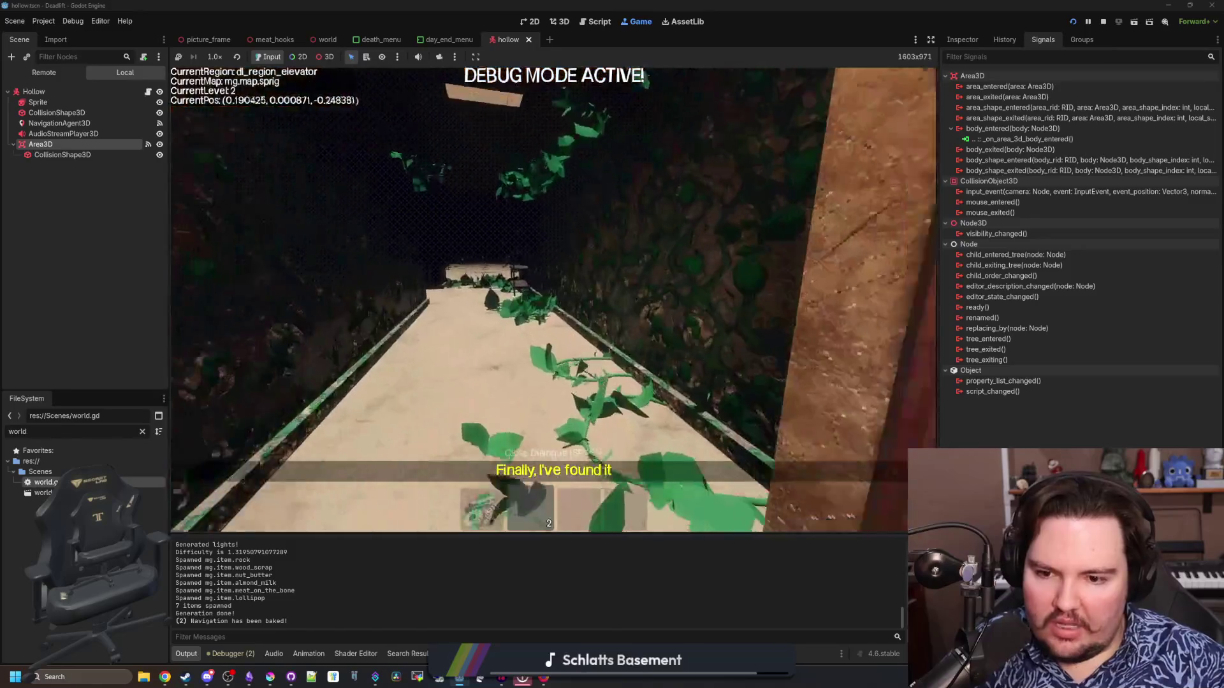
Equip the gear, walk through the overgrown area into the breakroom, and pick up the gear item.
{"action": "key", "text": "1"}
{"action": "key", "text": "w"}
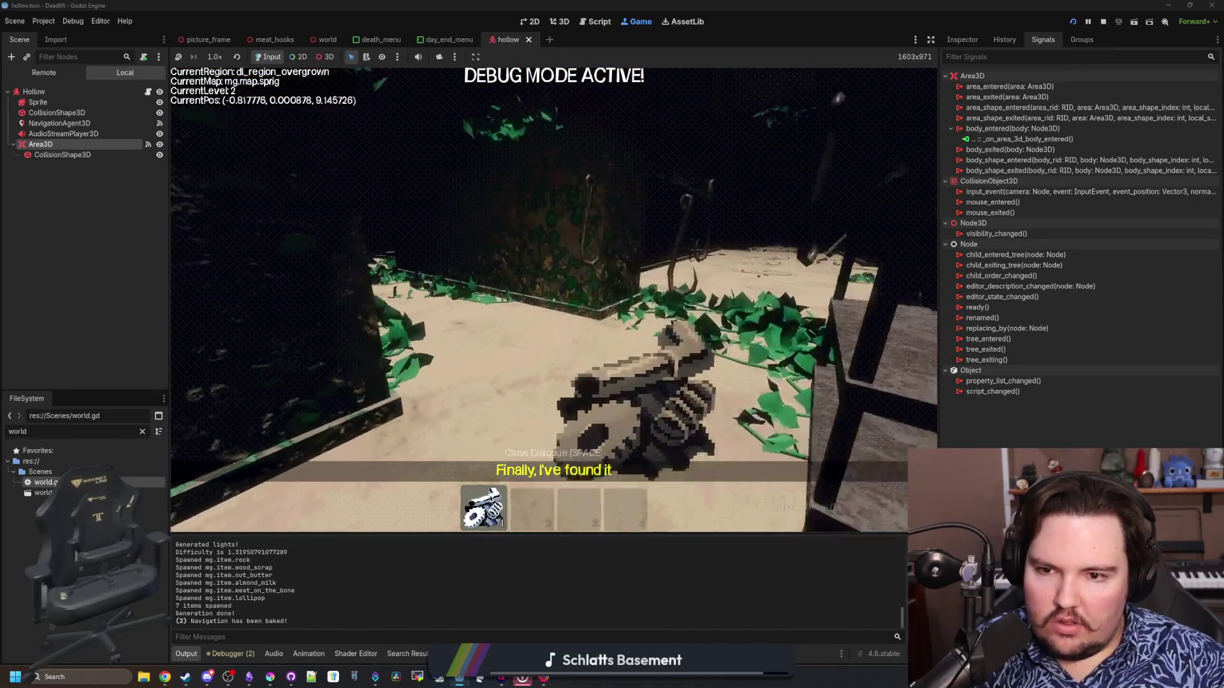
{"action": "key", "text": "w"}
{"action": "key", "text": "w"}
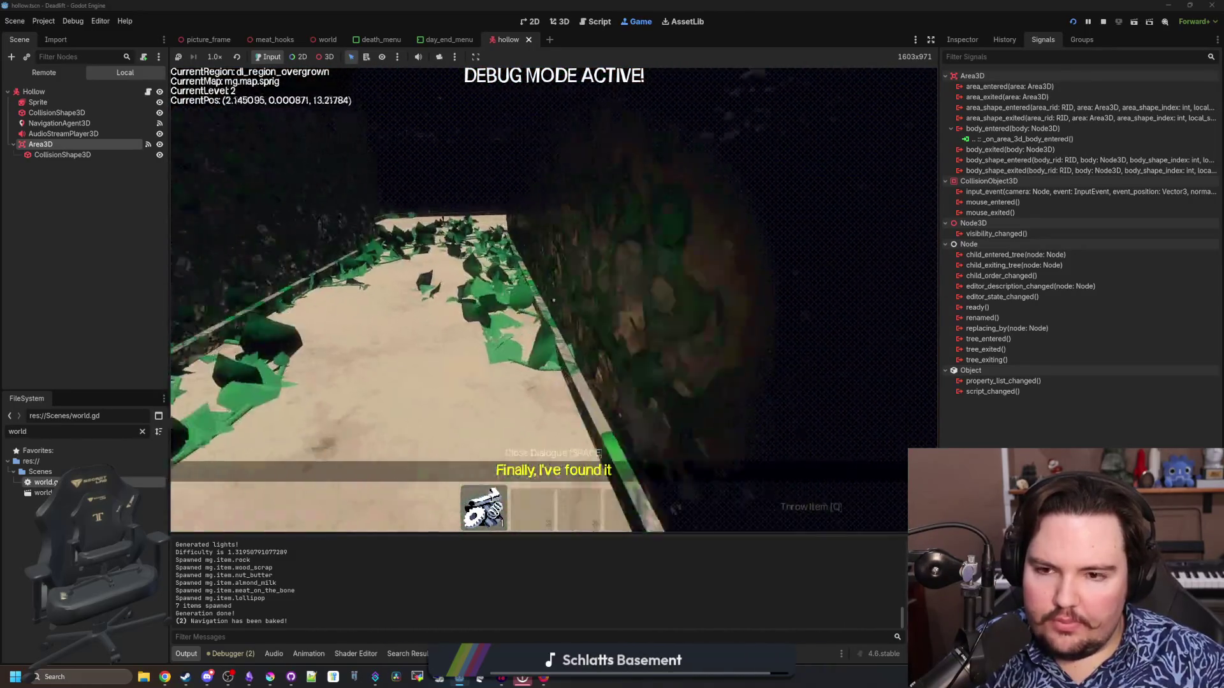
{"action": "key", "text": "w"}
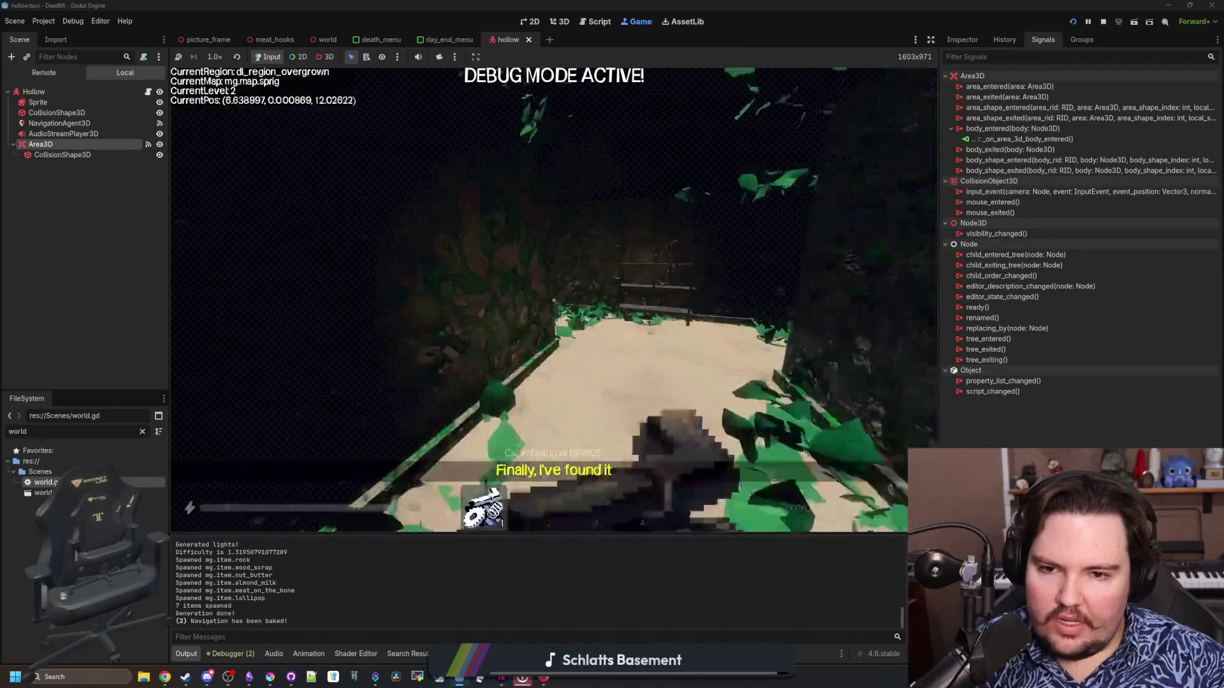
{"action": "key", "text": "w"}
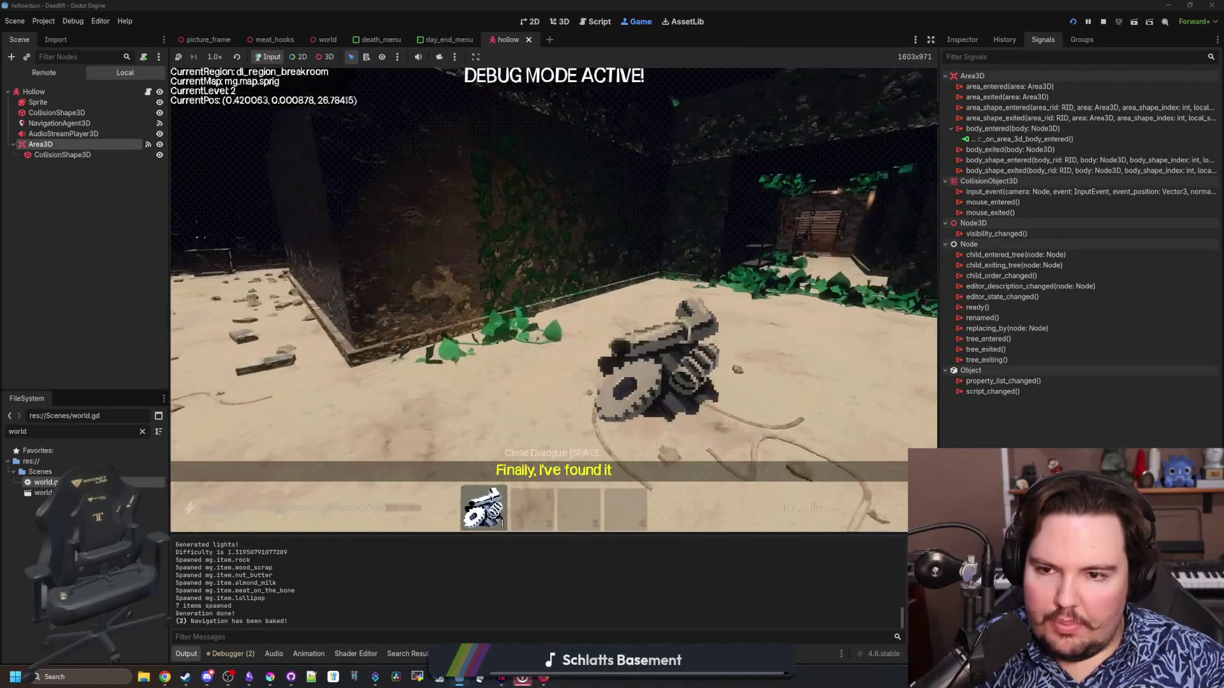
{"action": "key", "text": "w"}
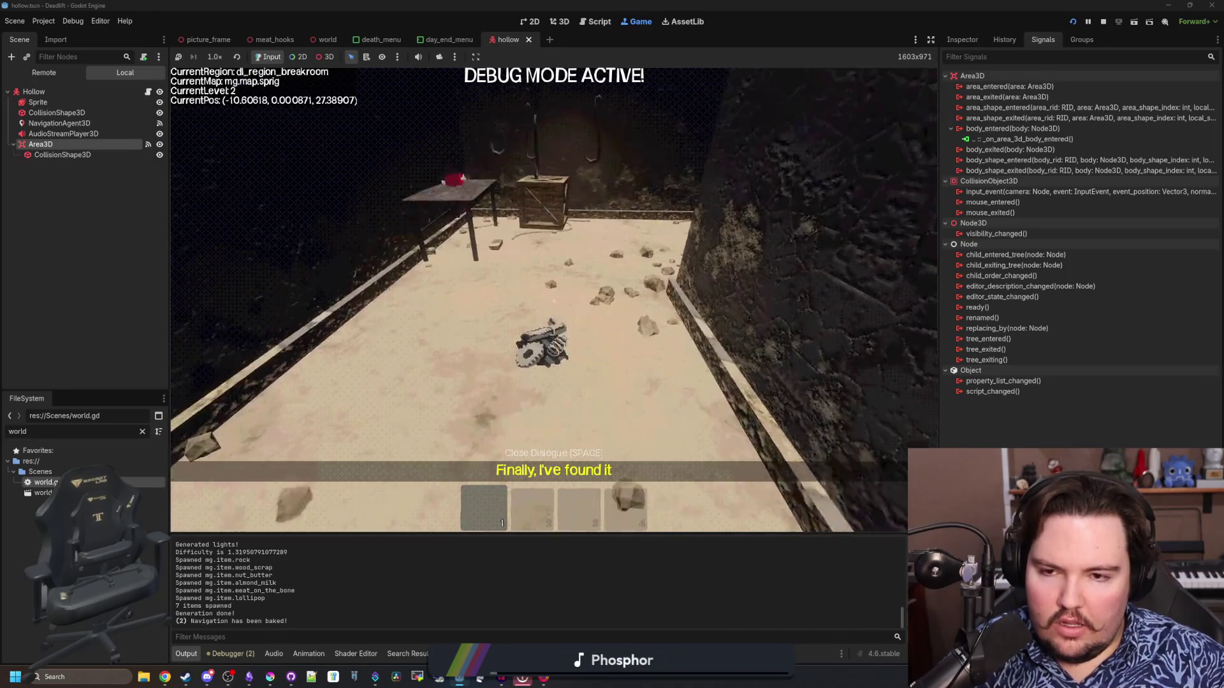
{"action": "key", "text": "e"}
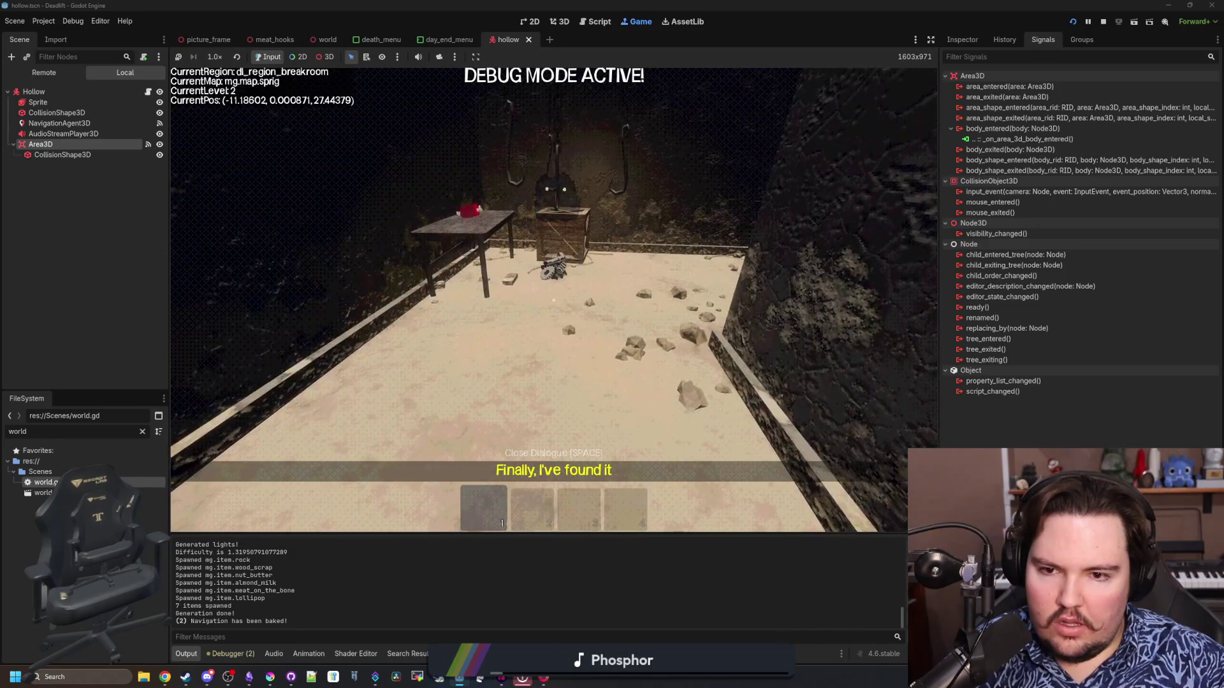
{"action": "key", "text": "s"}
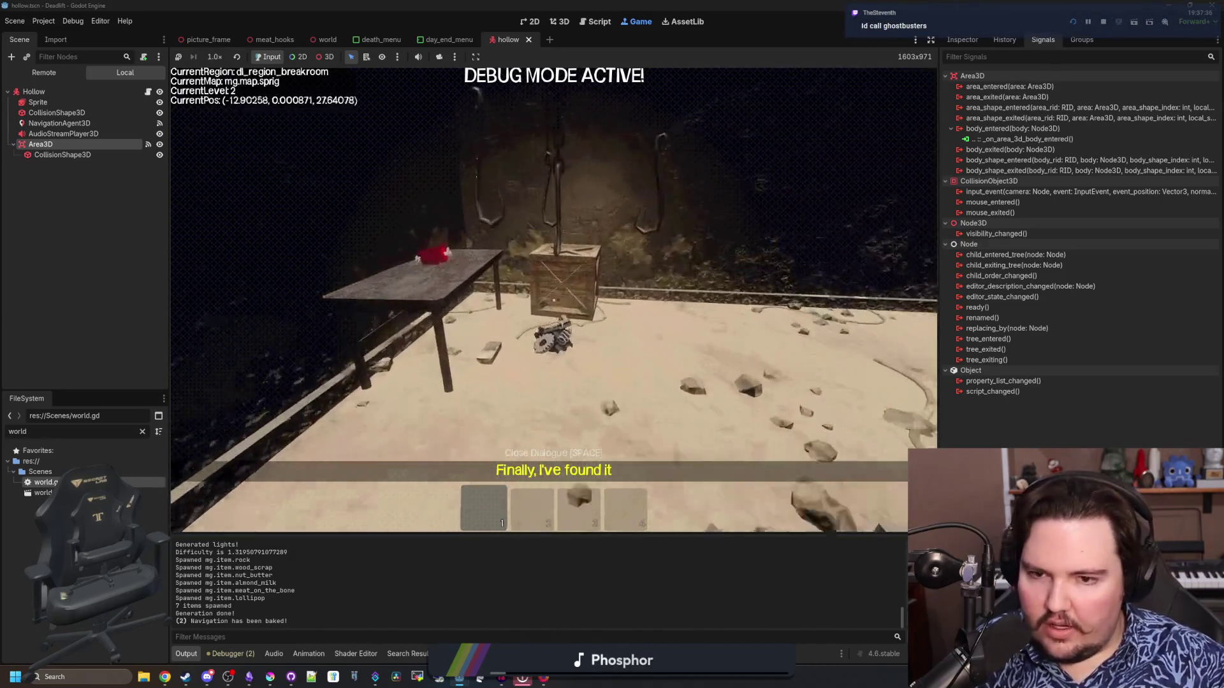
{"action": "key", "text": "e"}
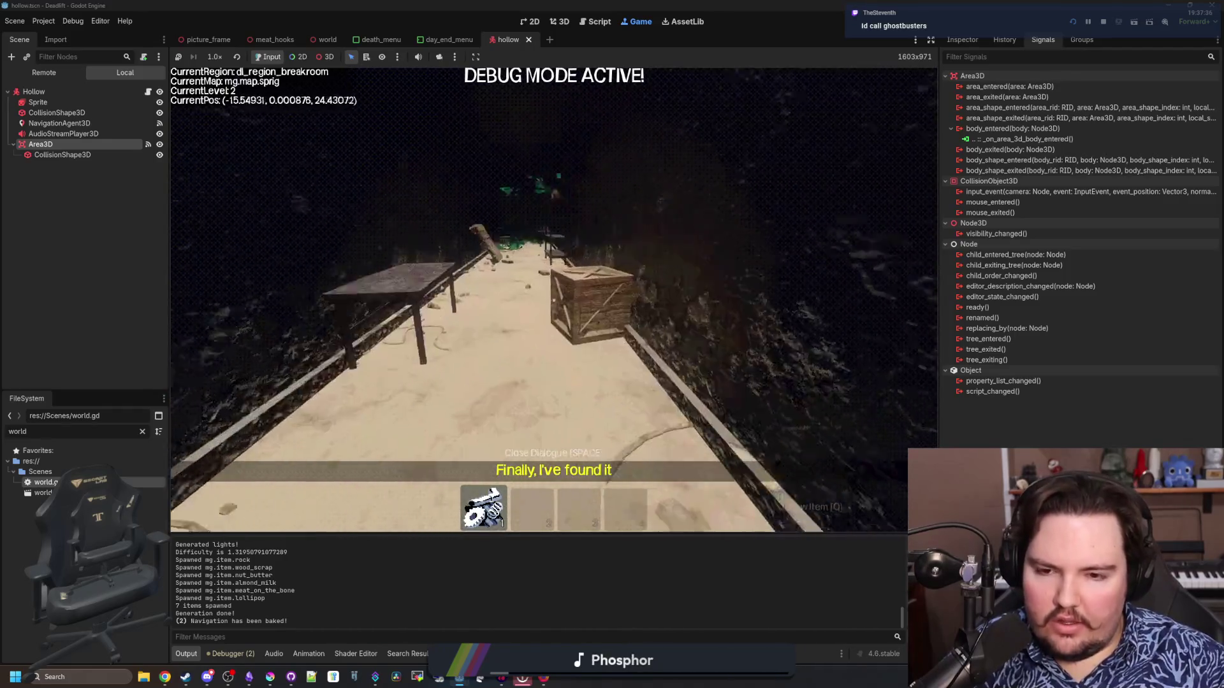
Pick up the meat from the table and use it to advance the hatch stage.
{"action": "key", "text": "w"}
{"action": "key", "text": "w"}
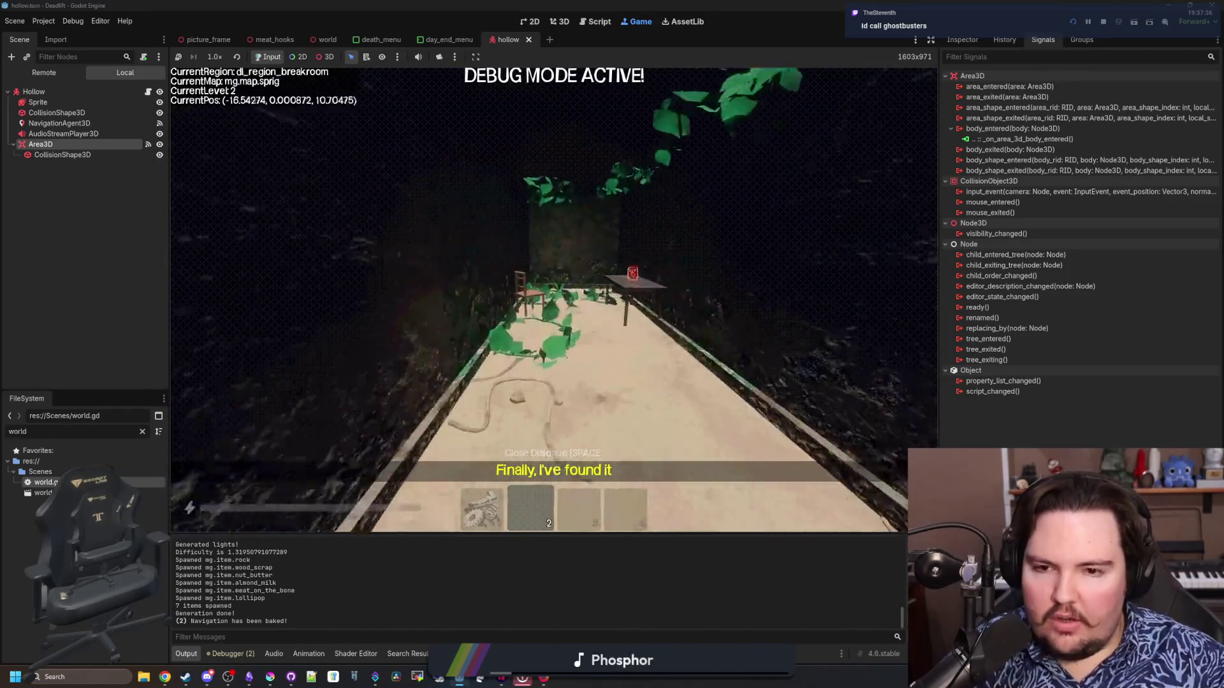
{"action": "key", "text": "w"}
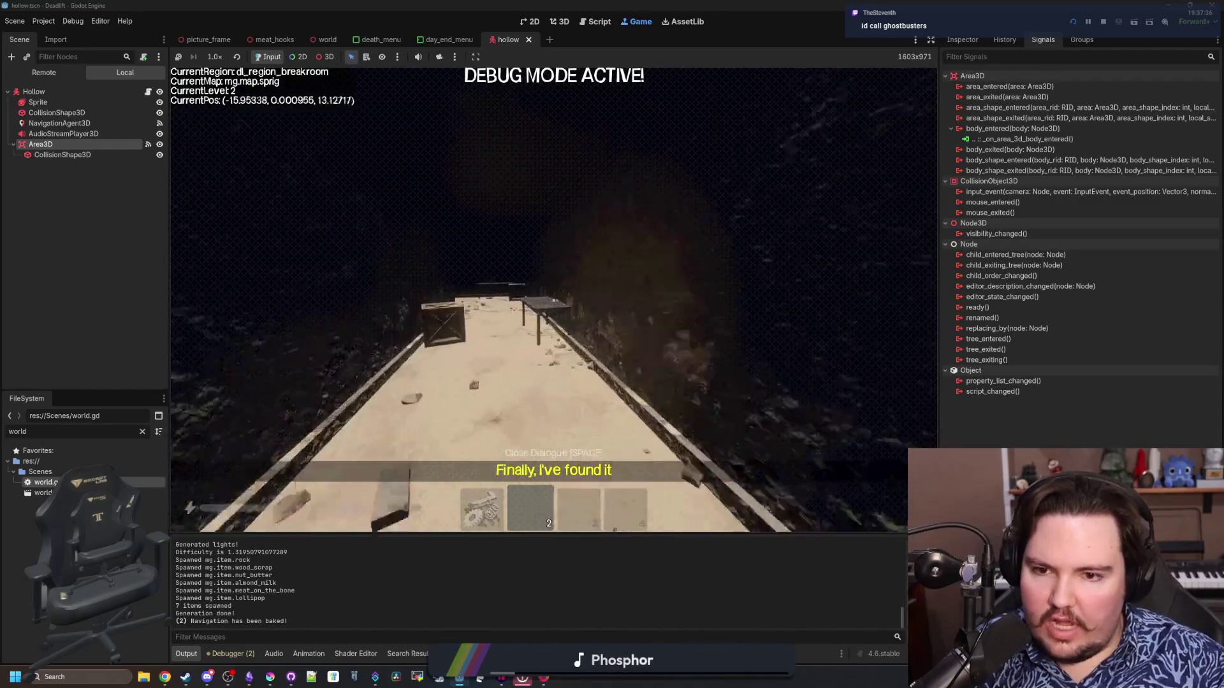
{"action": "key", "text": "e"}
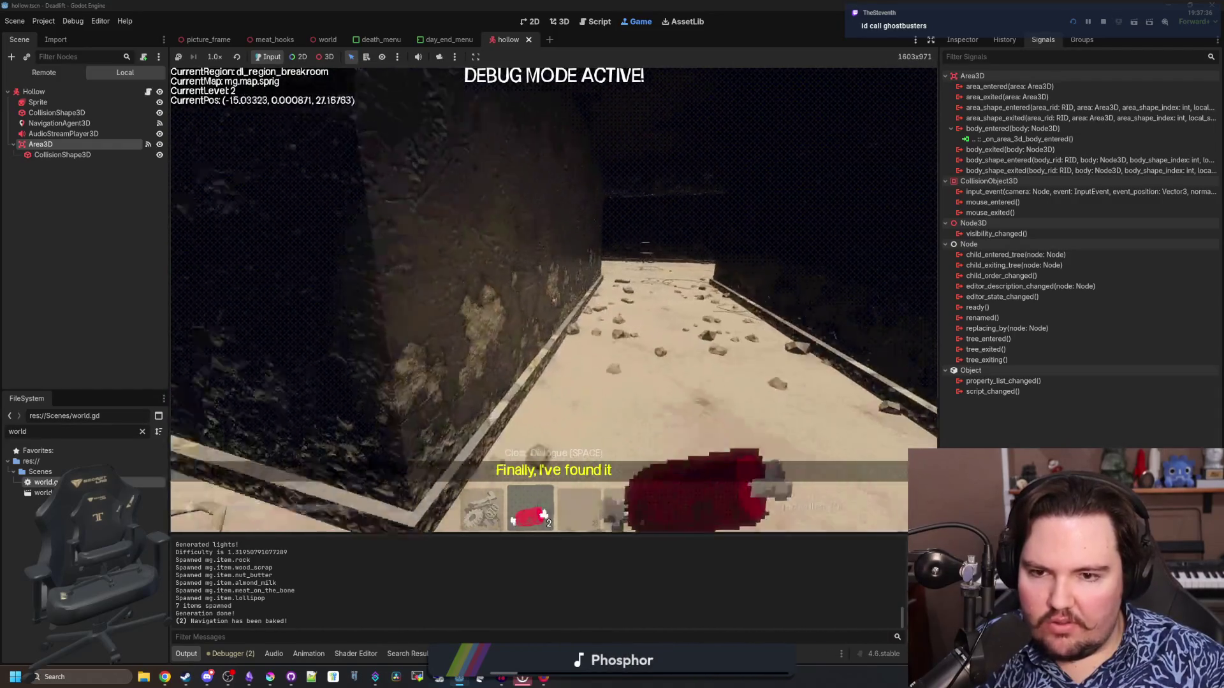
{"action": "key", "text": "w"}
{"action": "key", "text": "w"}
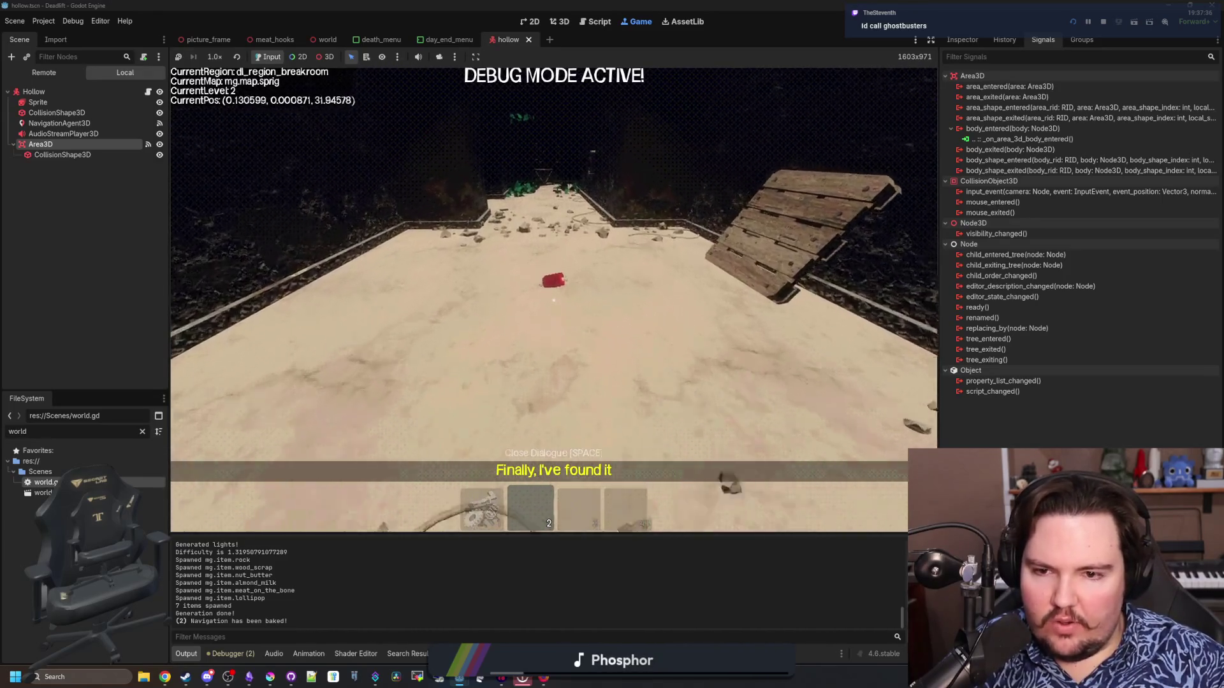
{"action": "key", "text": "e"}
Walk back into the overgrown region and pause the game with Esc.
{"action": "key", "text": "s"}
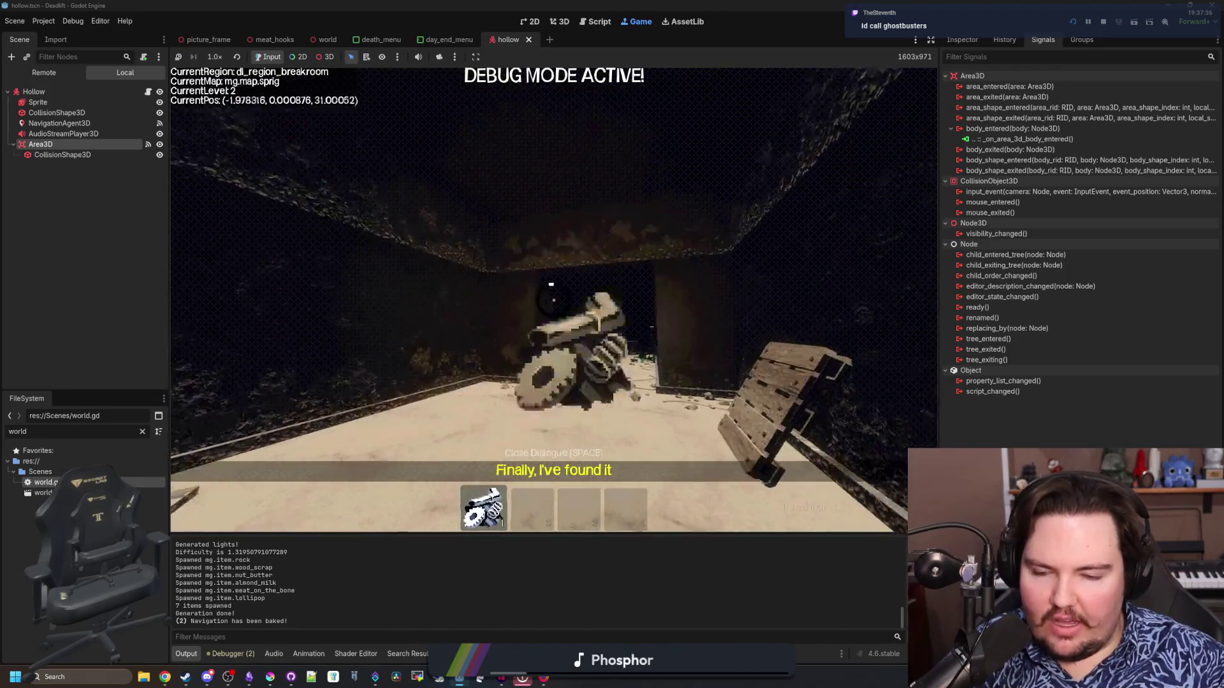
{"action": "key", "text": "w"}
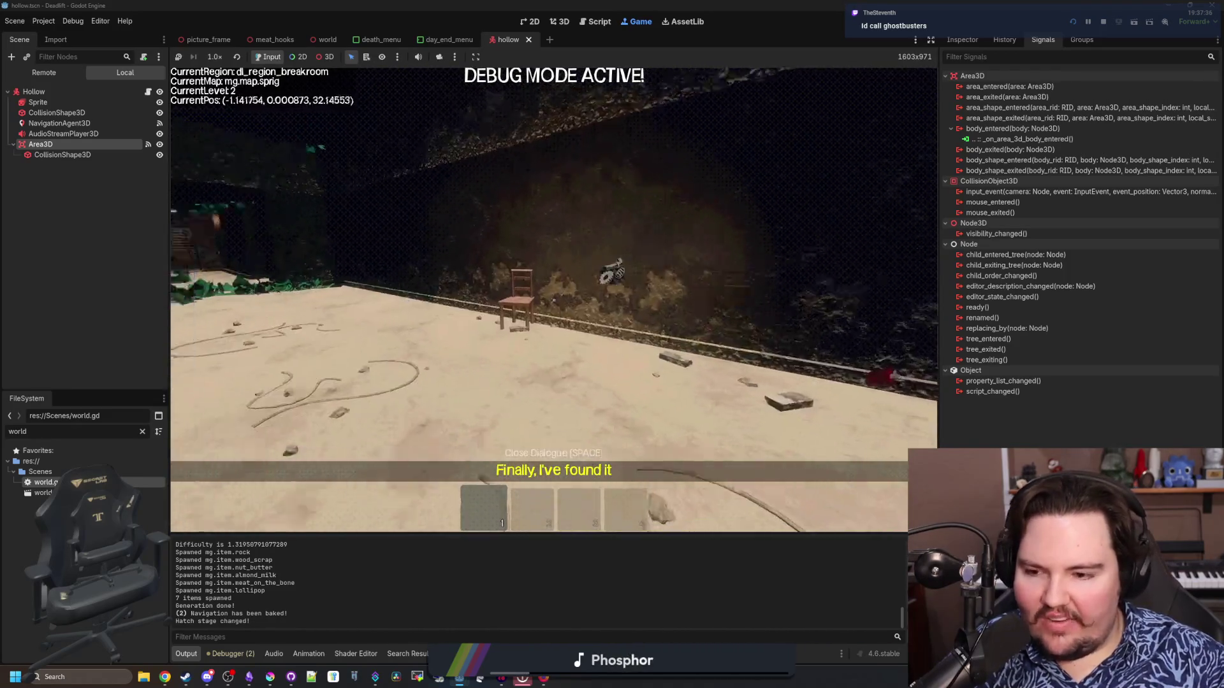
{"action": "key", "text": "w"}
{"action": "key", "text": "Escape"}
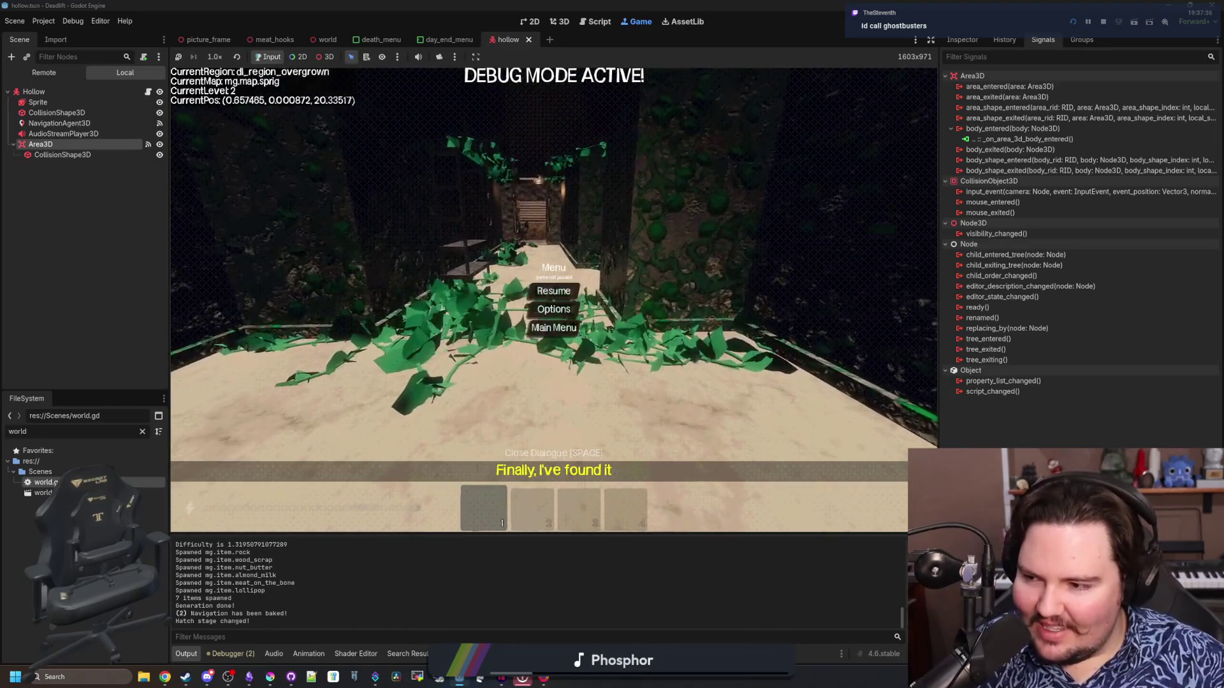
{"action": "left_click", "coordinate": [553, 290]}
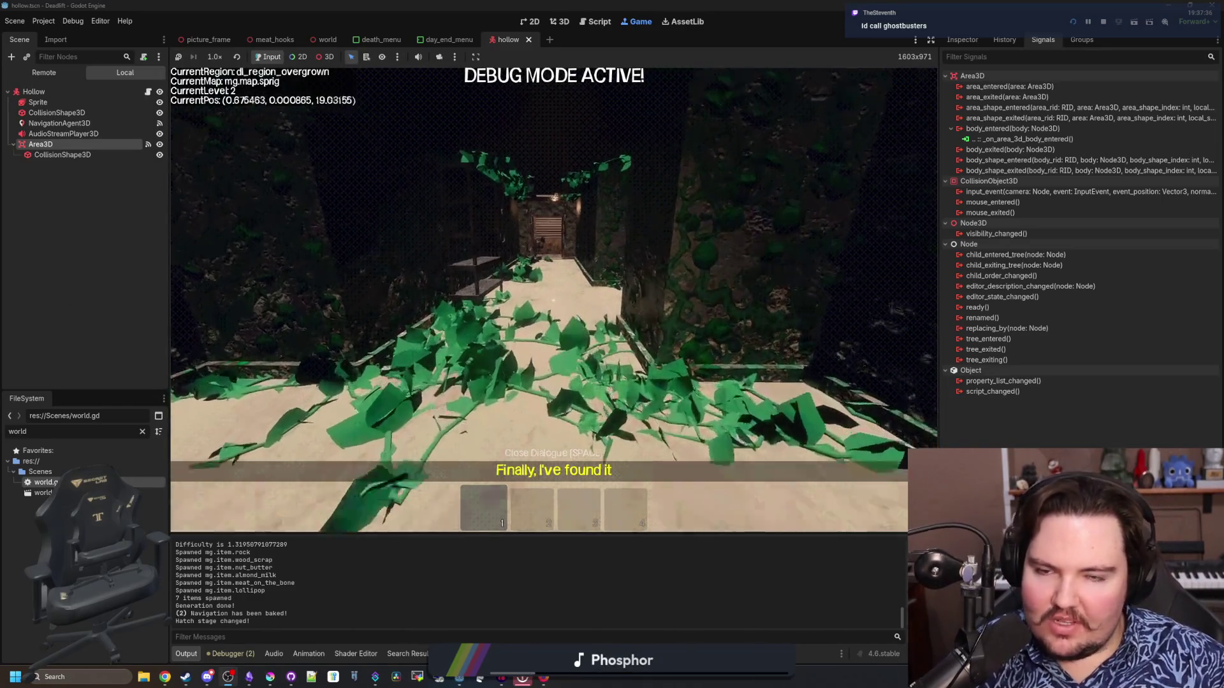
{"action": "key", "text": "Escape"}
Stop the running game, show the desktop with Win+D, and minimize the Steam window.
{"action": "left_click", "coordinate": [1104, 21]}
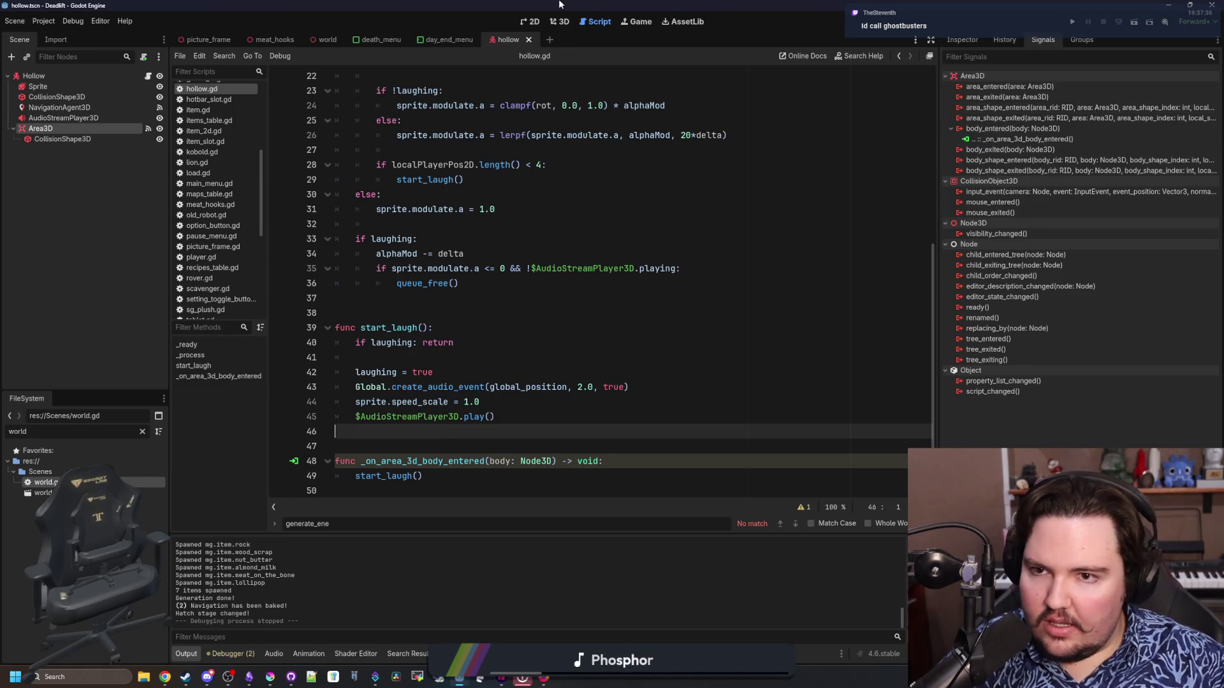
{"action": "key", "text": "super+d"}
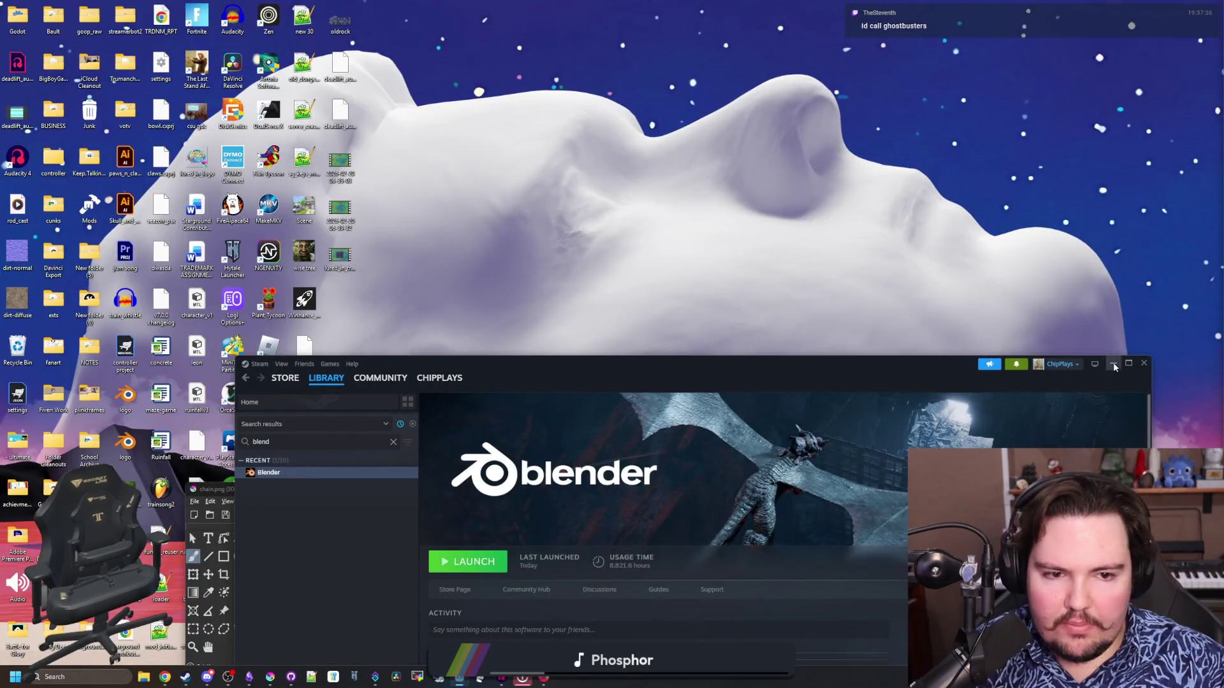
{"action": "left_click", "coordinate": [1113, 363]}
{"action": "mouse_move", "coordinate": [171, 674]}
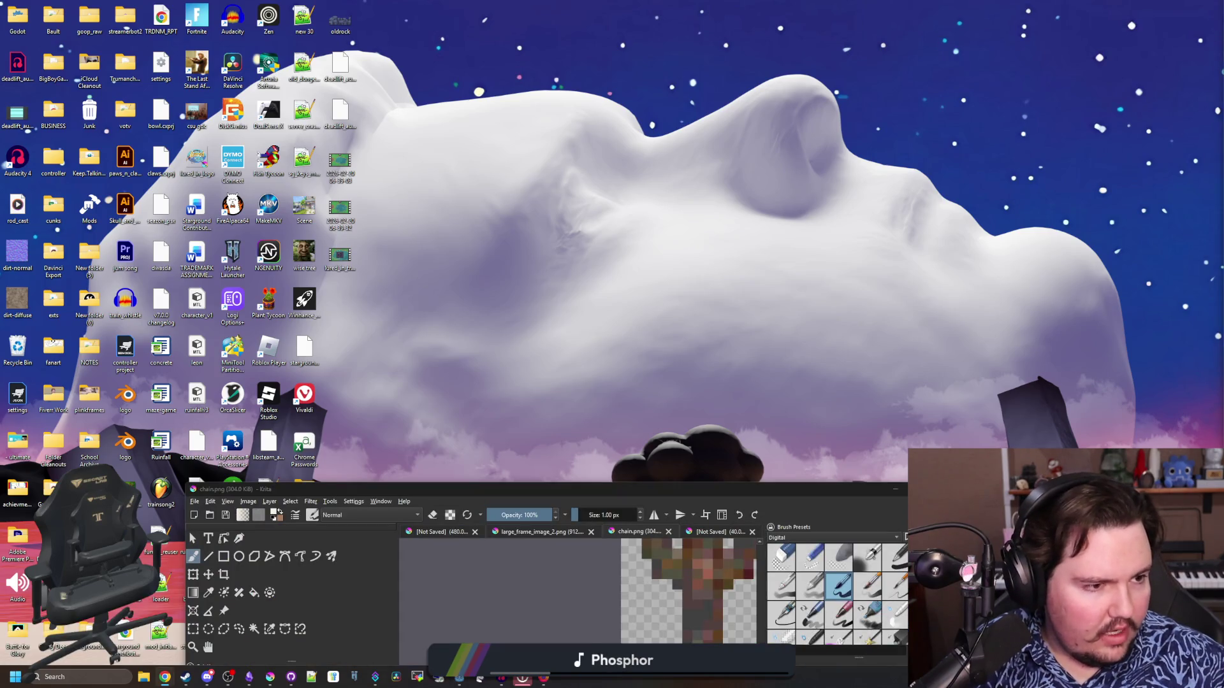
Bring up Chrome, open the Twitch Creator Dashboard, and drag the window to the screen top.
{"action": "left_click", "coordinate": [166, 677]}
{"action": "left_click", "coordinate": [294, 198]}
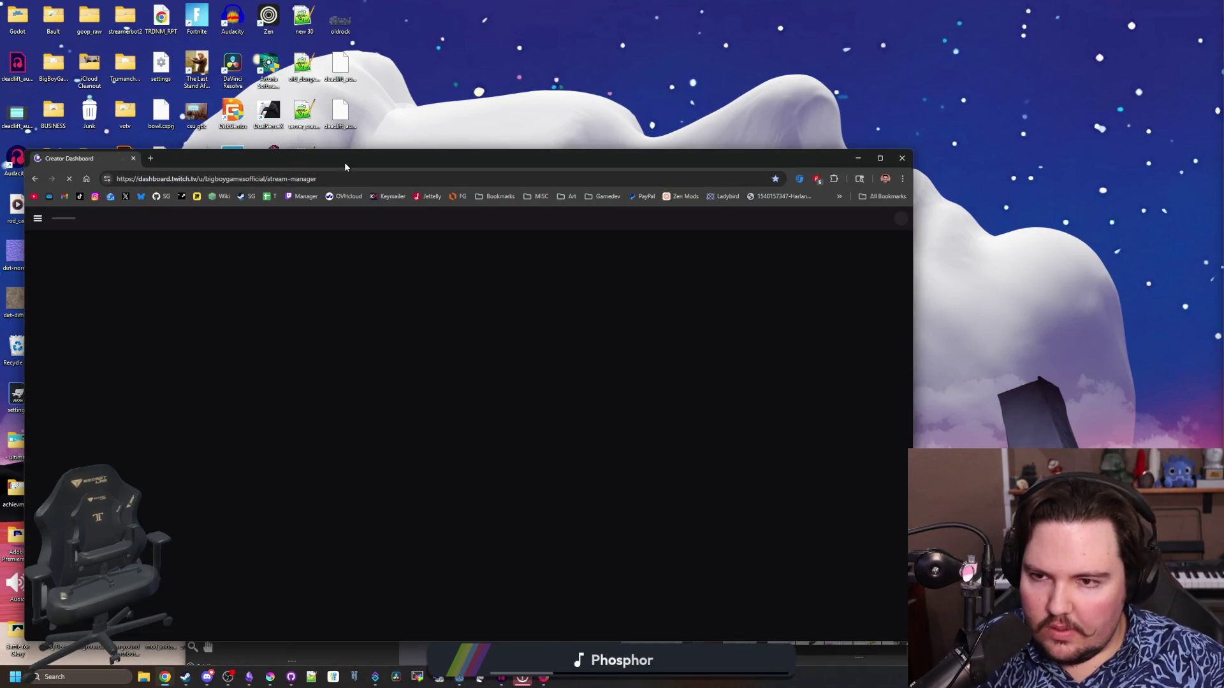
{"action": "left_click_drag", "start_coordinate": [520, 165], "coordinate": [506, 21]}
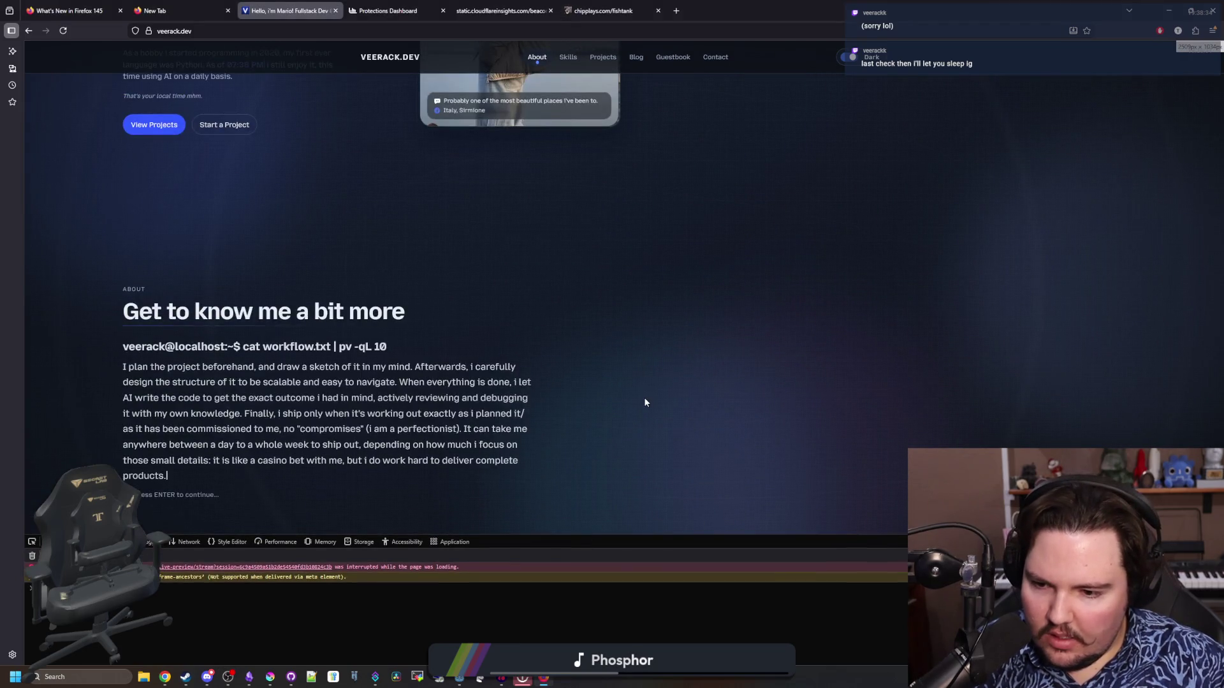
Reload veerack.dev, scroll through About, Skills and Projects, and enlarge the console panel.
{"action": "key", "text": "F5"}
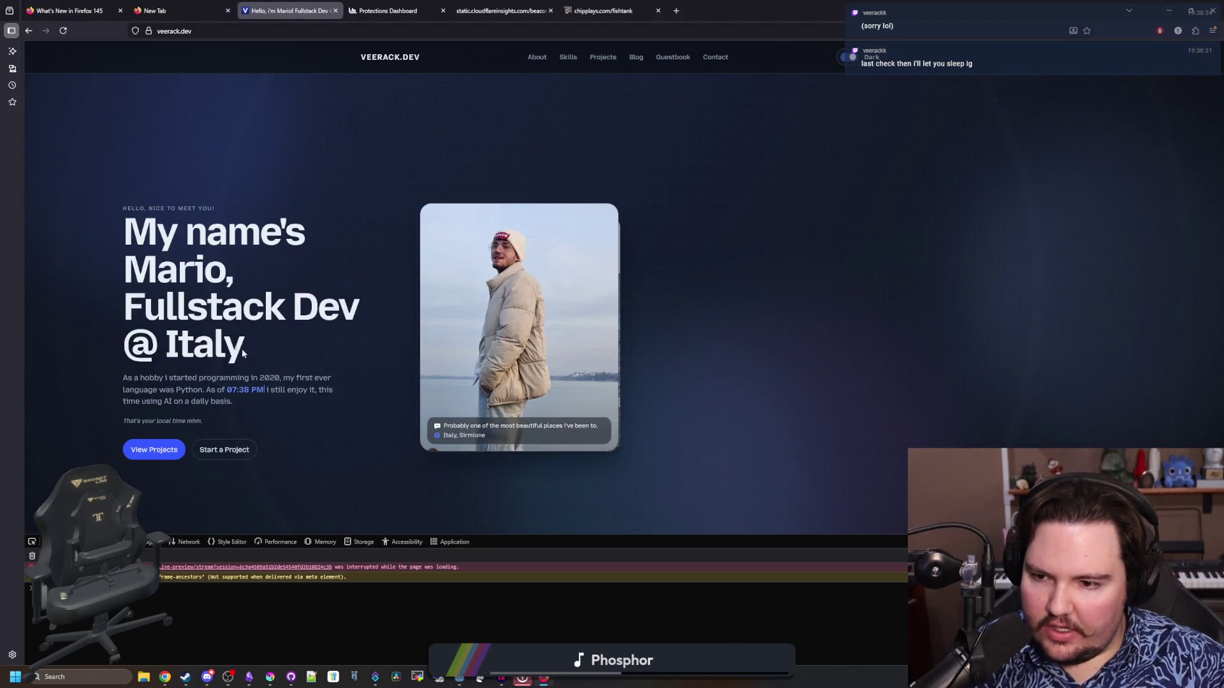
{"action": "scroll", "coordinate": [243, 354], "scroll_direction": "down", "scroll_amount": 5}
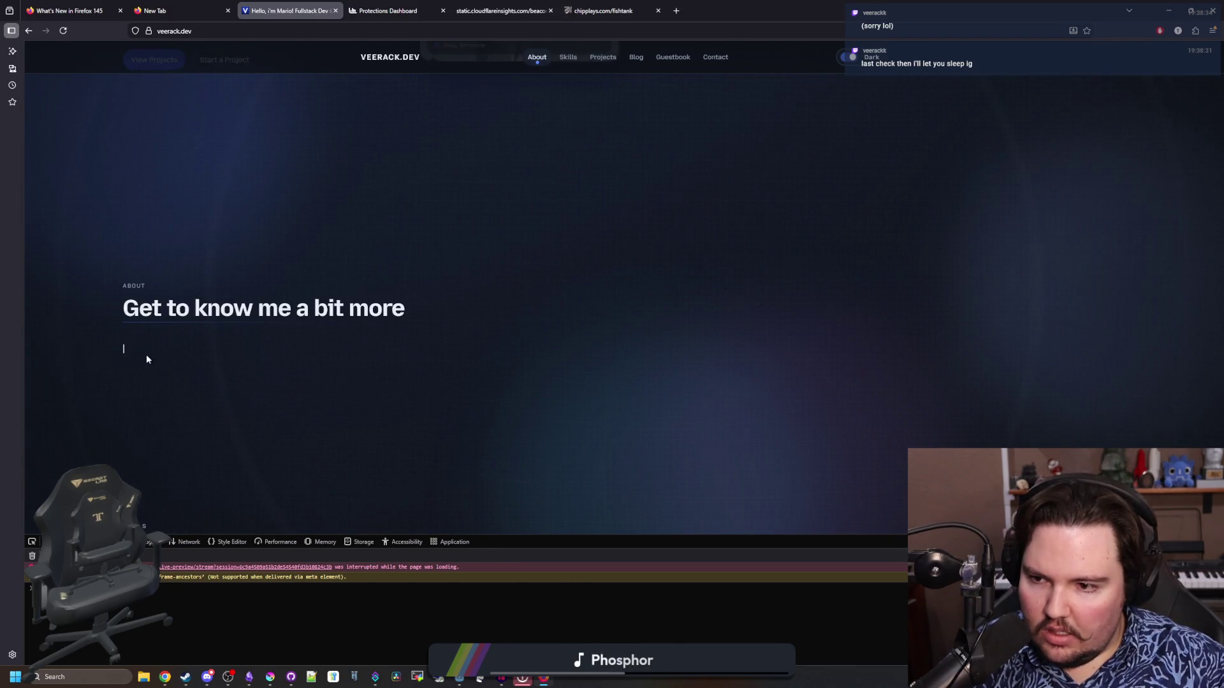
{"action": "scroll", "coordinate": [124, 355], "scroll_direction": "down", "scroll_amount": 2}
{"action": "scroll", "coordinate": [132, 317], "scroll_direction": "down", "scroll_amount": 6}
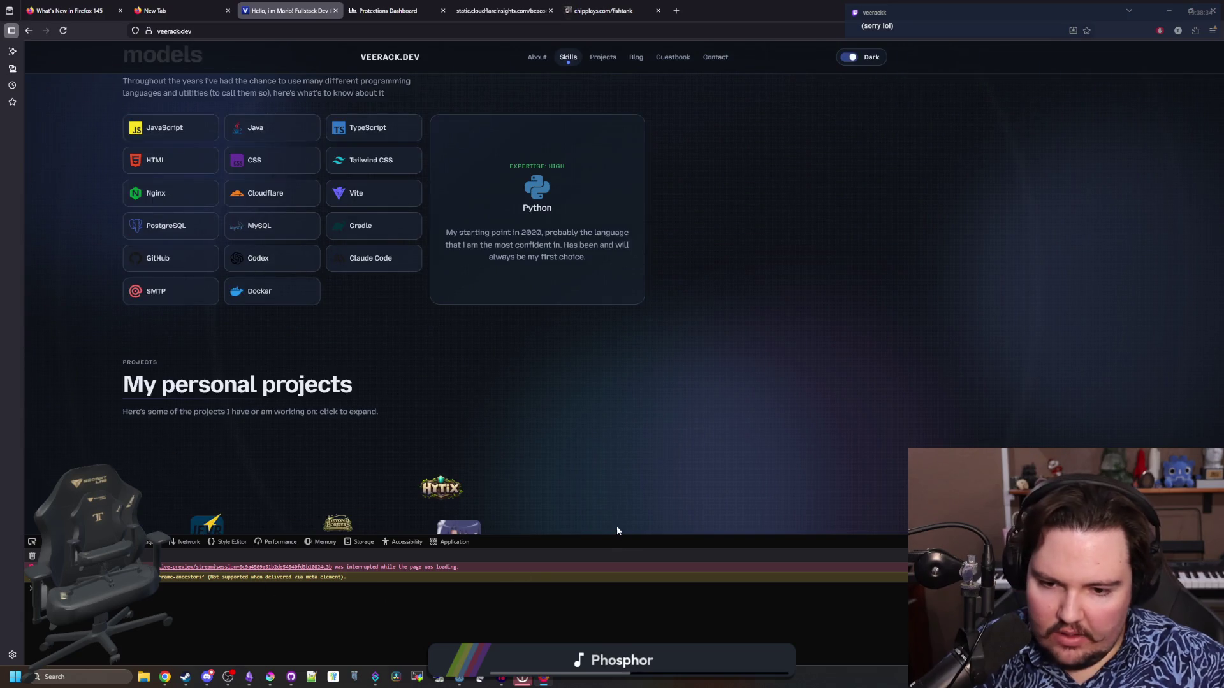
{"action": "left_click_drag", "start_coordinate": [617, 534], "coordinate": [121, 338]}
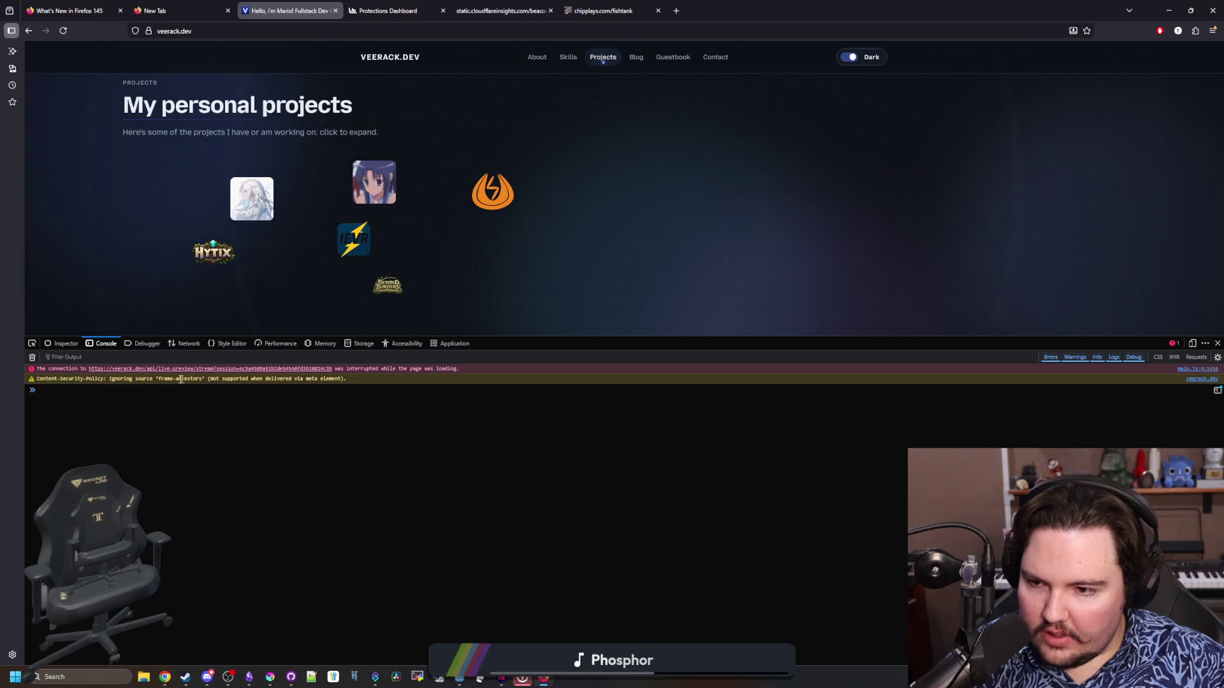
Inspect the frame-ancestors console warning, then switch over to Chrome.
{"action": "left_click_drag", "start_coordinate": [160, 377], "coordinate": [329, 380]}
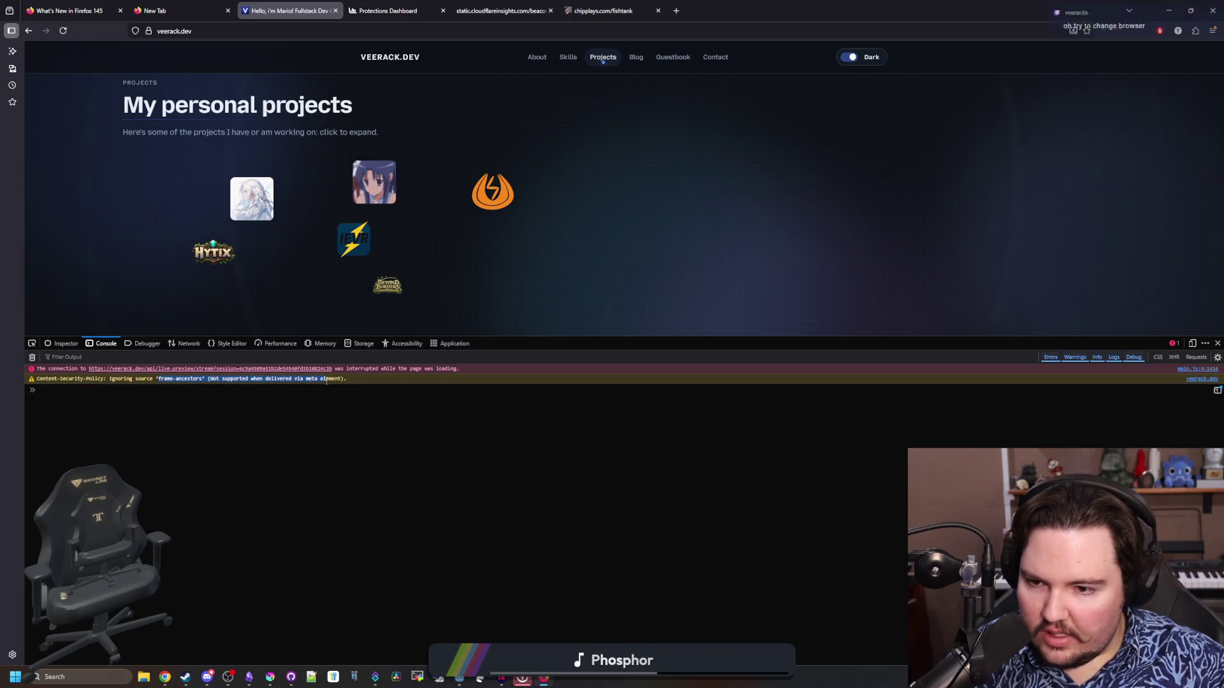
{"action": "left_click", "coordinate": [324, 403]}
{"action": "scroll", "coordinate": [589, 312], "scroll_direction": "up", "scroll_amount": 5}
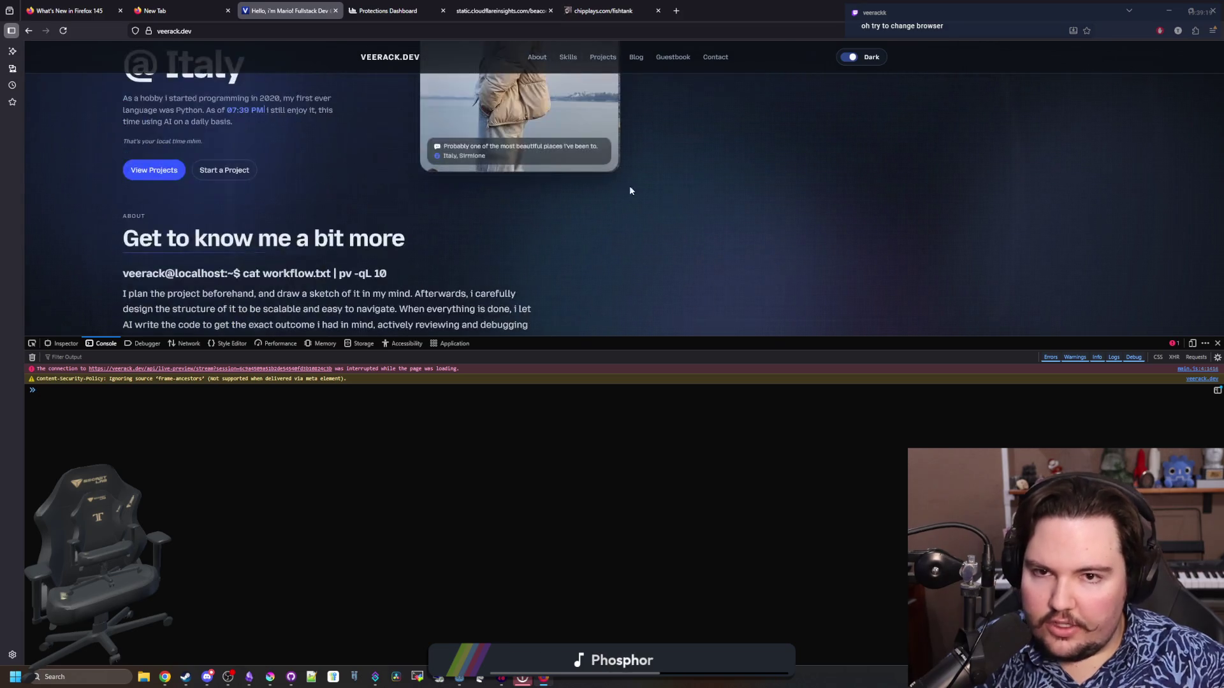
{"action": "key", "text": "alt+Tab"}
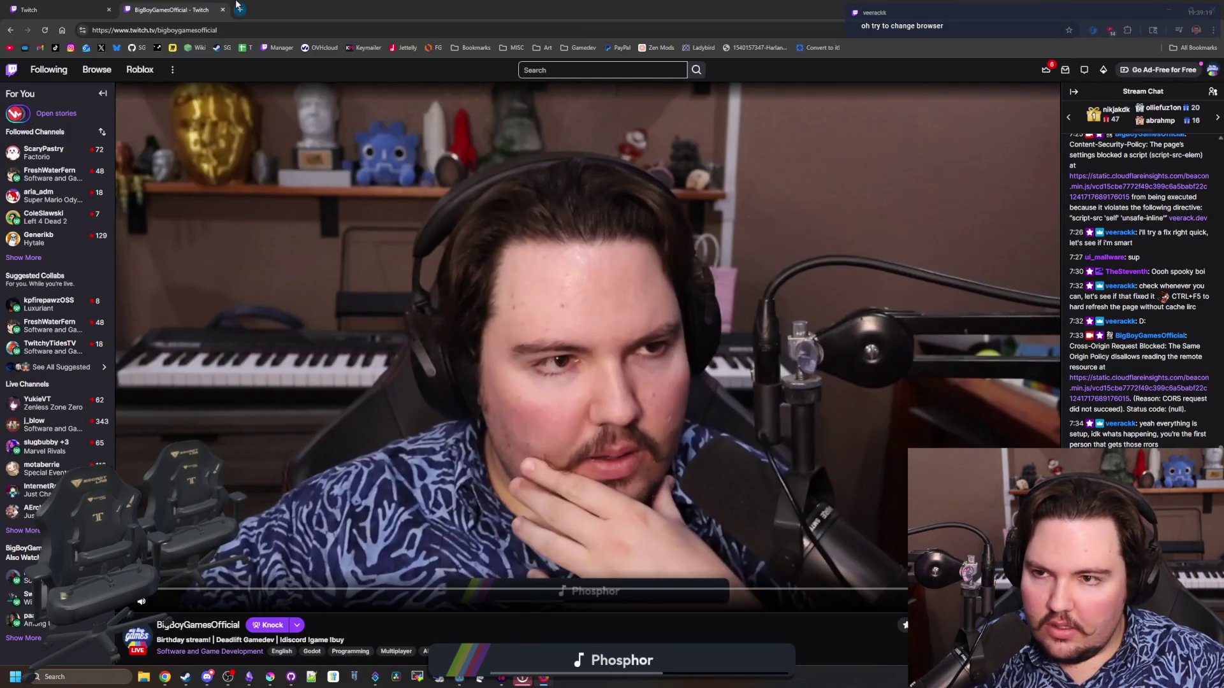
Open a new tab and load veerack.dev.
{"action": "left_click", "coordinate": [239, 9]}
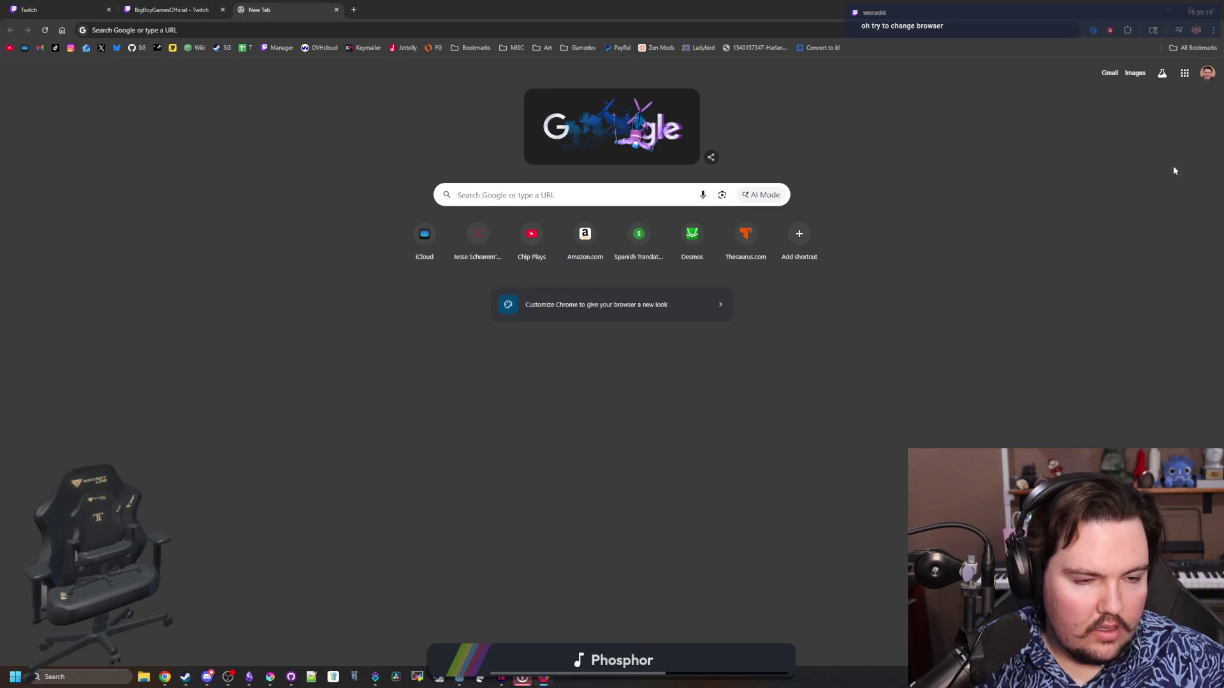
{"action": "left_click", "coordinate": [292, 28]}
{"action": "type", "text": "veerack.dev/"}
{"action": "key", "text": "Return"}
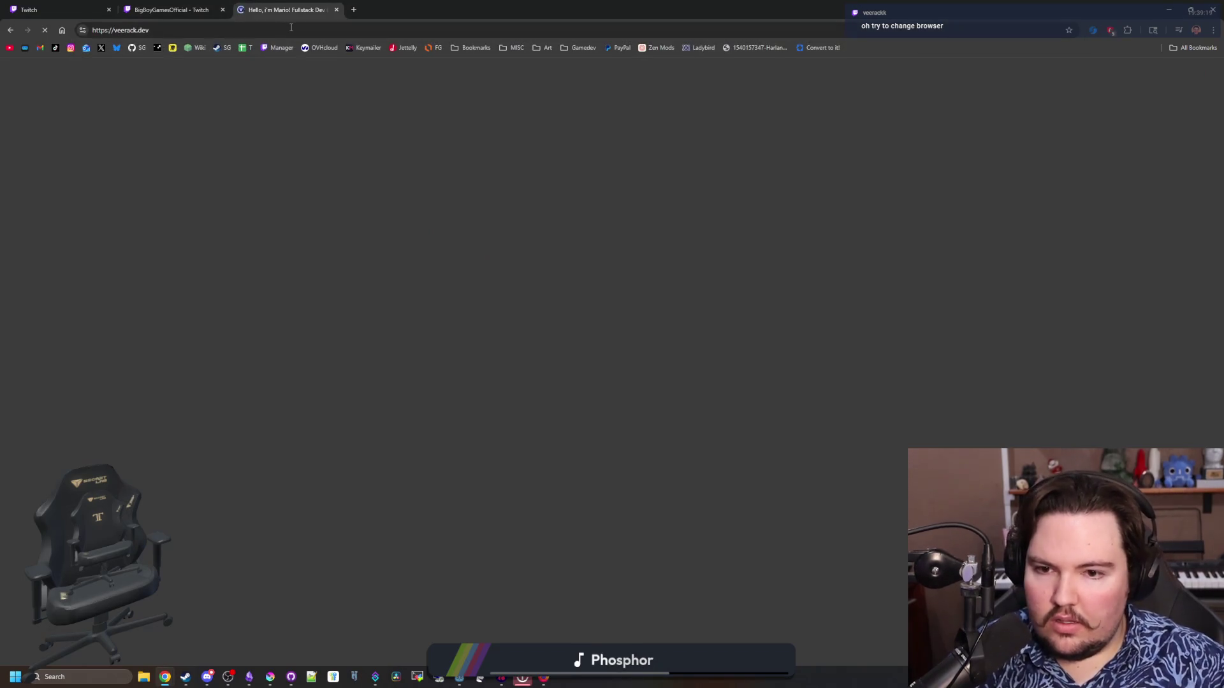
{"action": "scroll", "coordinate": [326, 367], "scroll_direction": "down", "scroll_amount": 5}
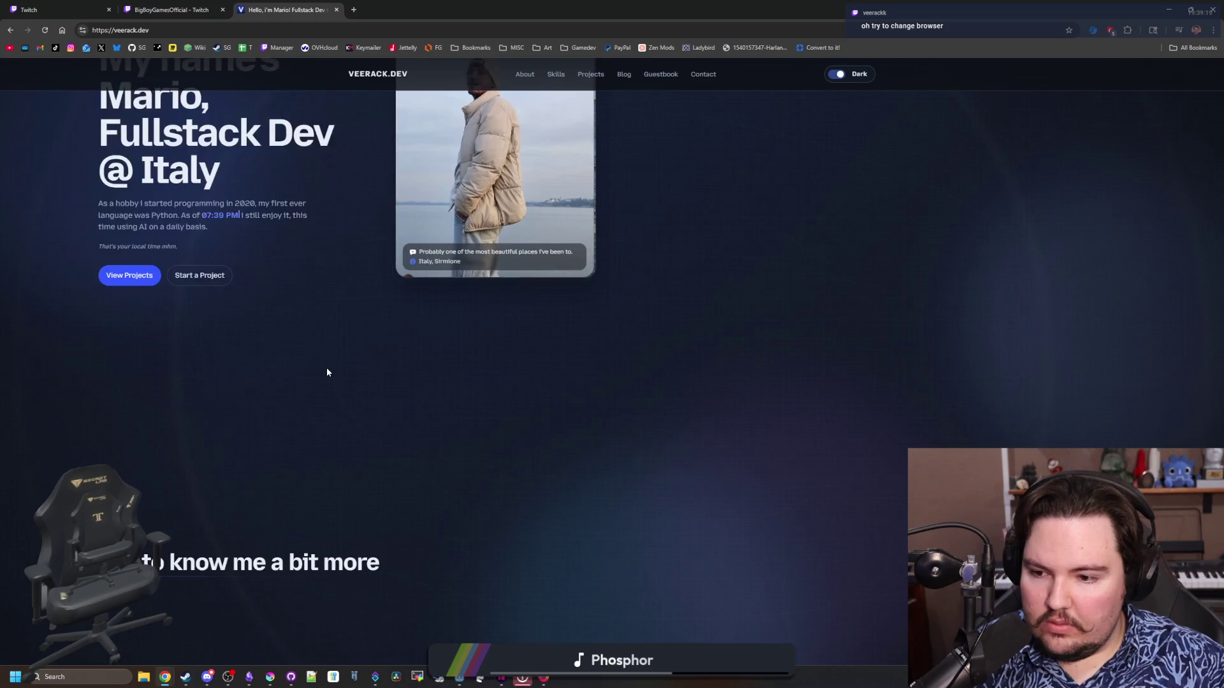
{"action": "scroll", "coordinate": [488, 365], "scroll_direction": "up", "scroll_amount": 2}
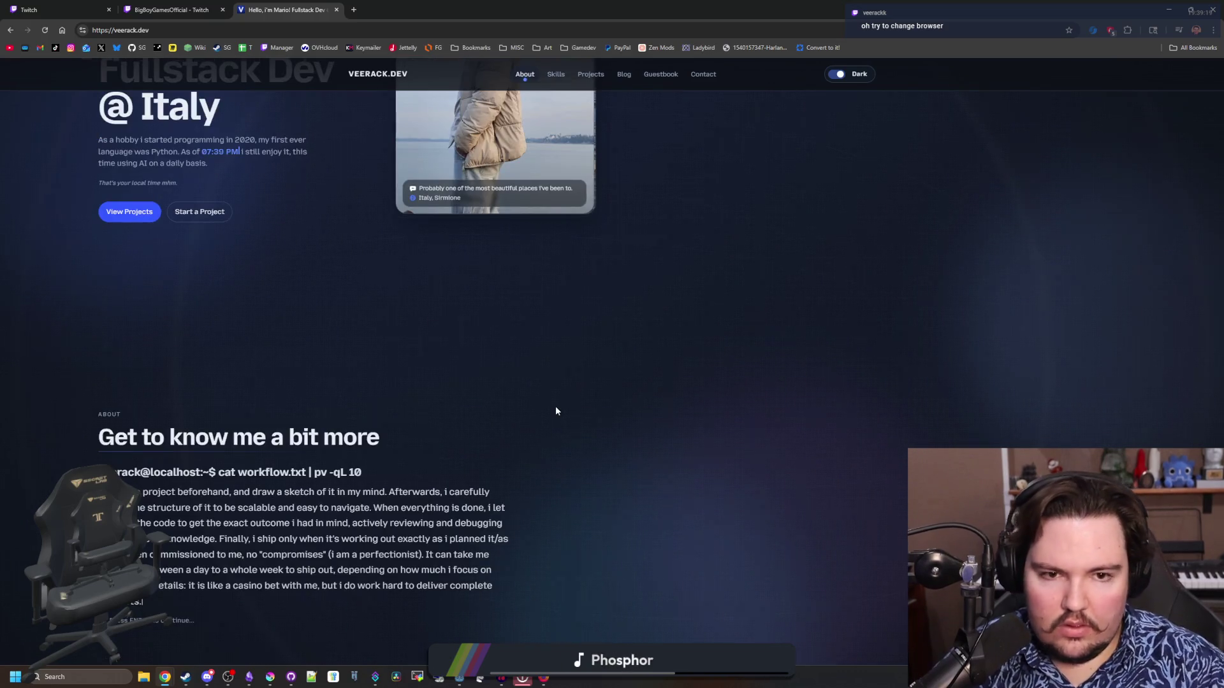
Check the grouped Content Security Policy errors in the DevTools console, then close DevTools.
{"action": "key", "text": "F12"}
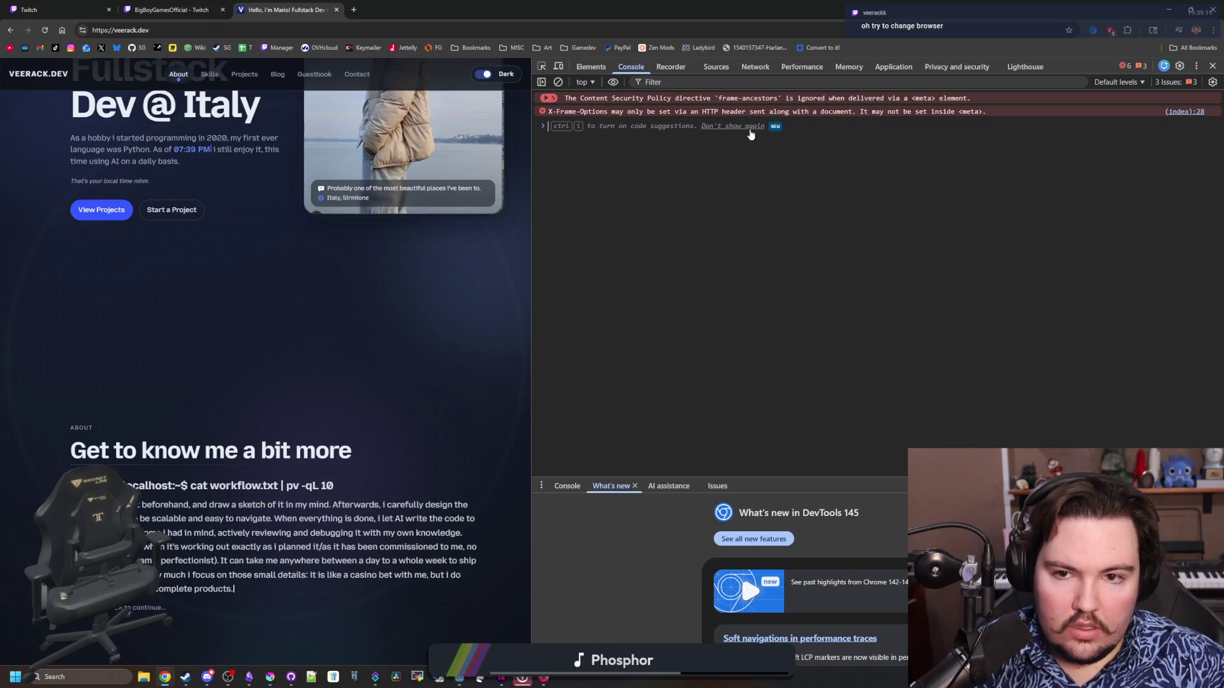
{"action": "left_click", "coordinate": [548, 97]}
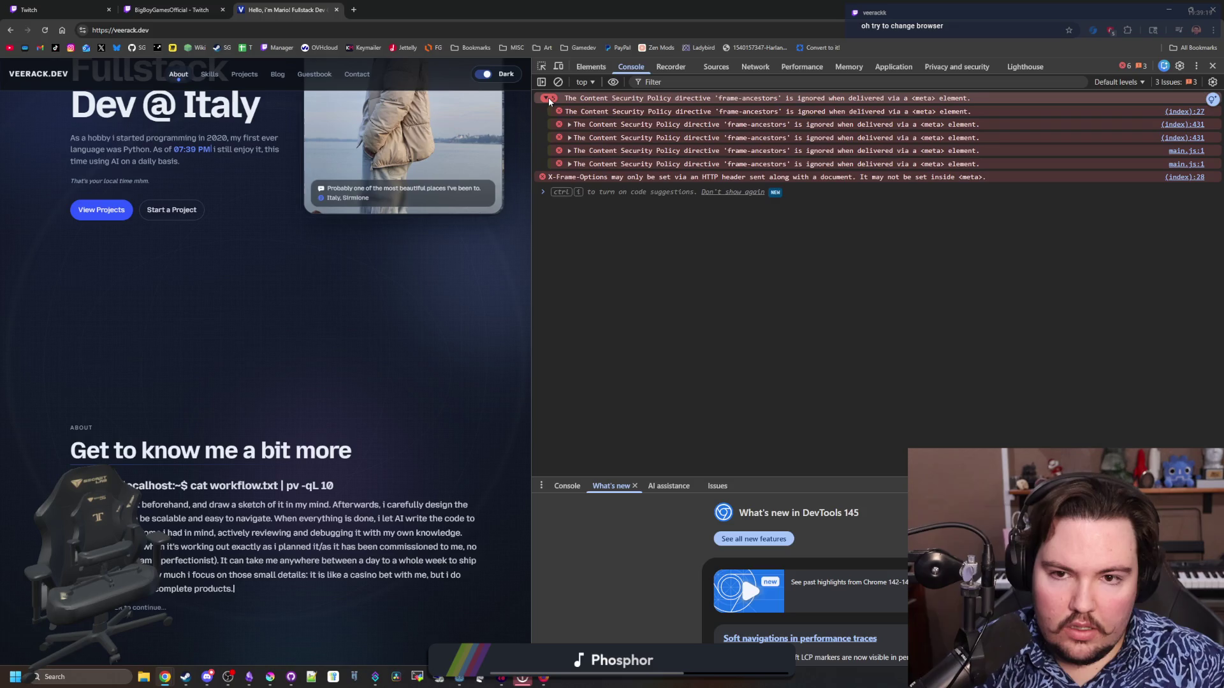
{"action": "left_click", "coordinate": [548, 98]}
{"action": "left_click", "coordinate": [1212, 66]}
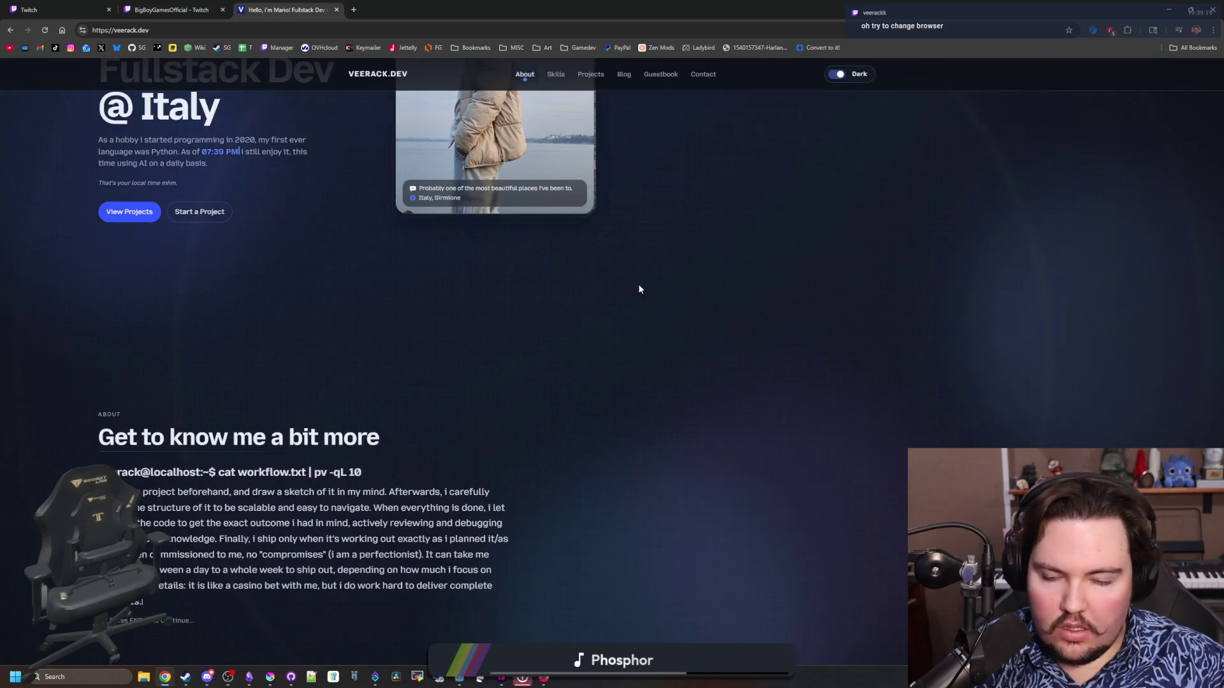
Scroll down through the portfolio's sections and back up toward the introduction.
{"action": "scroll", "coordinate": [637, 287], "scroll_direction": "up", "scroll_amount": 3}
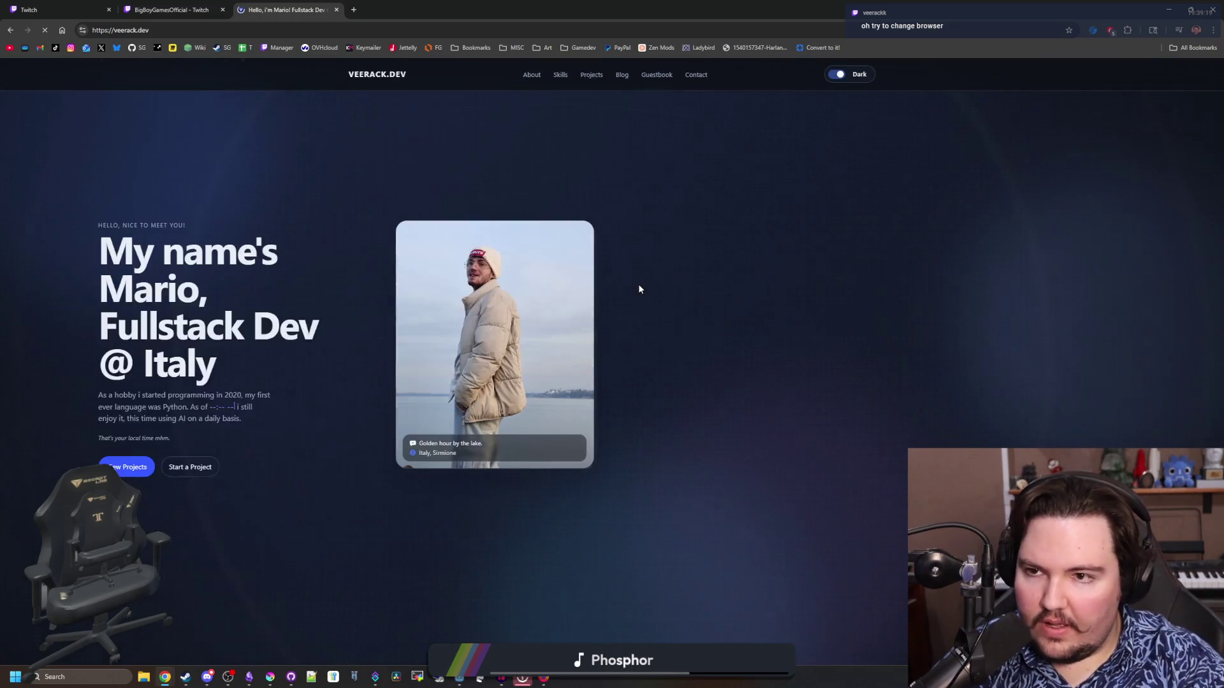
{"action": "scroll", "coordinate": [500, 336], "scroll_direction": "down", "scroll_amount": 3}
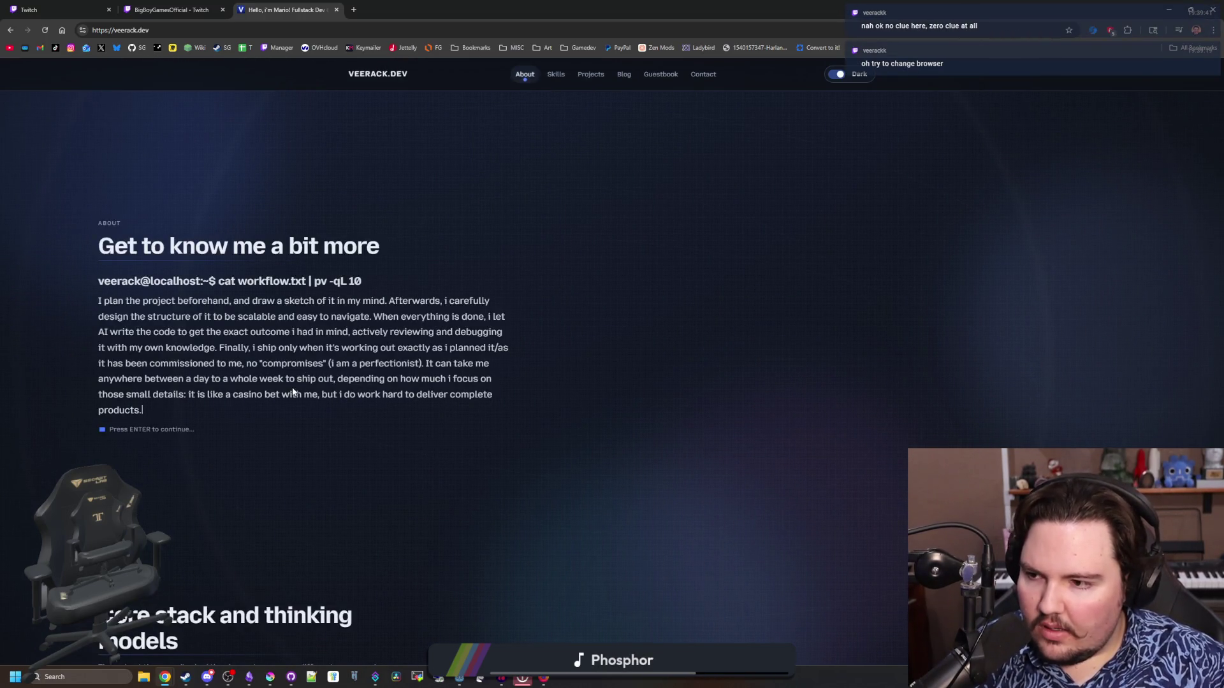
{"action": "scroll", "coordinate": [294, 392], "scroll_direction": "down", "scroll_amount": 15}
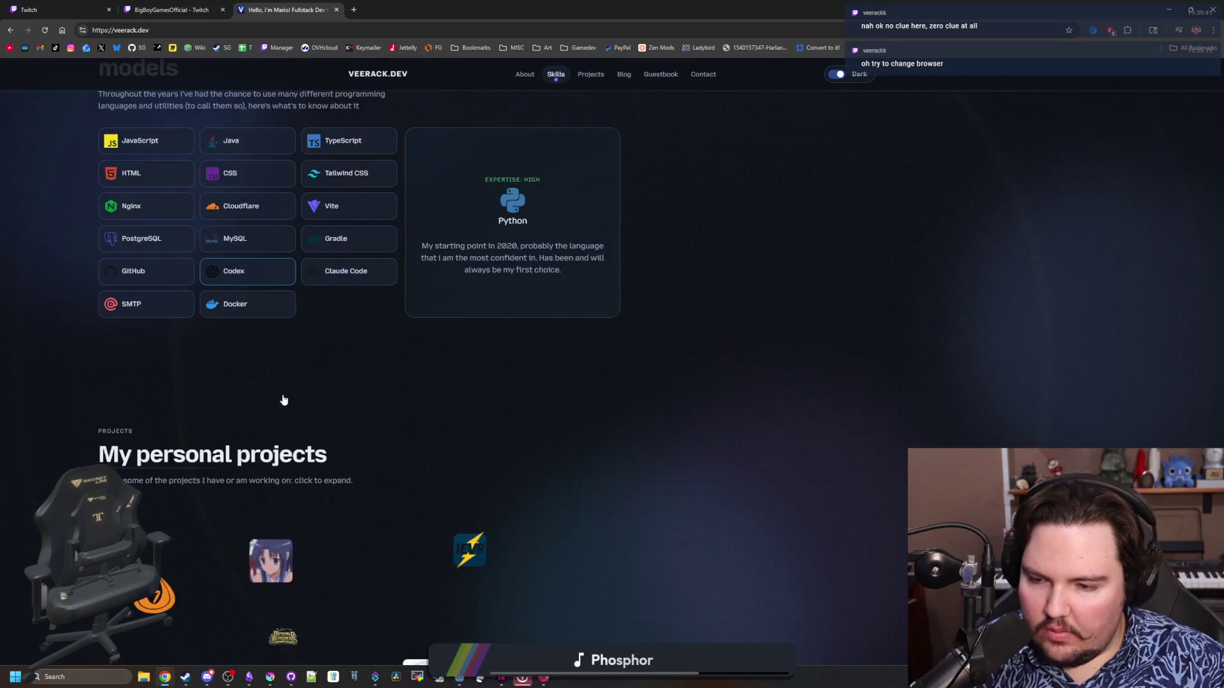
{"action": "scroll", "coordinate": [246, 404], "scroll_direction": "down", "scroll_amount": 5}
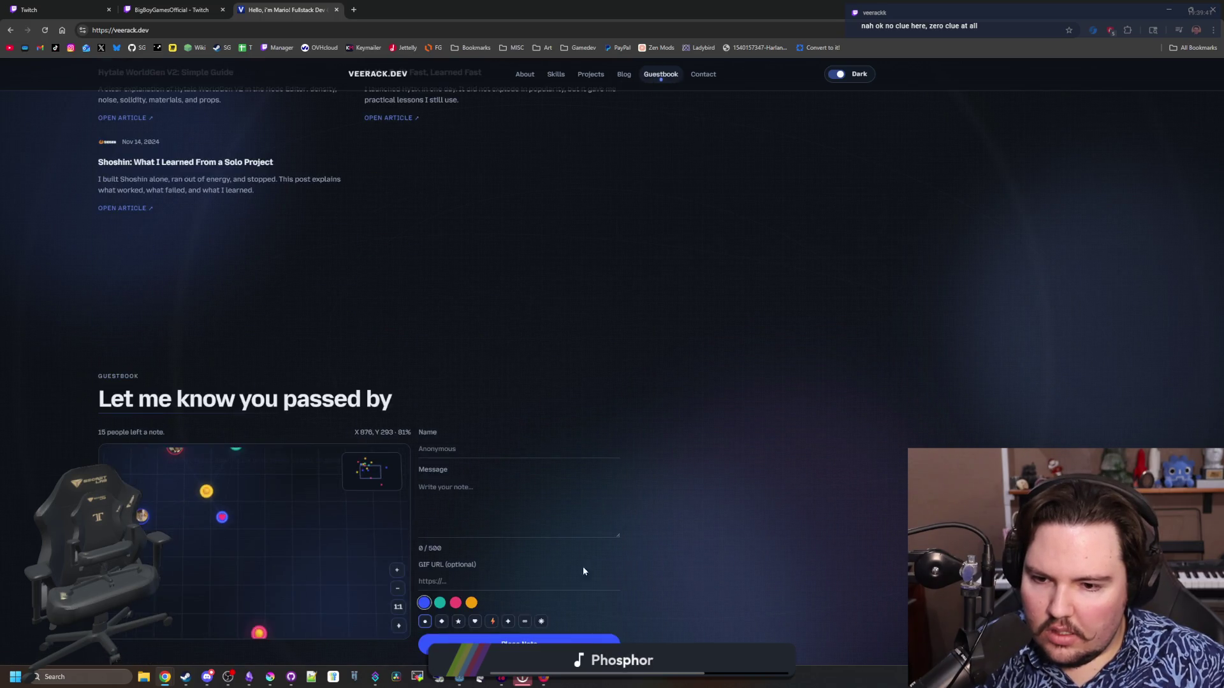
{"action": "scroll", "coordinate": [283, 429], "scroll_direction": "down", "scroll_amount": 2}
{"action": "scroll", "coordinate": [284, 428], "scroll_direction": "down", "scroll_amount": 3}
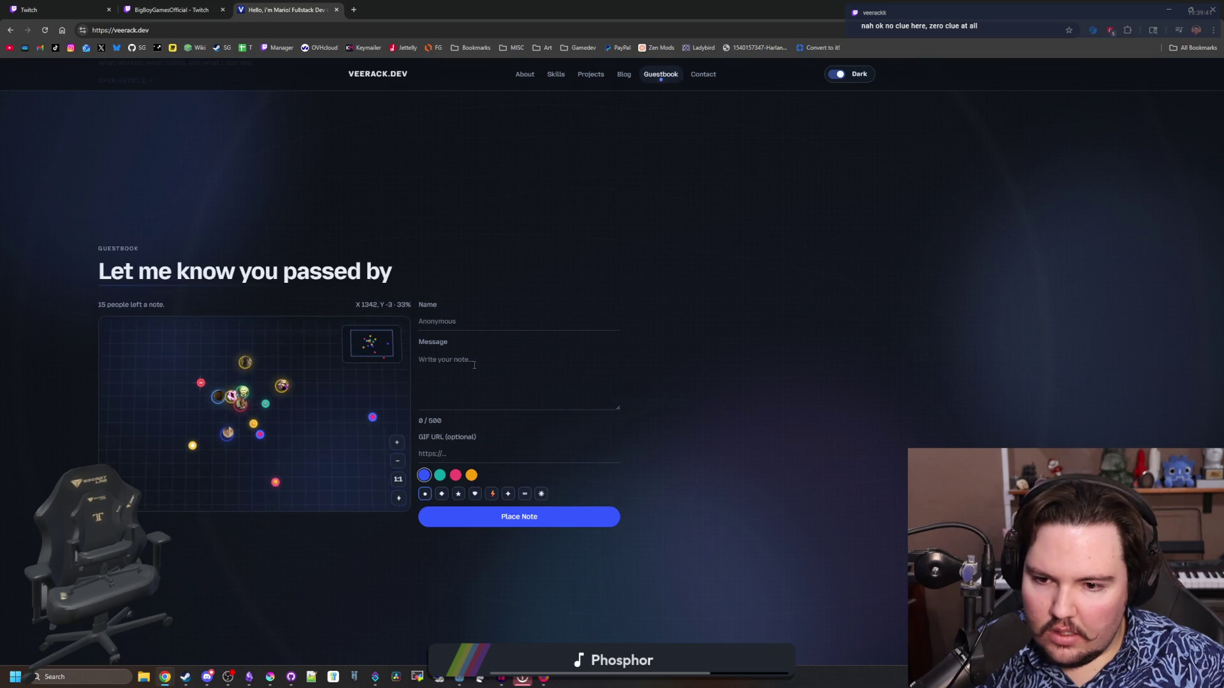
{"action": "scroll", "coordinate": [472, 462], "scroll_direction": "down", "scroll_amount": 3}
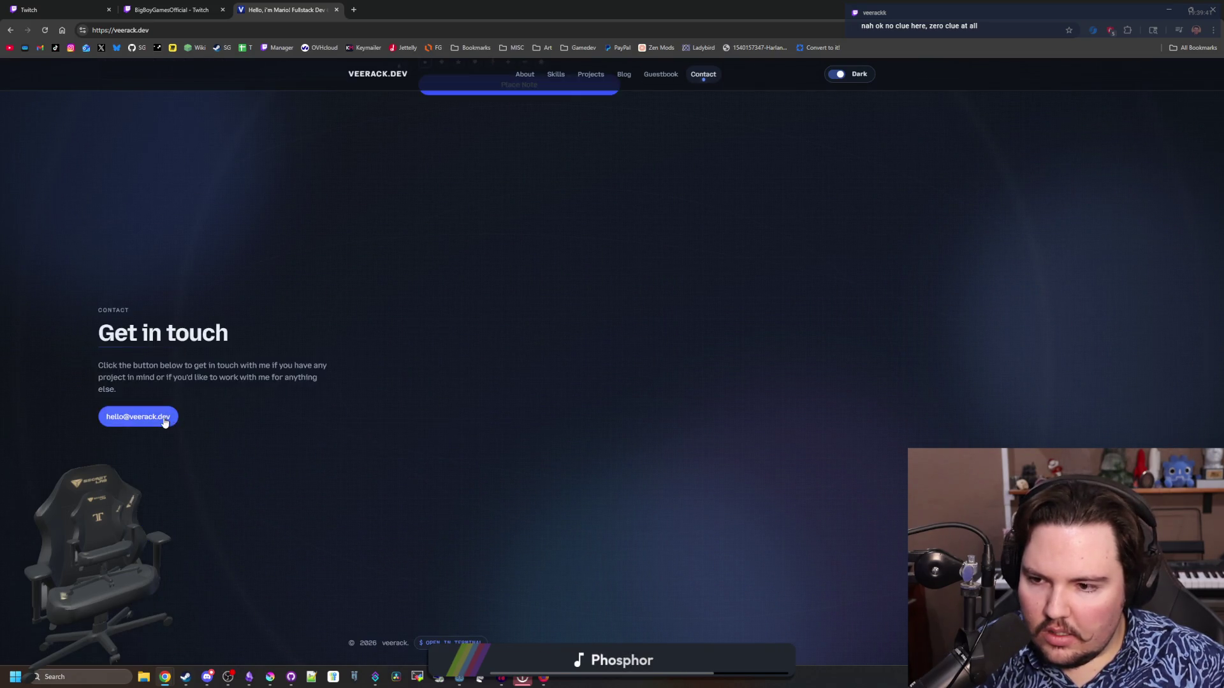
{"action": "scroll", "coordinate": [622, 462], "scroll_direction": "up", "scroll_amount": 10}
{"action": "scroll", "coordinate": [621, 462], "scroll_direction": "up", "scroll_amount": 10}
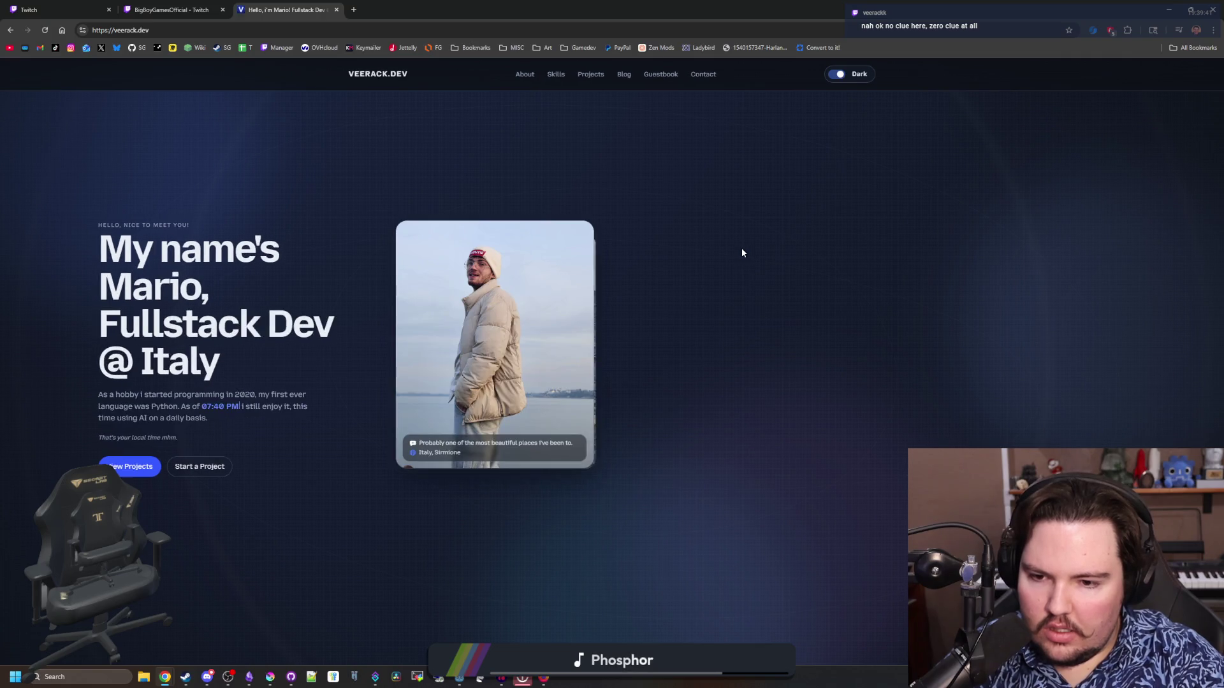
Delete veerack.dev's on-device site data in Chrome, then reload the page.
{"action": "left_click", "coordinate": [82, 30]}
{"action": "left_click", "coordinate": [153, 97]}
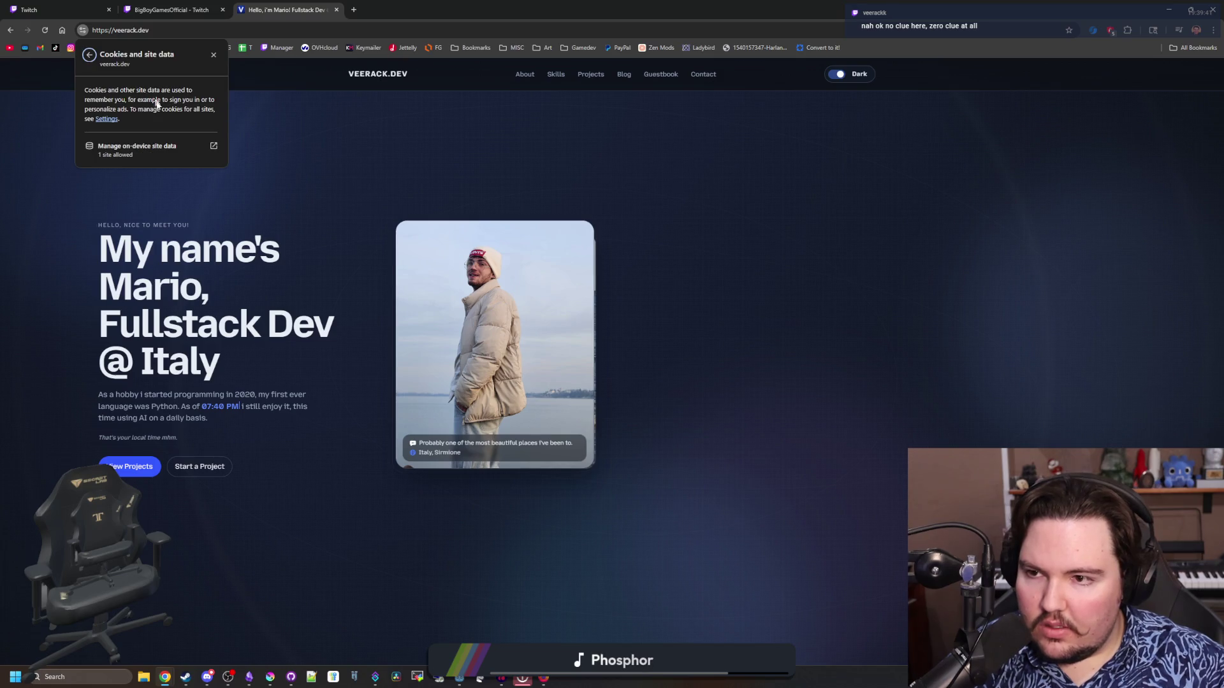
{"action": "left_click", "coordinate": [206, 151]}
{"action": "left_click", "coordinate": [687, 133]}
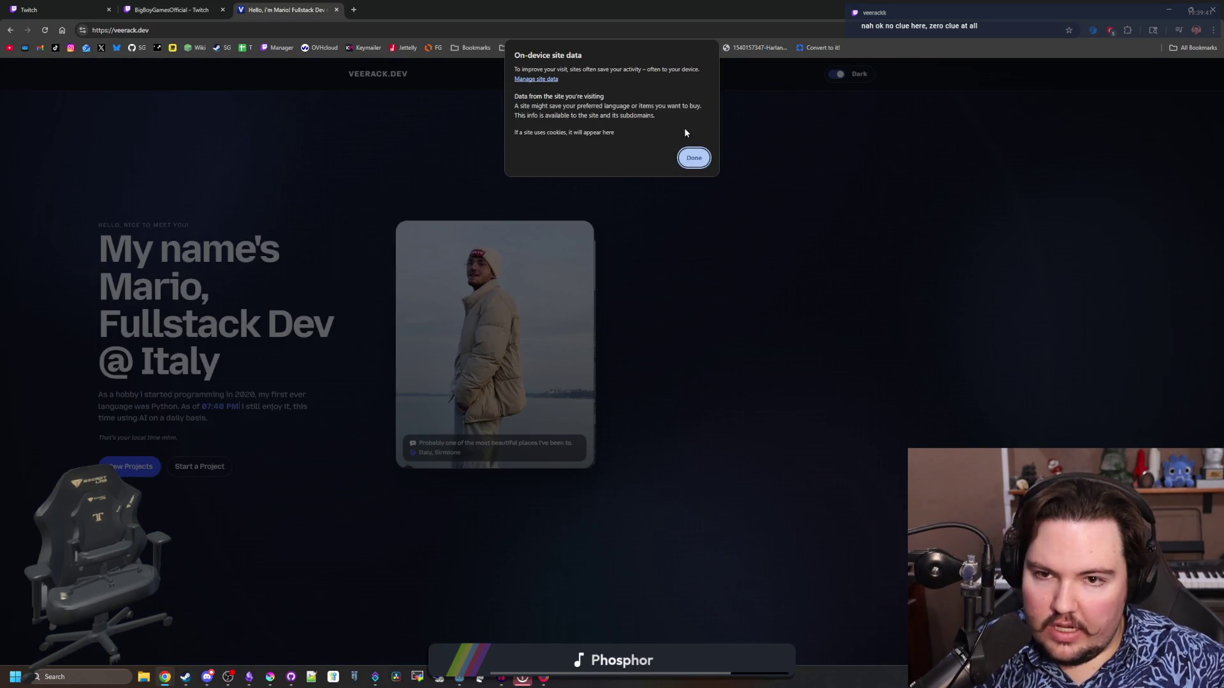
{"action": "left_click", "coordinate": [694, 163]}
{"action": "left_click", "coordinate": [211, 71]}
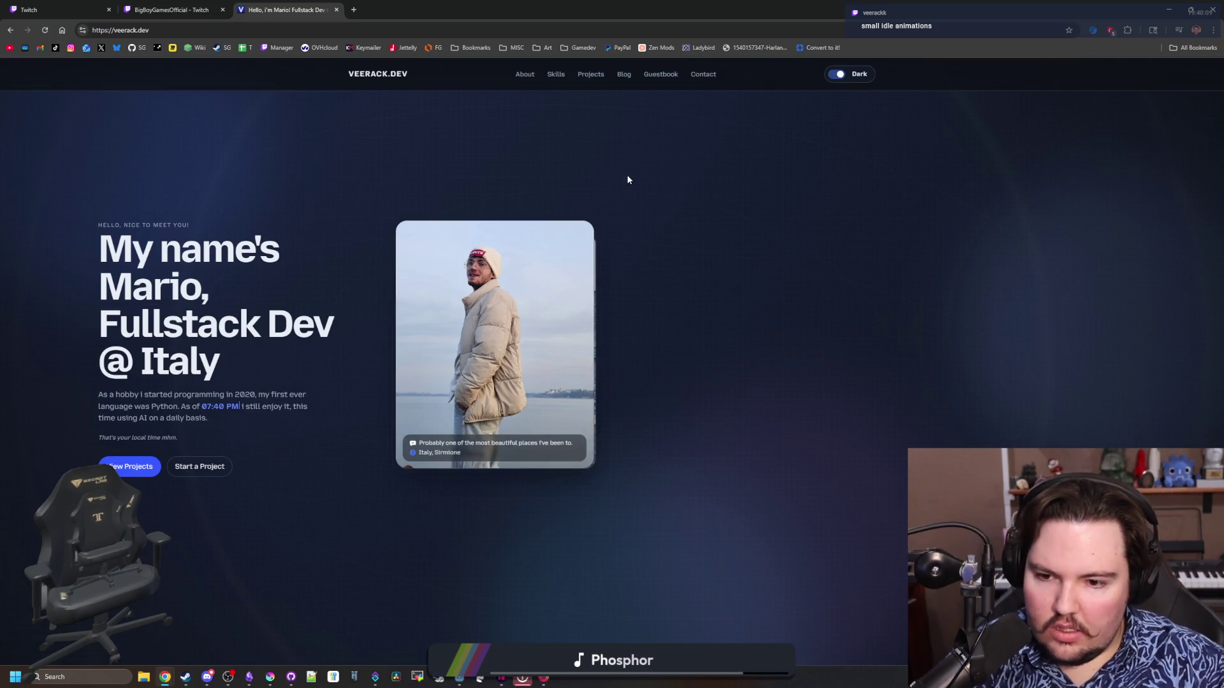
{"action": "scroll", "coordinate": [822, 204], "scroll_direction": "down", "scroll_amount": 8}
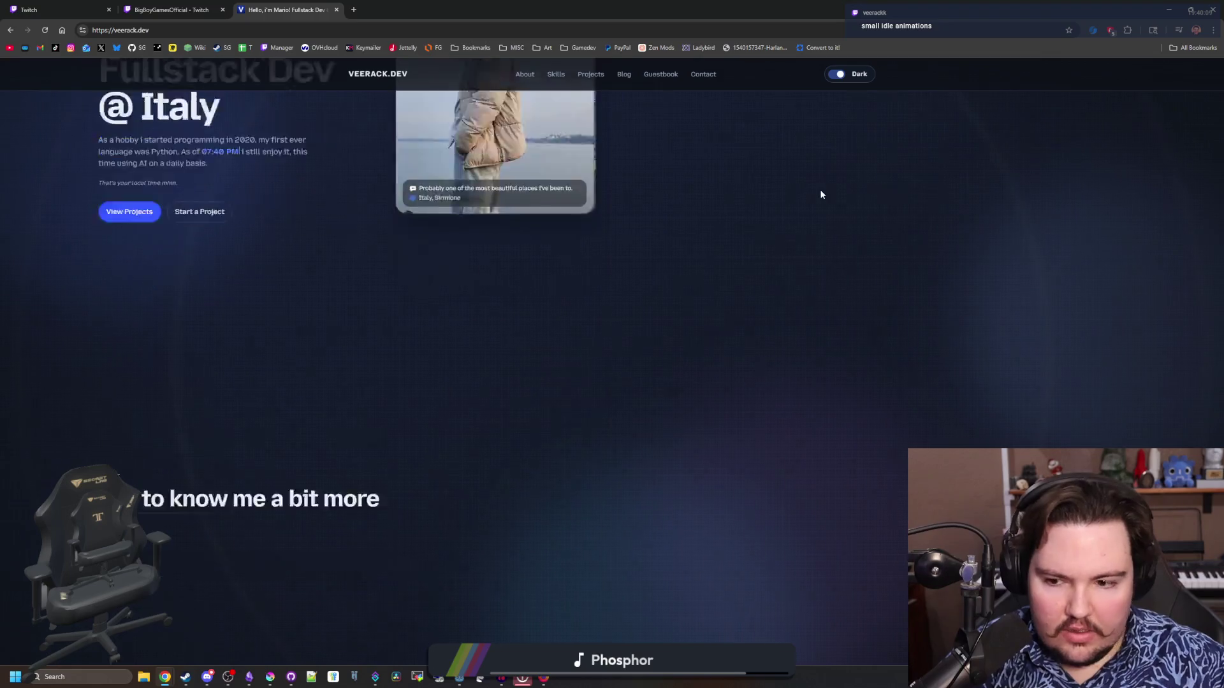
Open the developer console and expand the grouped Content Security Policy errors to read each message.
{"action": "key", "text": "F12"}
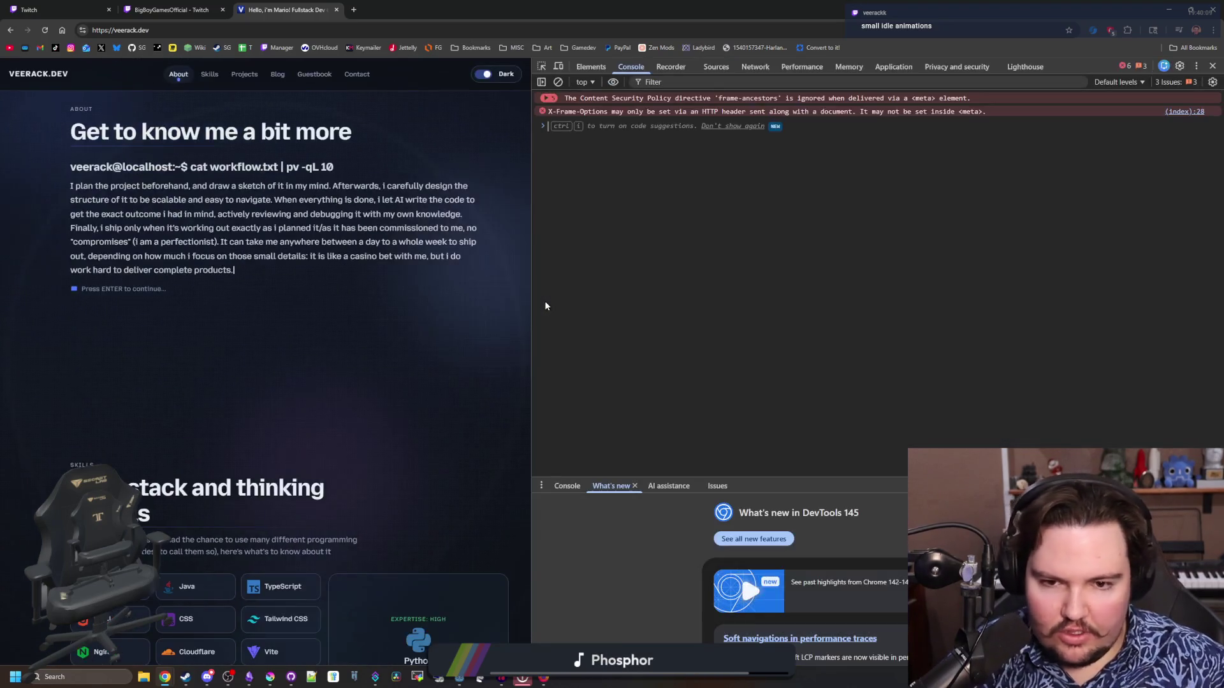
{"action": "left_click", "coordinate": [701, 98]}
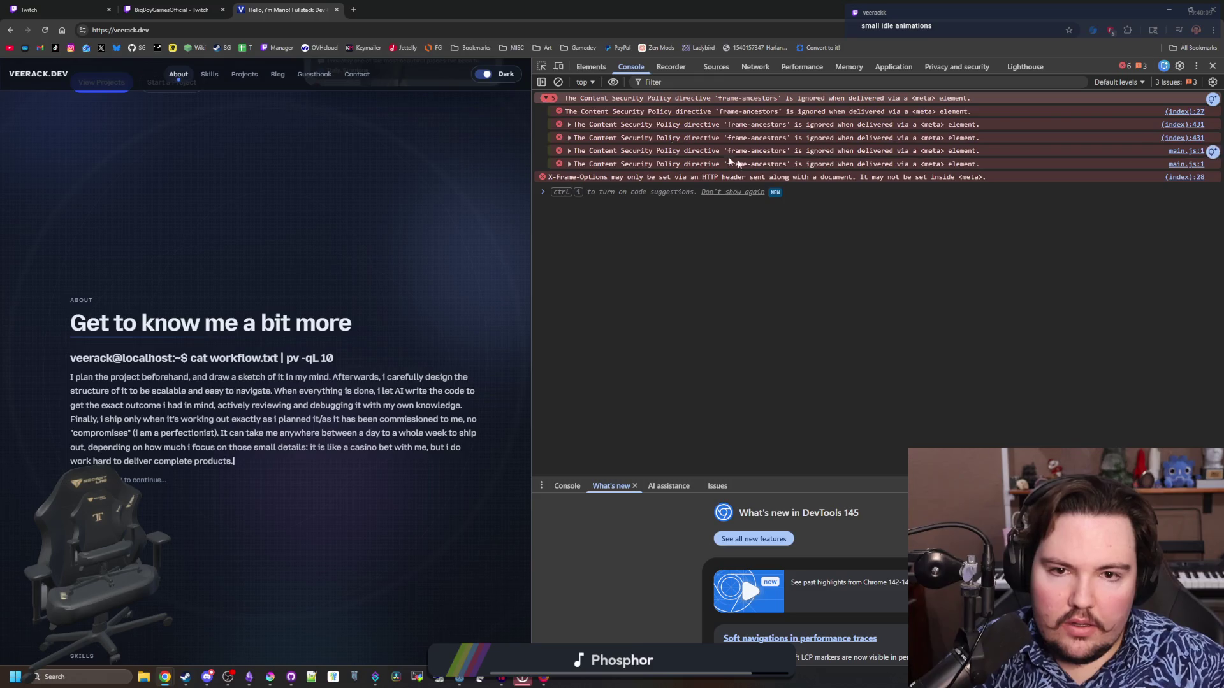
{"action": "left_click", "coordinate": [569, 124]}
{"action": "left_click", "coordinate": [570, 125]}
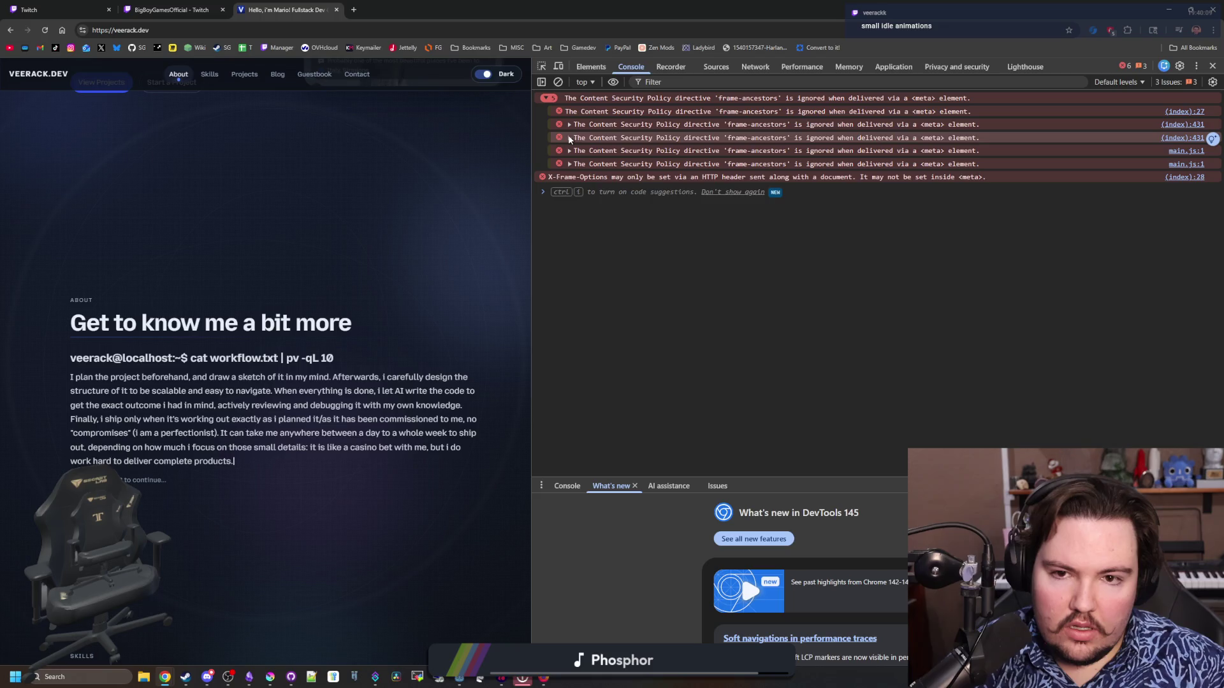
{"action": "left_click", "coordinate": [569, 137]}
{"action": "left_click", "coordinate": [569, 136]}
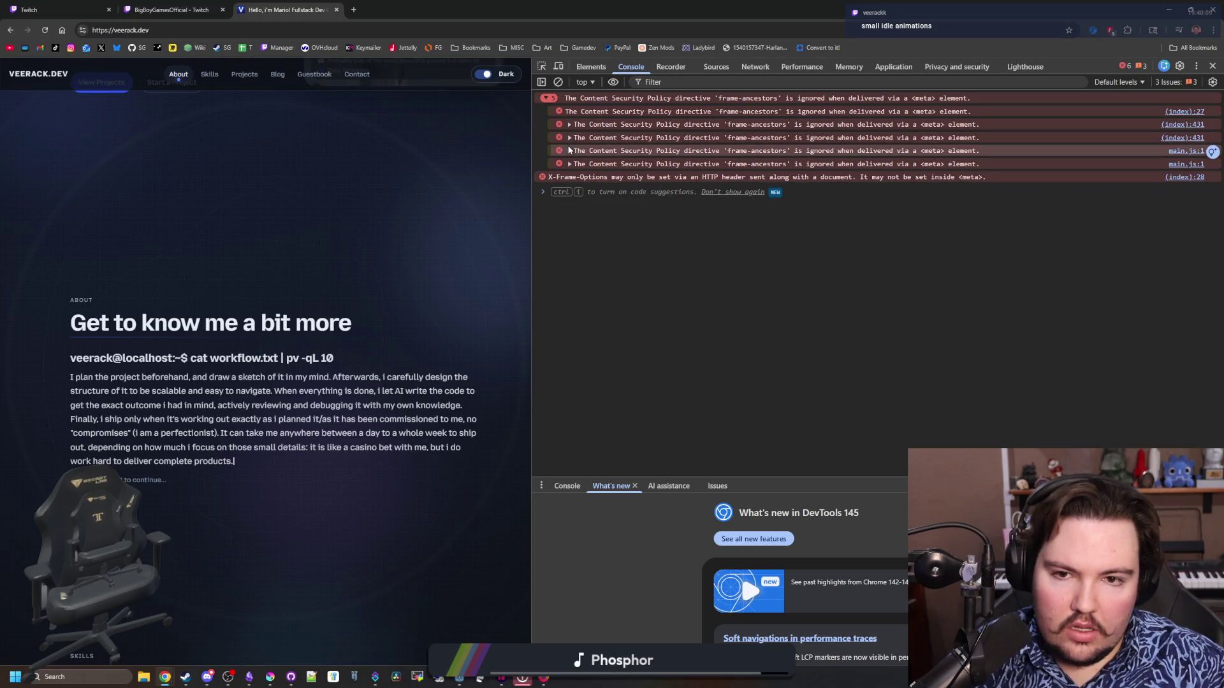
{"action": "left_click", "coordinate": [569, 151]}
{"action": "left_click", "coordinate": [570, 150]}
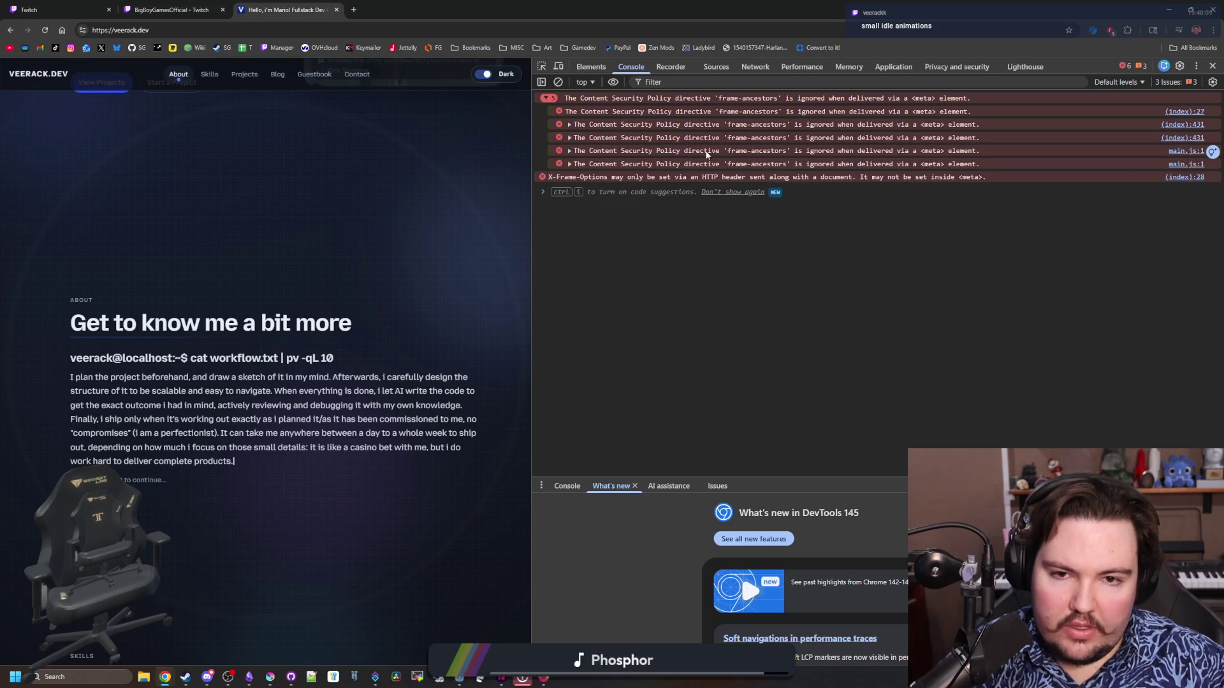
{"action": "left_click_drag", "start_coordinate": [706, 154], "coordinate": [982, 153]}
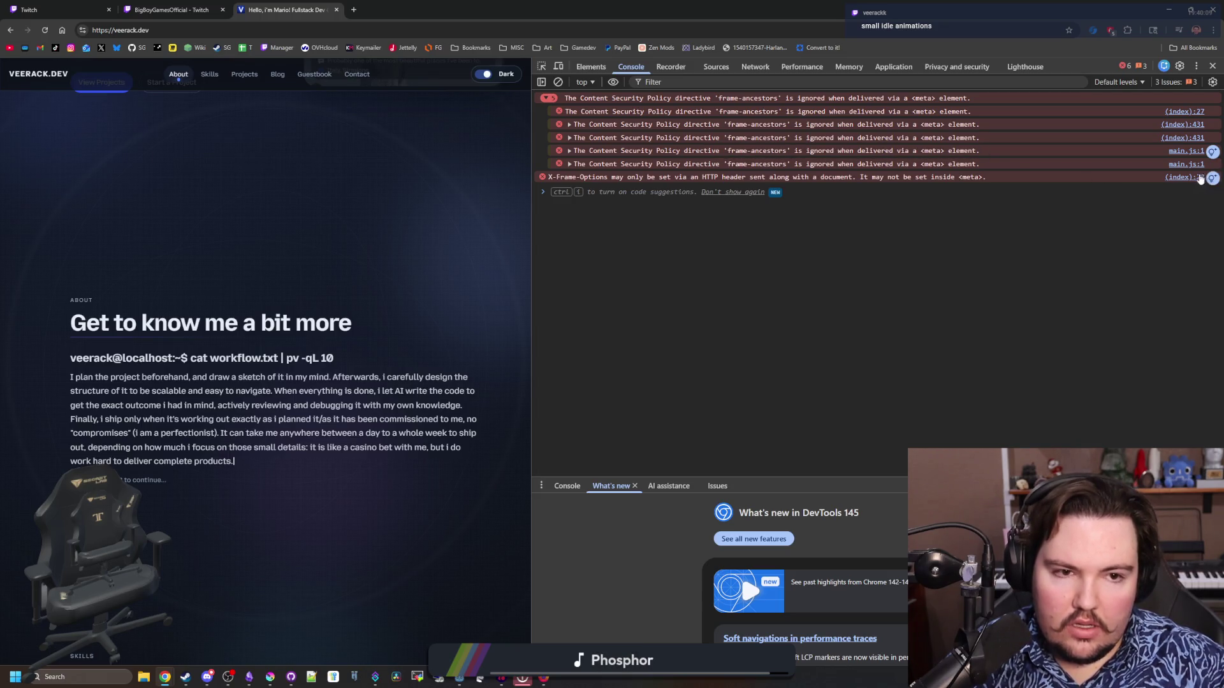
View the main.js source that triggers the CSP error in the Sources panel.
{"action": "left_click", "coordinate": [1187, 151]}
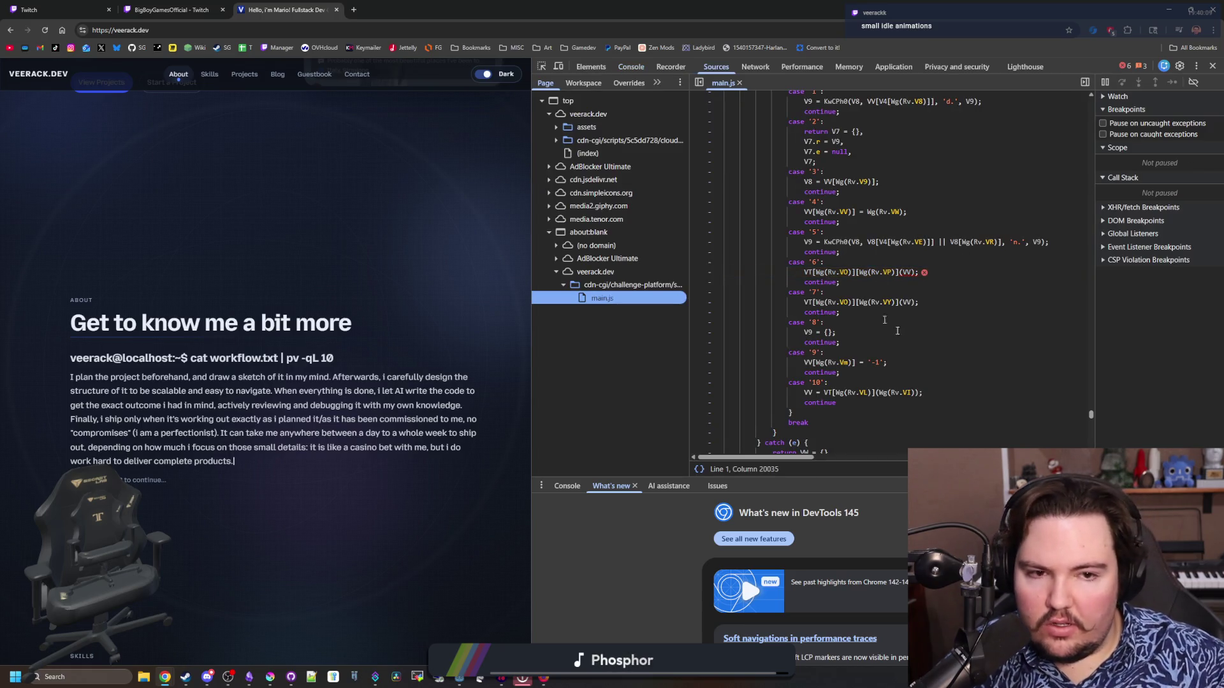
{"action": "scroll", "coordinate": [885, 300], "scroll_direction": "up", "scroll_amount": 5}
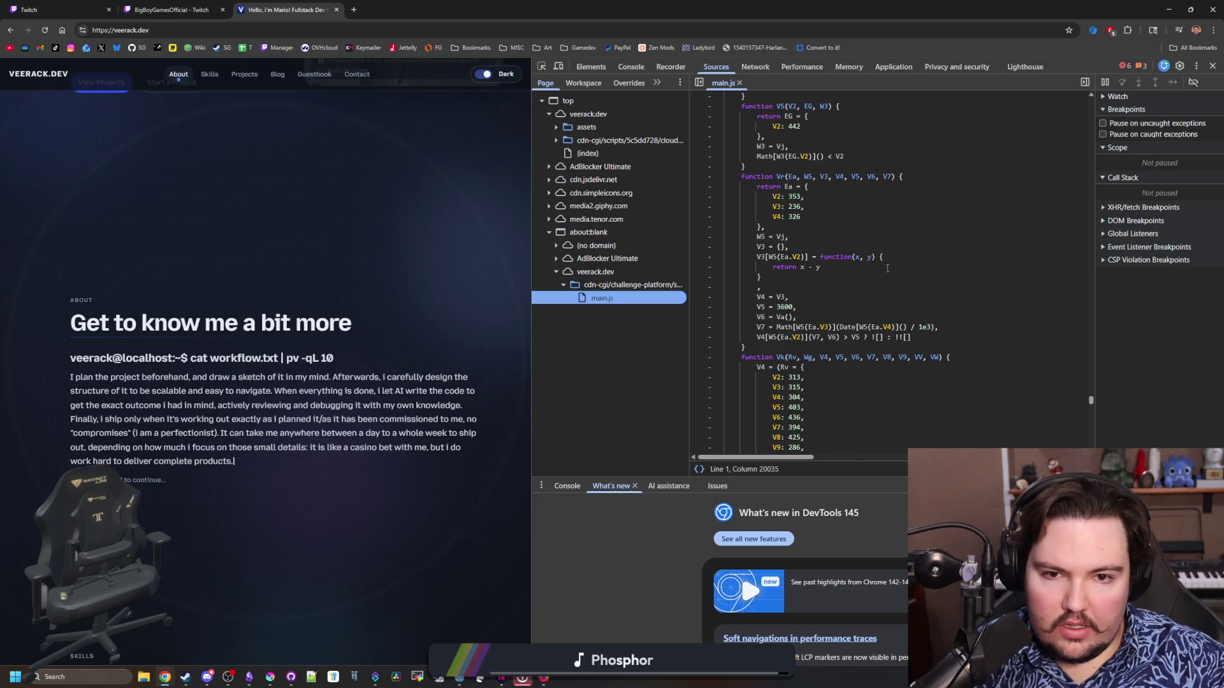
{"action": "scroll", "coordinate": [892, 287], "scroll_direction": "up", "scroll_amount": 5}
{"action": "scroll", "coordinate": [902, 305], "scroll_direction": "down", "scroll_amount": 8}
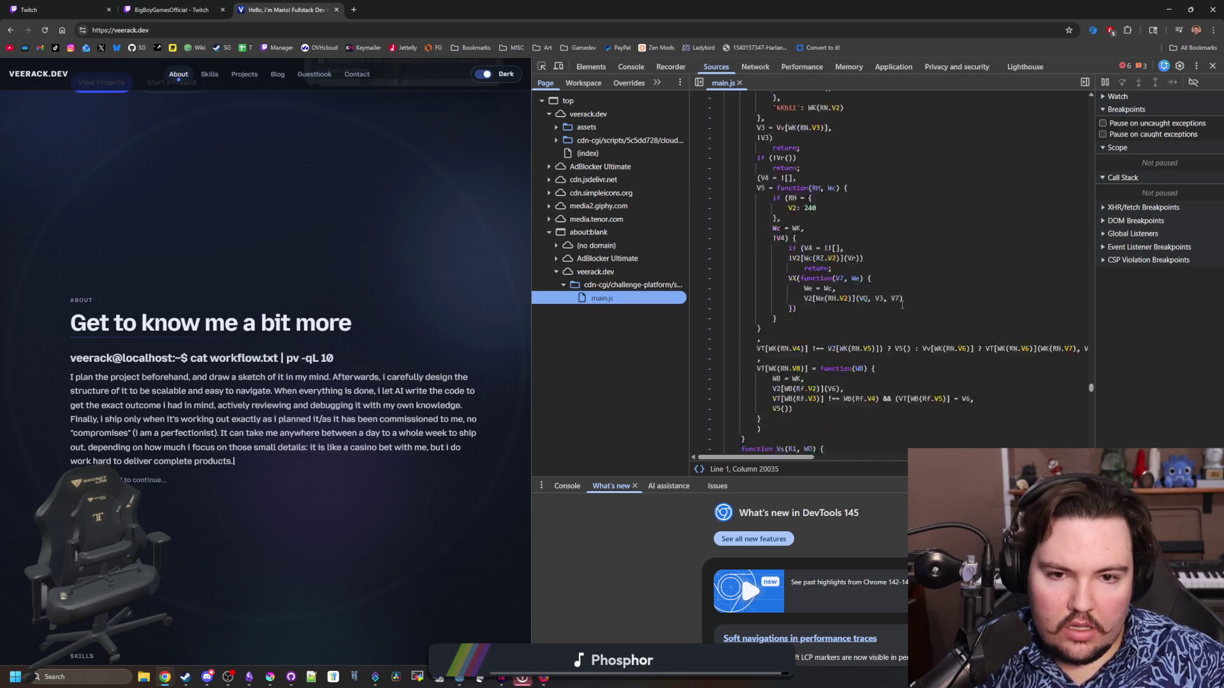
{"action": "scroll", "coordinate": [923, 290], "scroll_direction": "down", "scroll_amount": 10}
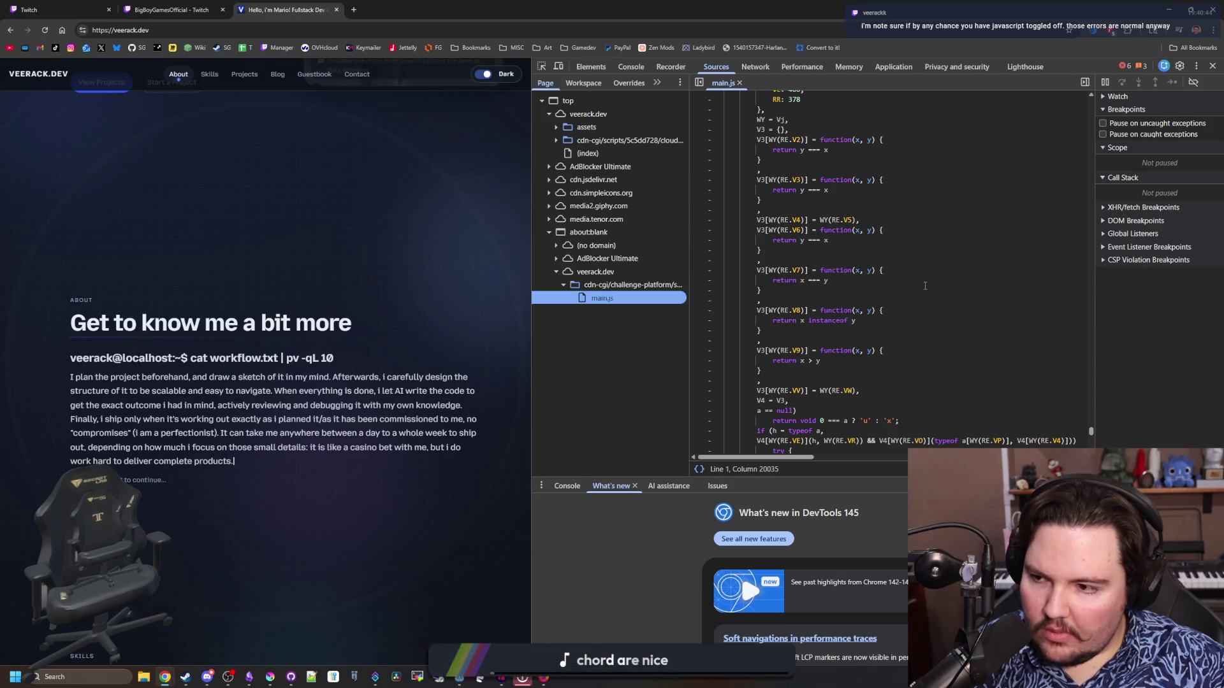
{"action": "scroll", "coordinate": [924, 286], "scroll_direction": "up", "scroll_amount": 5}
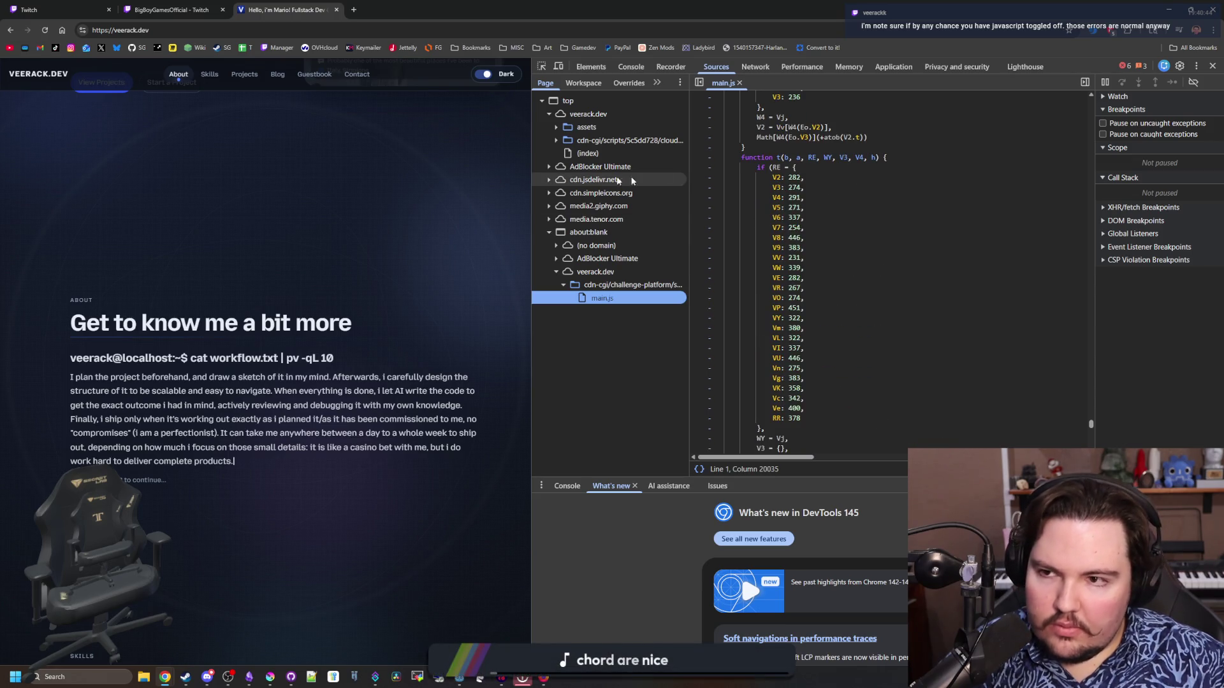
Restore Chrome to a smaller window and return to the Twitch Stream Manager tab.
{"action": "left_click", "coordinate": [81, 30]}
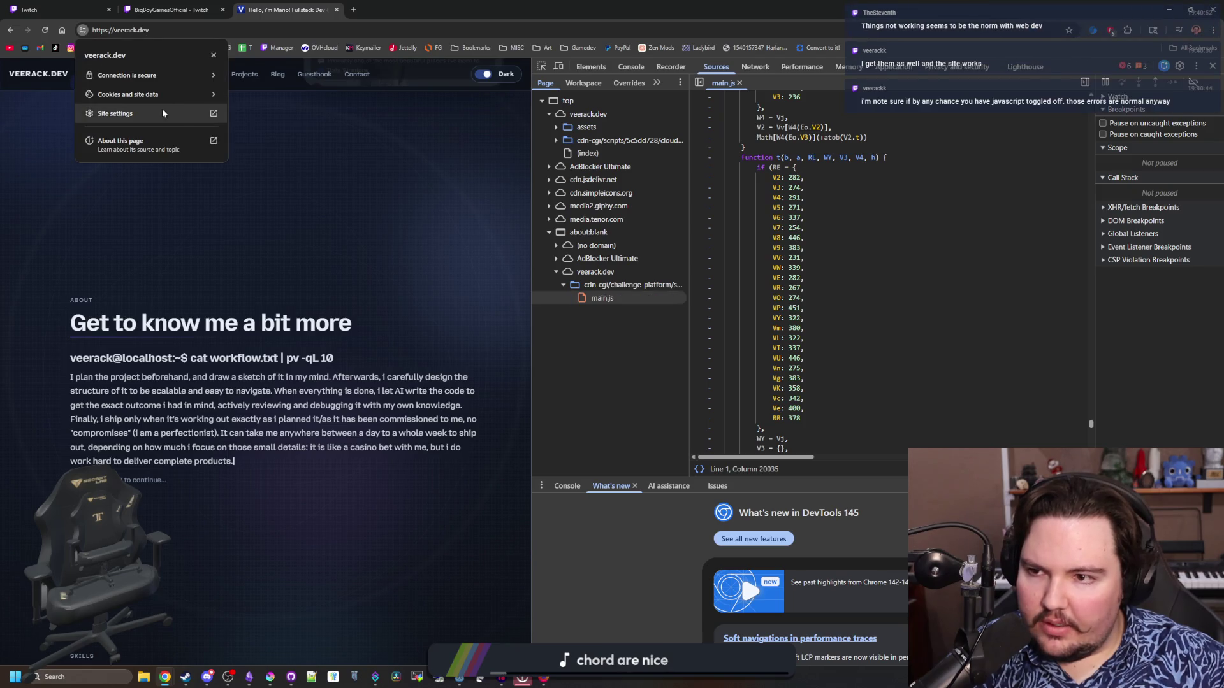
{"action": "left_click", "coordinate": [362, 287]}
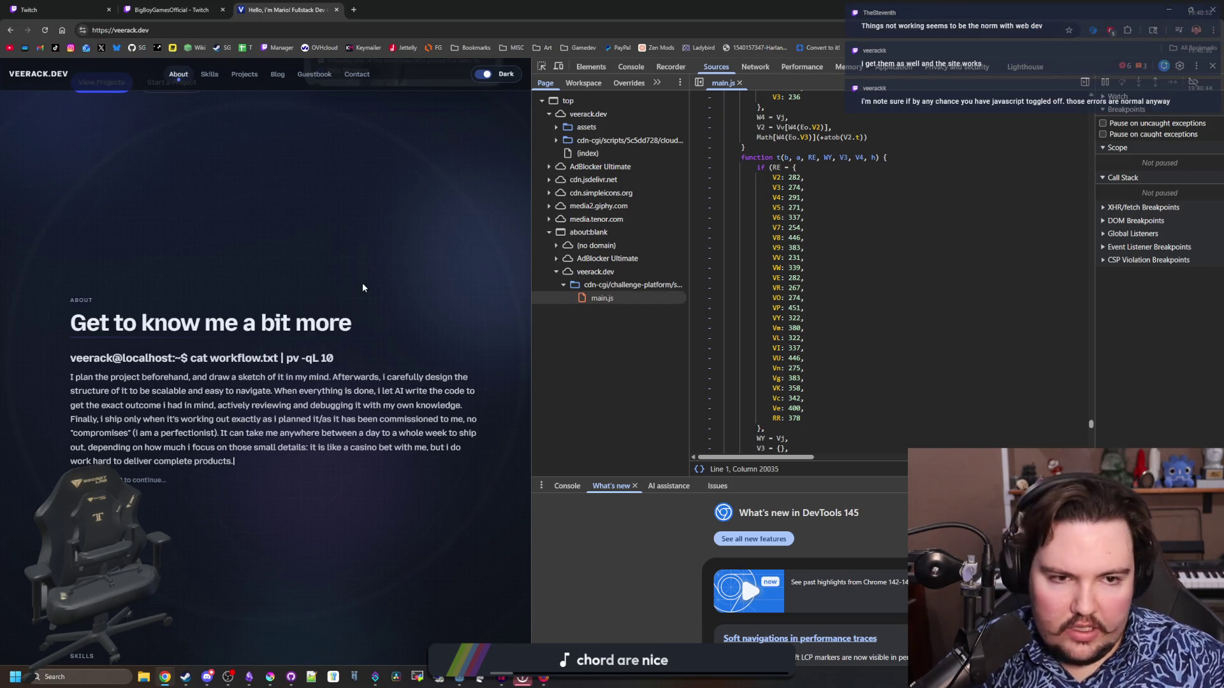
{"action": "key", "text": "super+Down"}
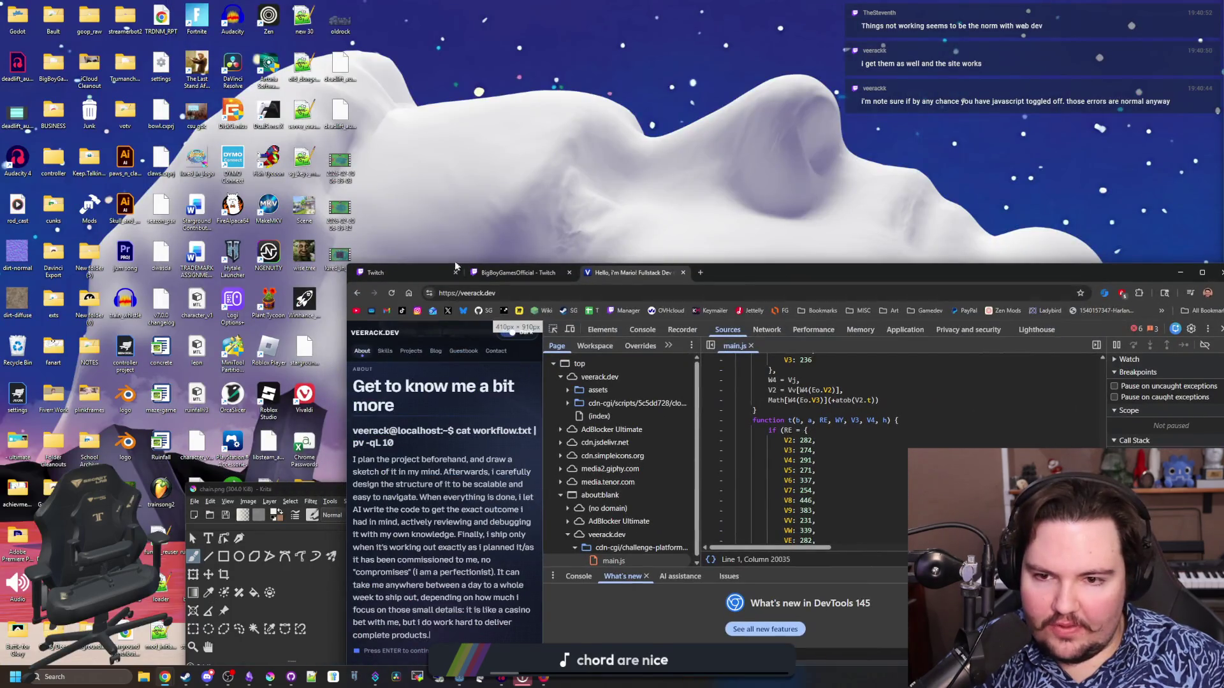
{"action": "left_click", "coordinate": [516, 273]}
{"action": "left_click", "coordinate": [401, 273]}
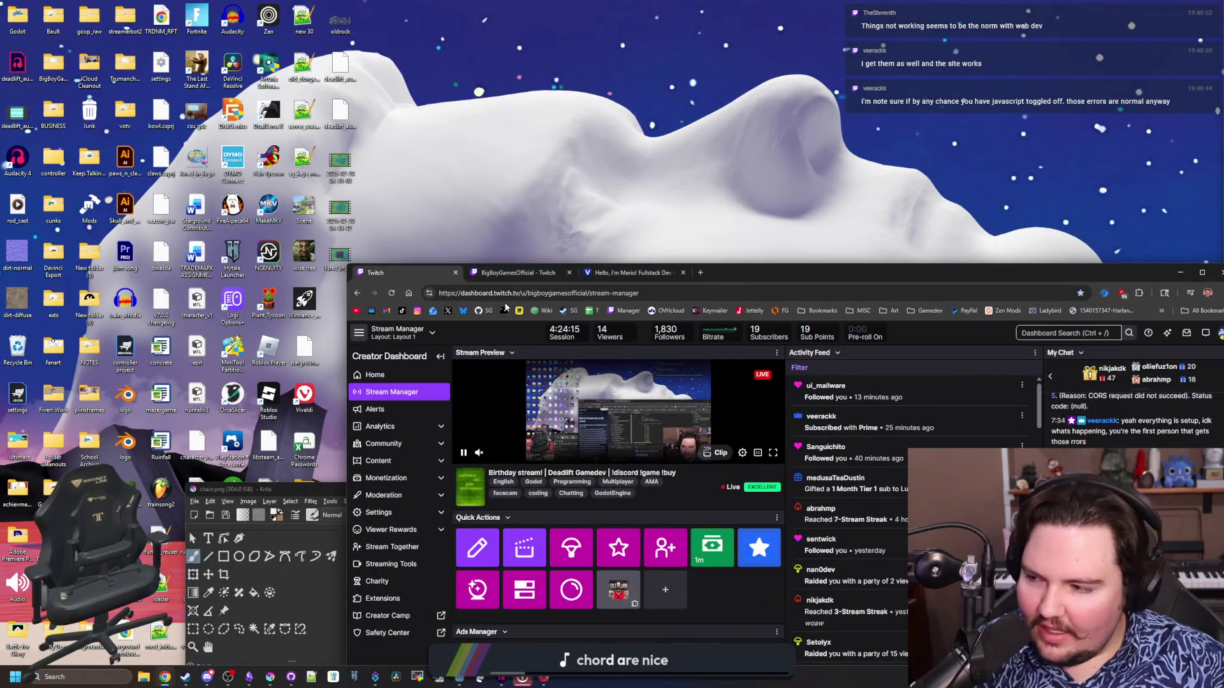